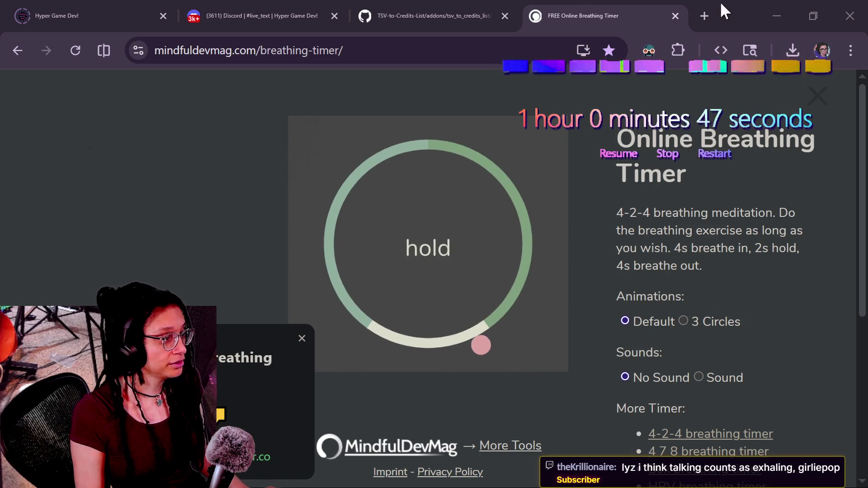
- Close the Breathing Timer browser tab and return to the Godot editor showing the Manager script
left_click(675, 17)
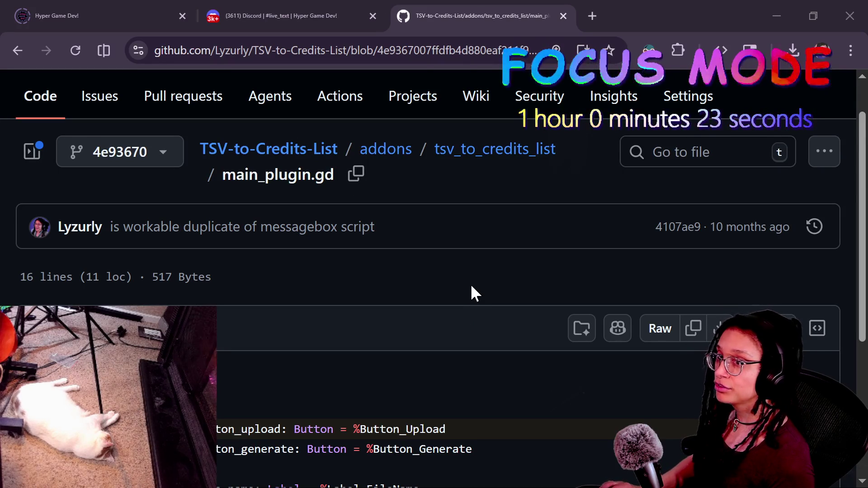
key("alt+Tab")
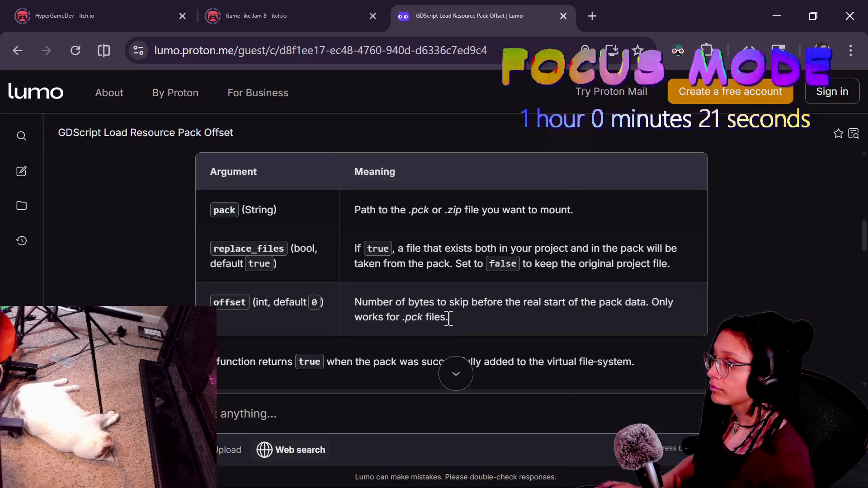
key("alt+Tab")
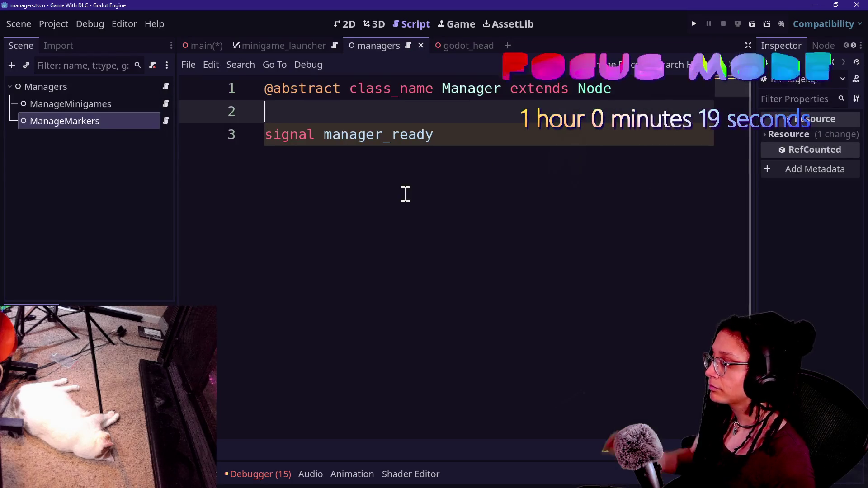
left_click(405, 191)
left_click(518, 89)
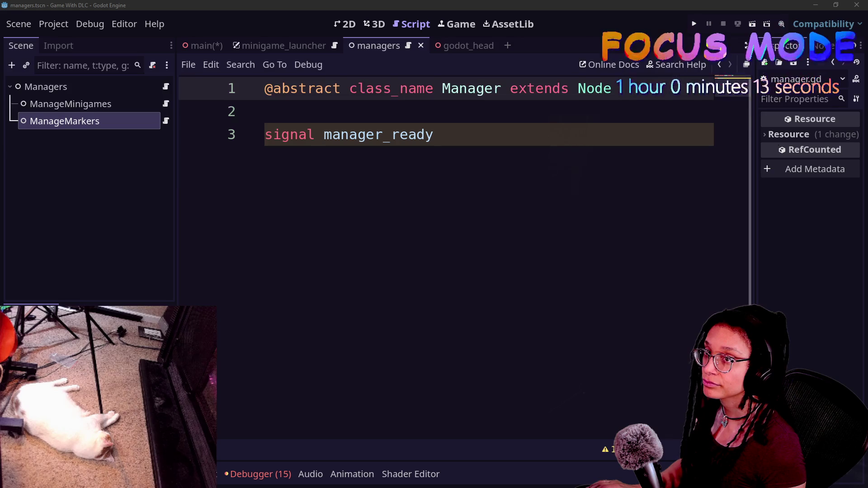
left_click(537, 106)
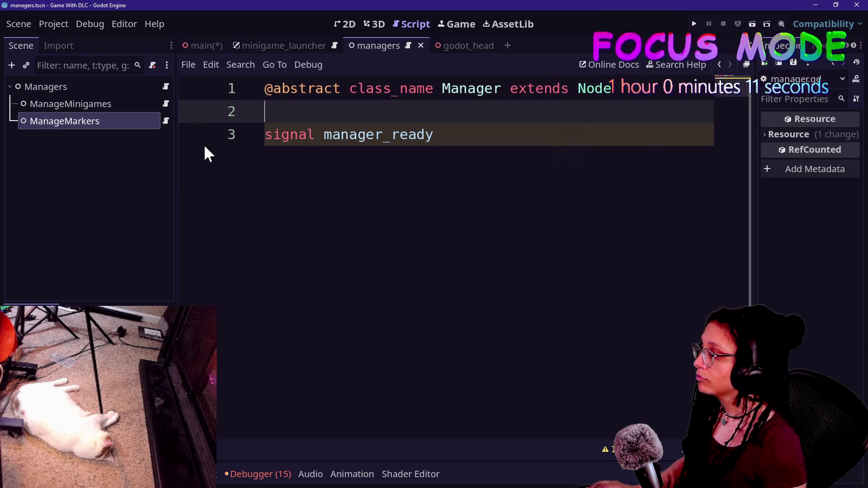
key("Return")
key("BackSpace")
left_click(443, 134)
key("Return")
key("Return")
type("f")
key("BackSpace")
type("@func")
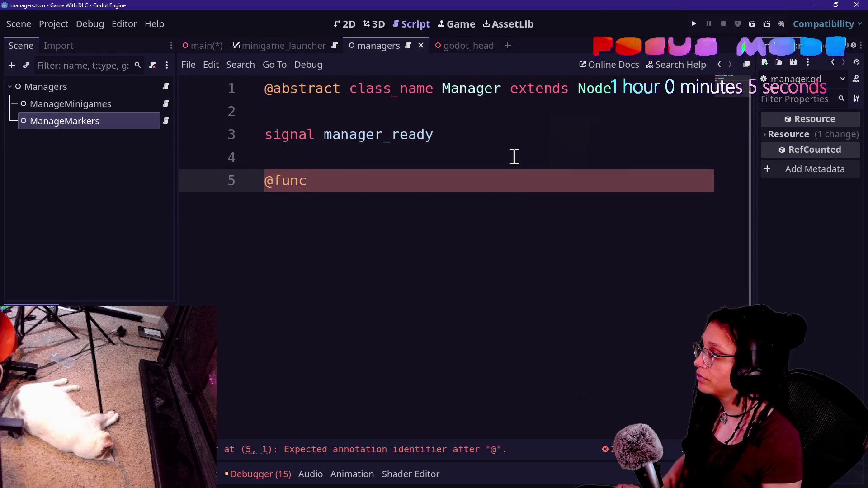
key("BackSpace")
key("BackSpace")
key("BackSpace")
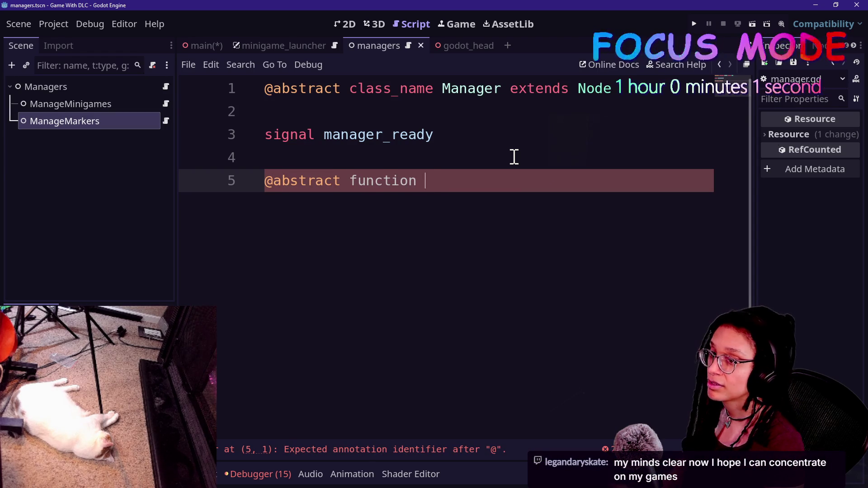
key("BackSpace")
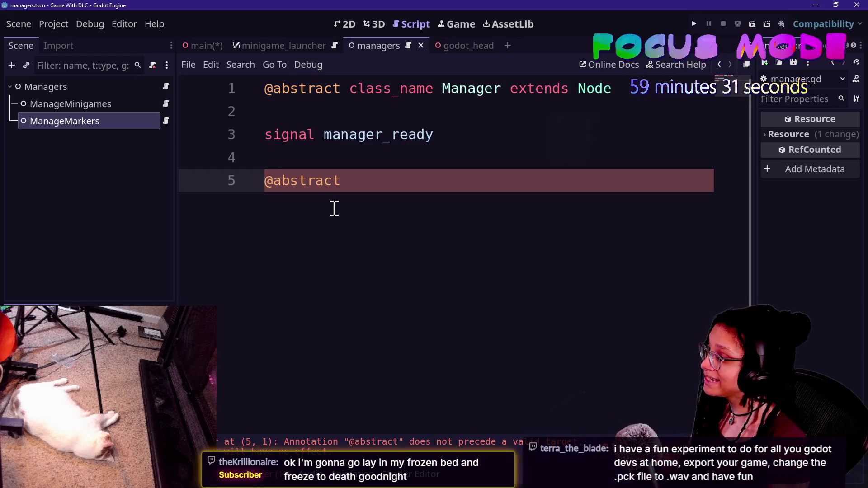
key("shift+alt+o")
- Quick-open minigame_marker.gd, retype its pass keyword and remove the empty trailing line
type("me Minigame")
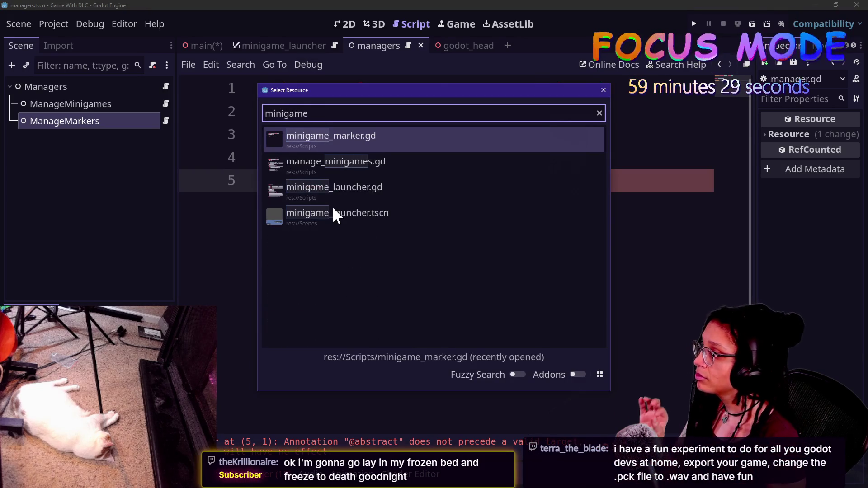
key("Return")
left_click(323, 273)
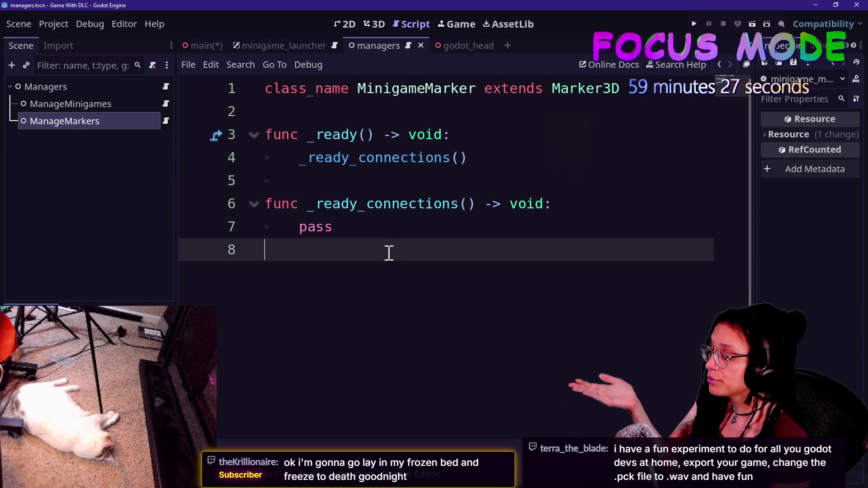
left_click(387, 227)
key("BackSpace")
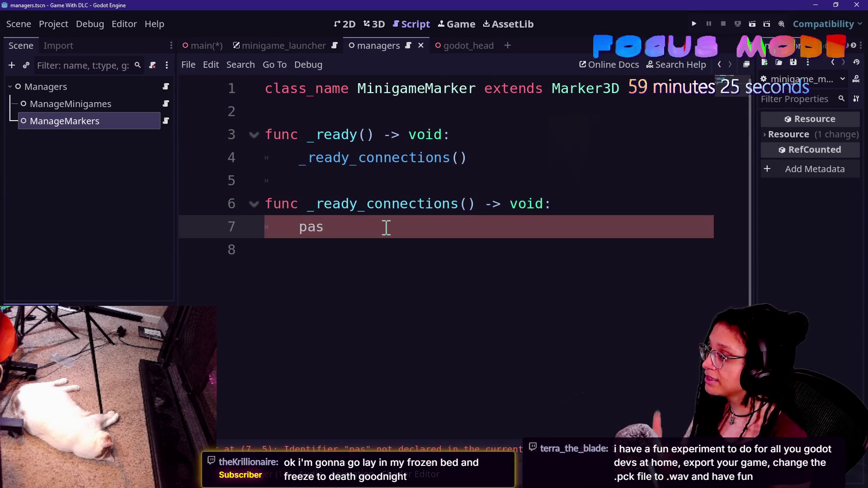
key("BackSpace")
type("s")
left_click(374, 199)
left_click(380, 254)
left_click(367, 226)
left_click(360, 260)
key("BackSpace")
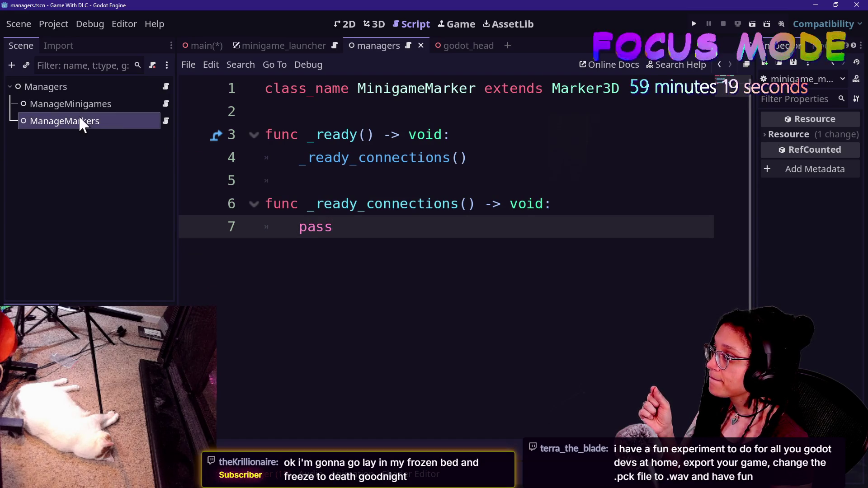
- Review the ManageMinigames functions and the godot_head Marker3D script, then return to the managers scene
left_click(146, 105)
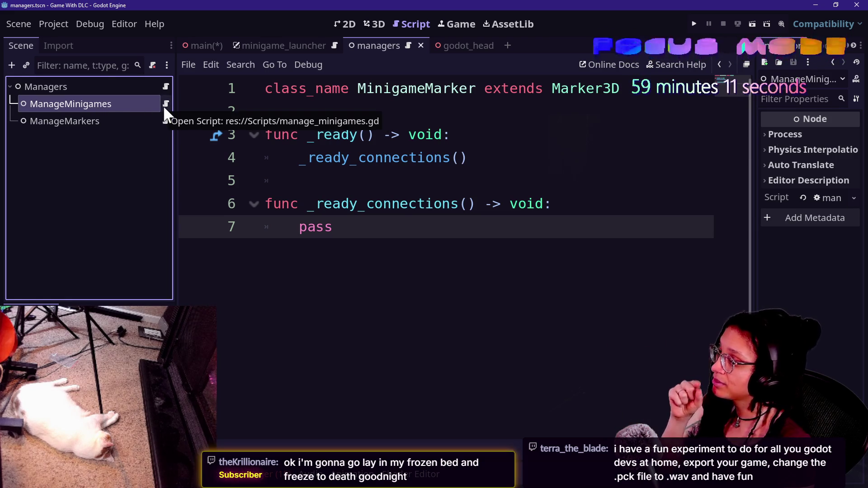
left_click_drag(352, 227, 194, 149)
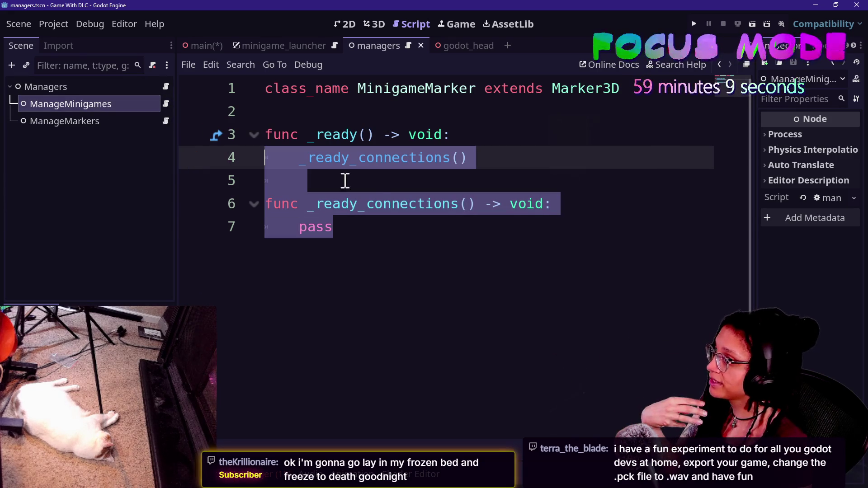
left_click(387, 255)
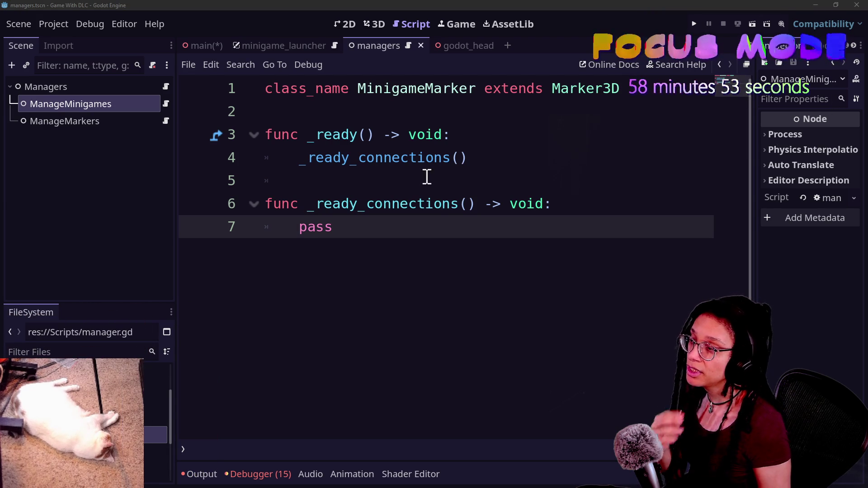
left_click(451, 49)
left_click(365, 212)
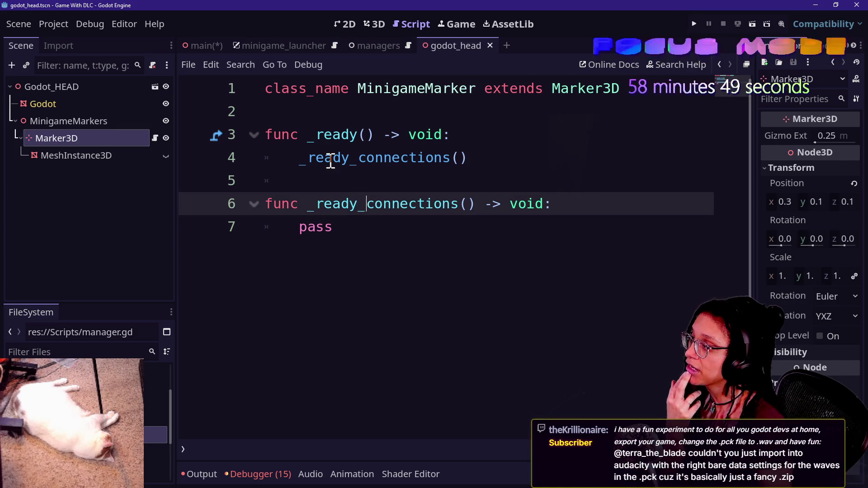
left_click(155, 138)
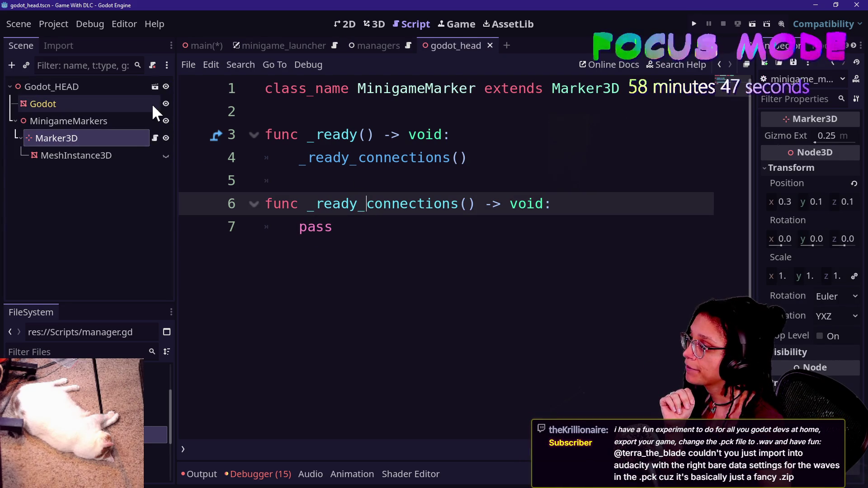
left_click(448, 244)
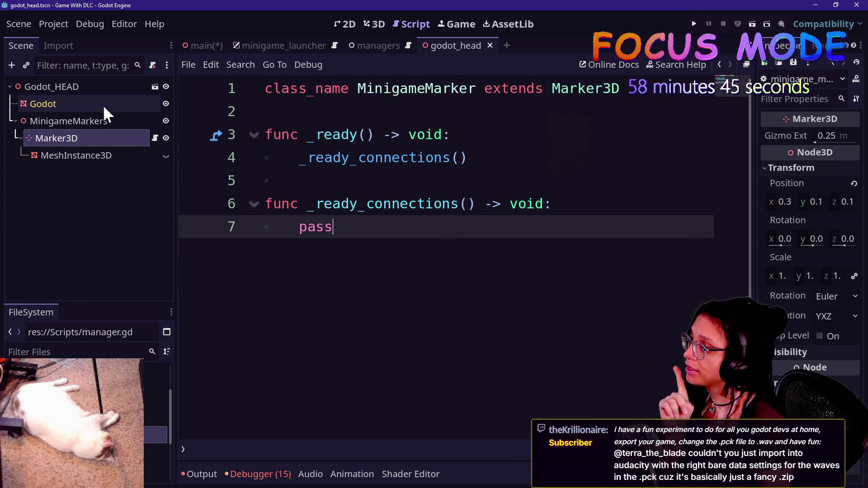
left_click(373, 50)
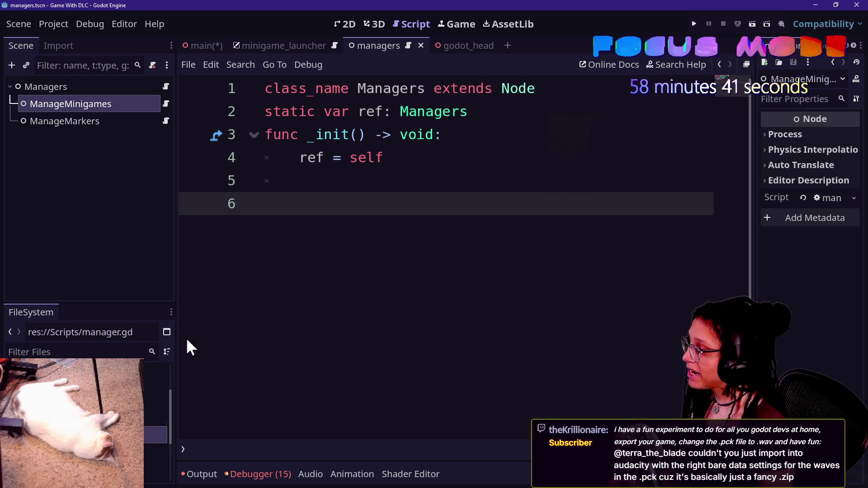
- In manager.gd, declare the abstract _manager_reference() method returning Manager
double_click(91, 435)
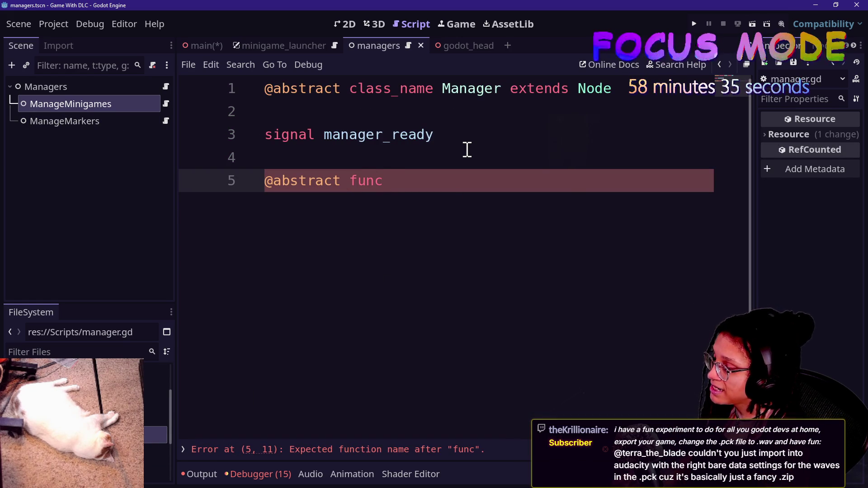
left_click_drag(350, 88, 453, 149)
left_click(481, 207)
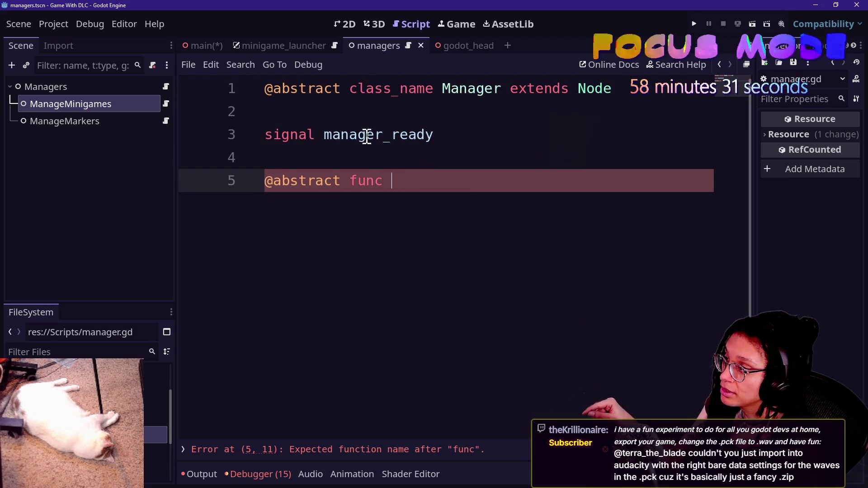
left_click_drag(303, 90, 429, 88)
left_click(394, 188)
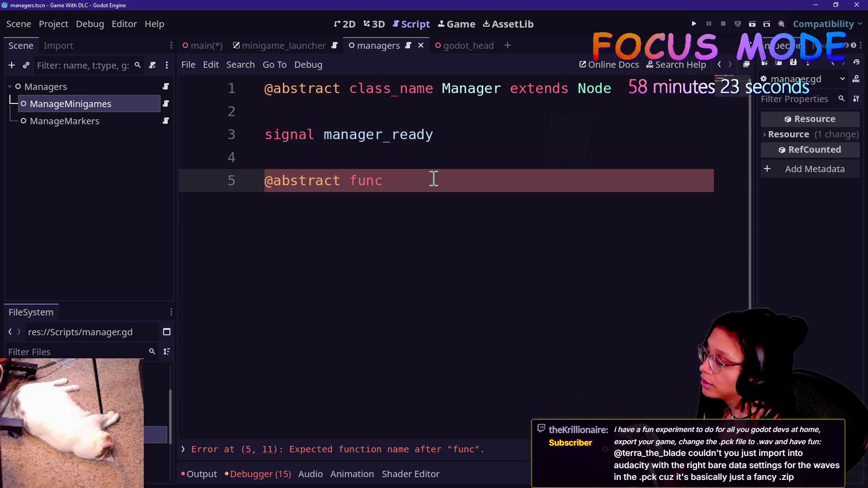
type("_")
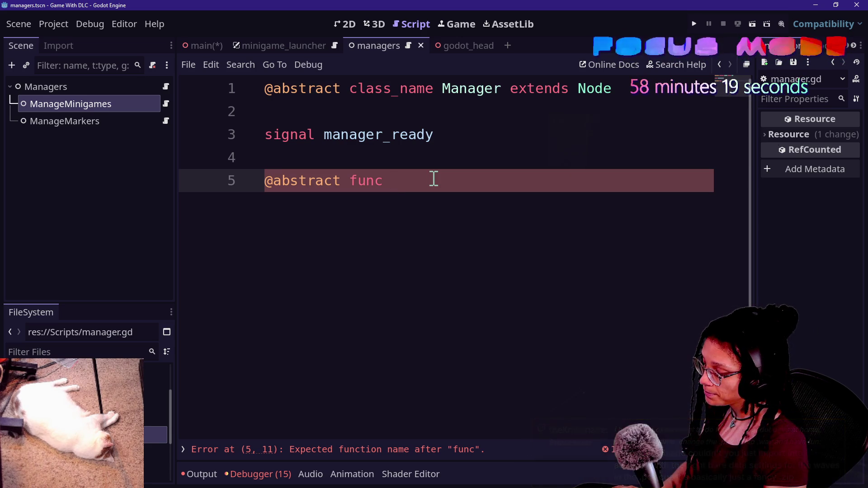
type("manager_reference(")
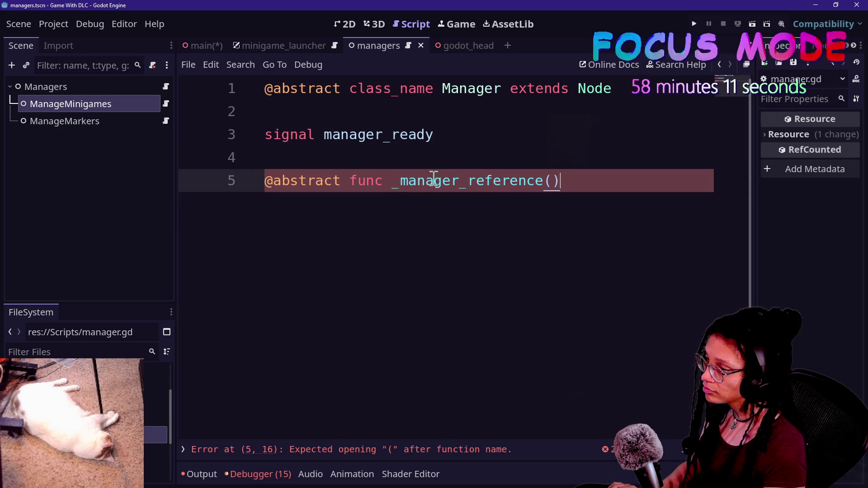
type("-> ")
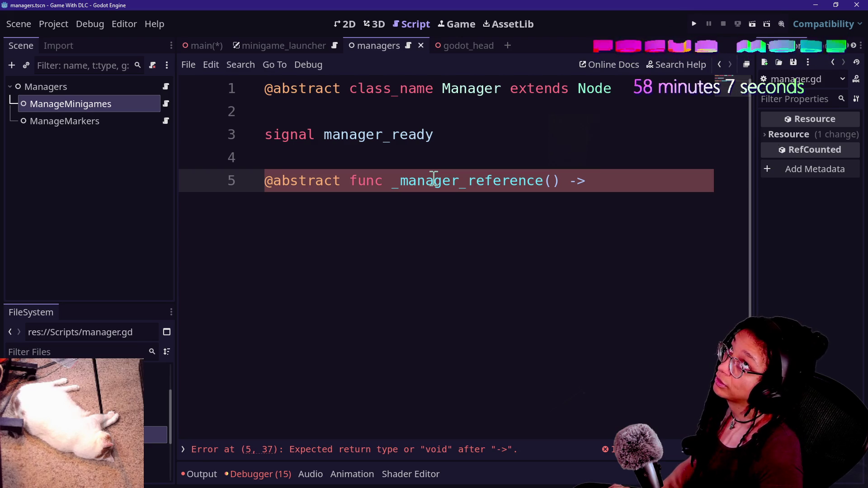
type("Manager")
key("Escape")
- Add a _ready() -> void function that calls manager_ready.emit()
left_click(697, 159)
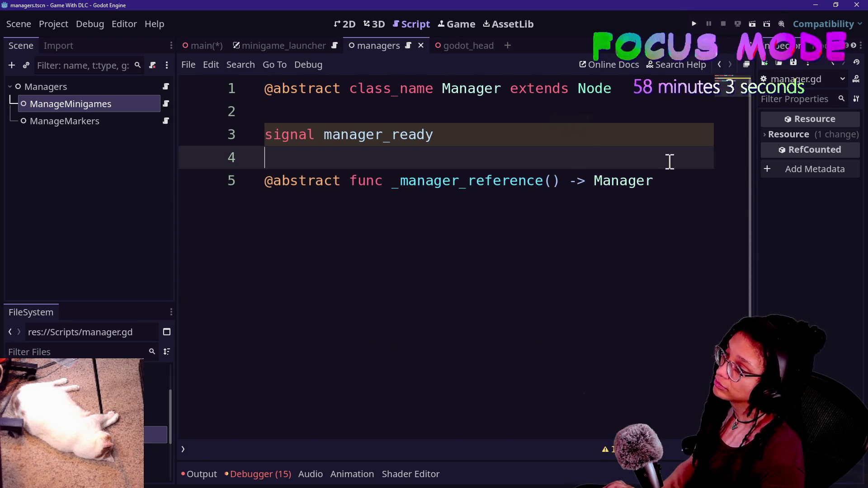
left_click(422, 89)
left_click(481, 126)
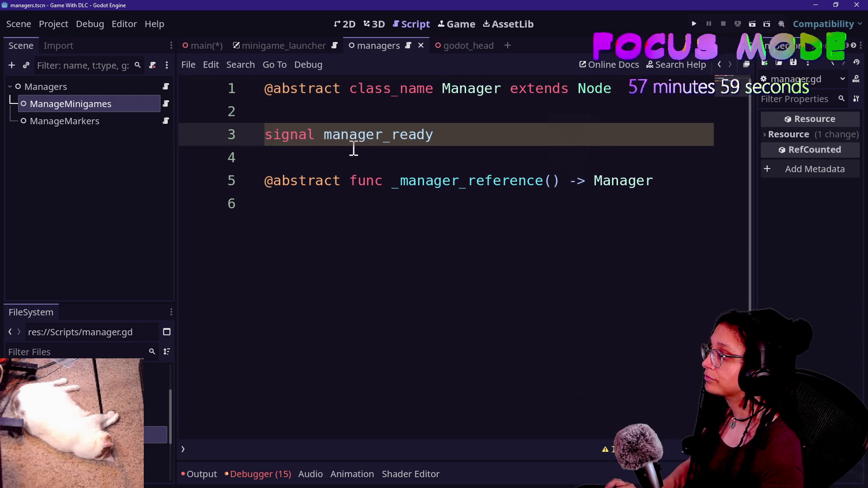
left_click(705, 223)
key("Return")
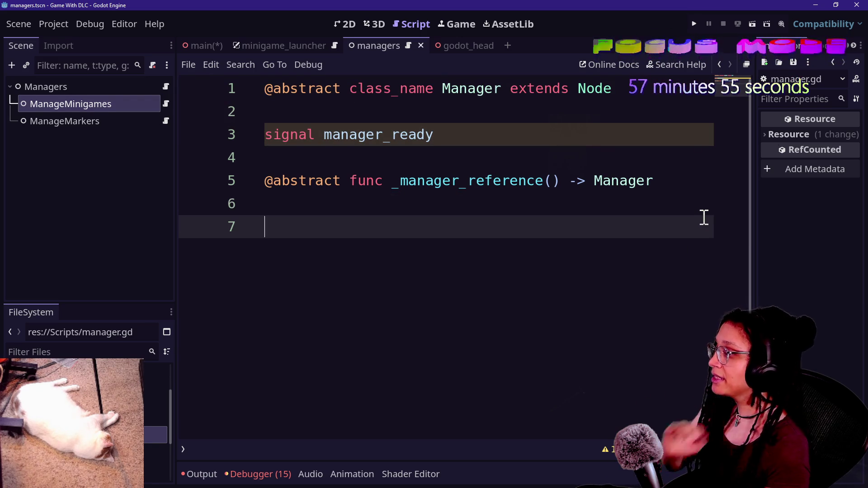
type("func _ready")
key("Return")
key("Return")
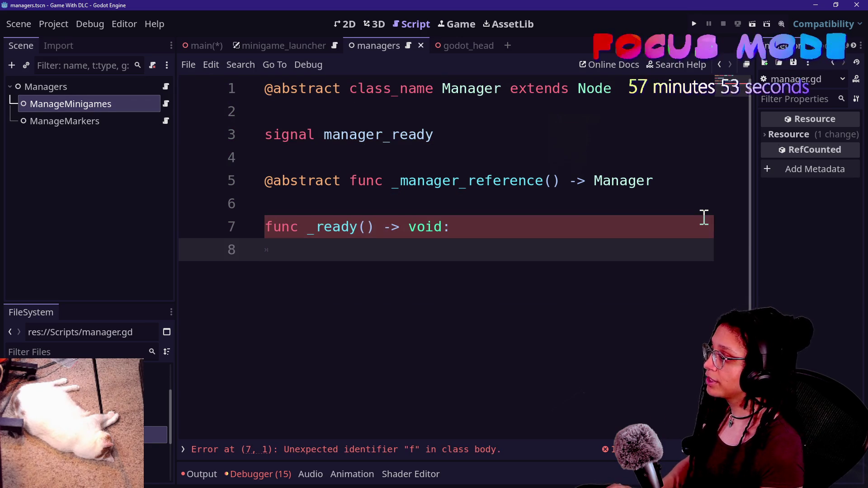
type("ma")
key("Return")
type(".em")
key("Return")
left_click(427, 157)
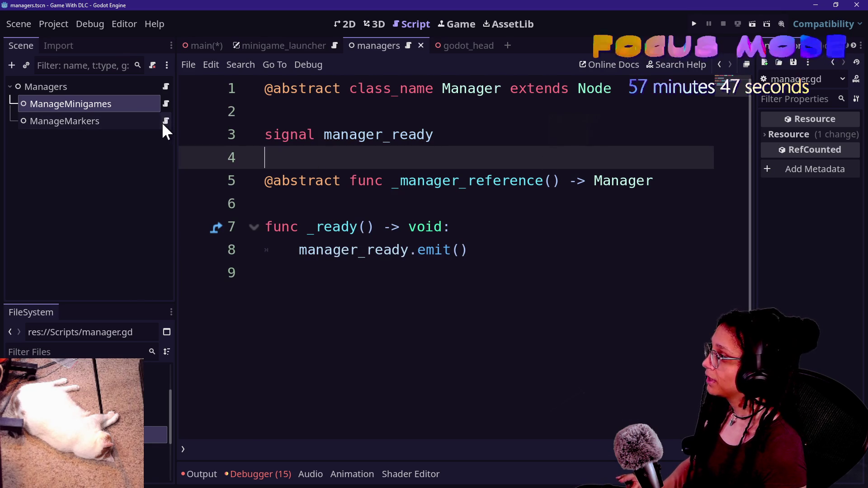
- Open the ManageMinigames script and go to the end of line 17, below the _load_minigame call
left_click(165, 103)
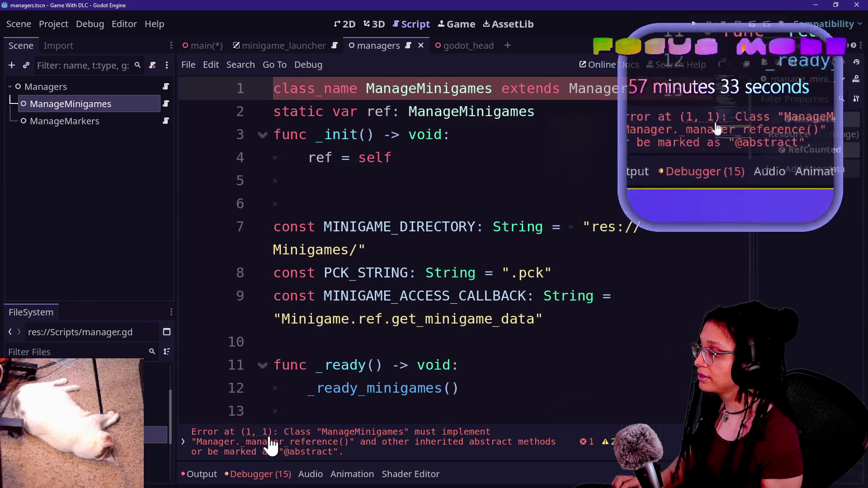
left_click(401, 190)
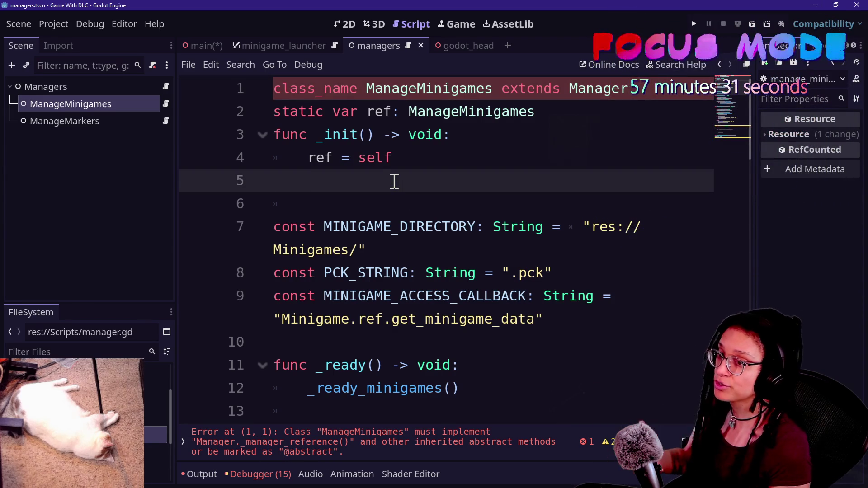
key("Return")
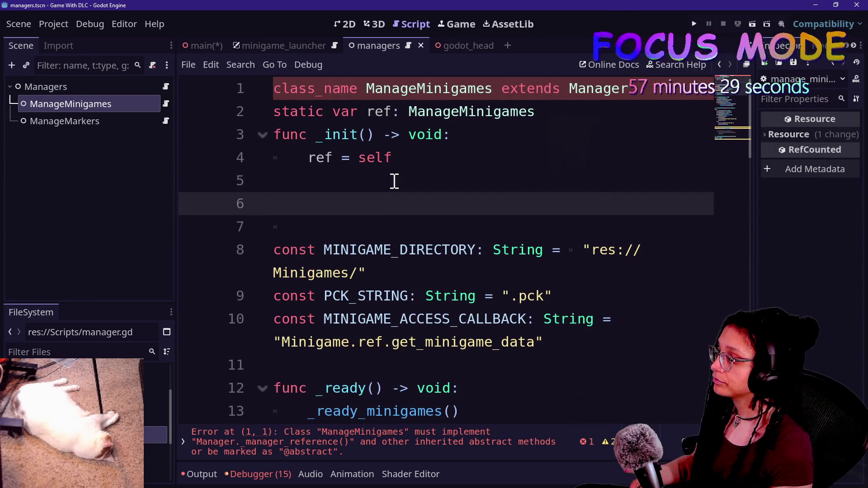
type("fun")
key("BackSpace")
key("BackSpace")
key("BackSpace")
left_click(634, 312)
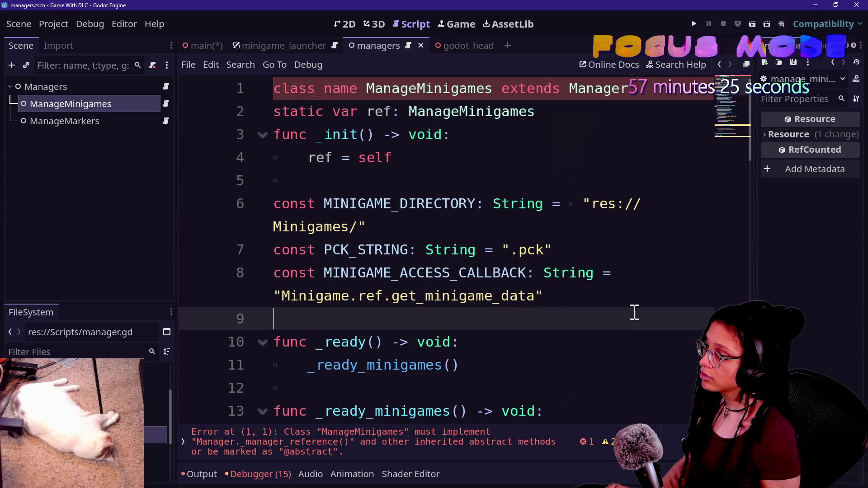
scroll(634, 312, "down", 2)
left_click(565, 280)
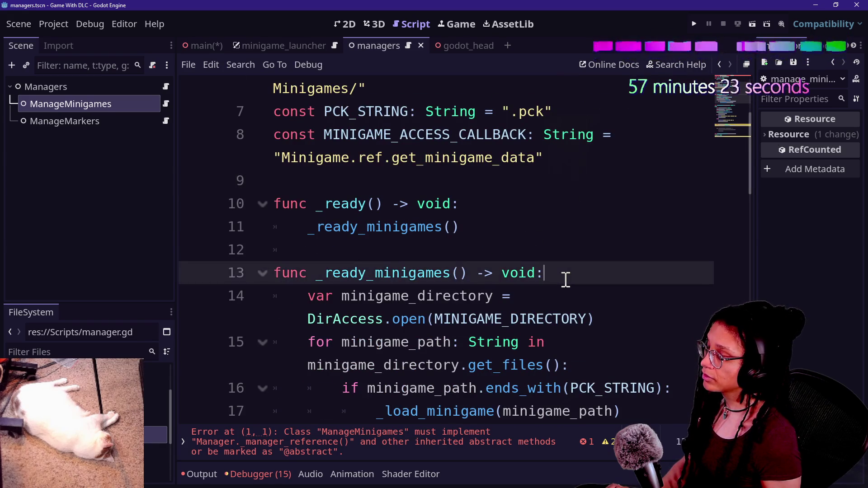
scroll(565, 279, "down", 3)
left_click(652, 210)
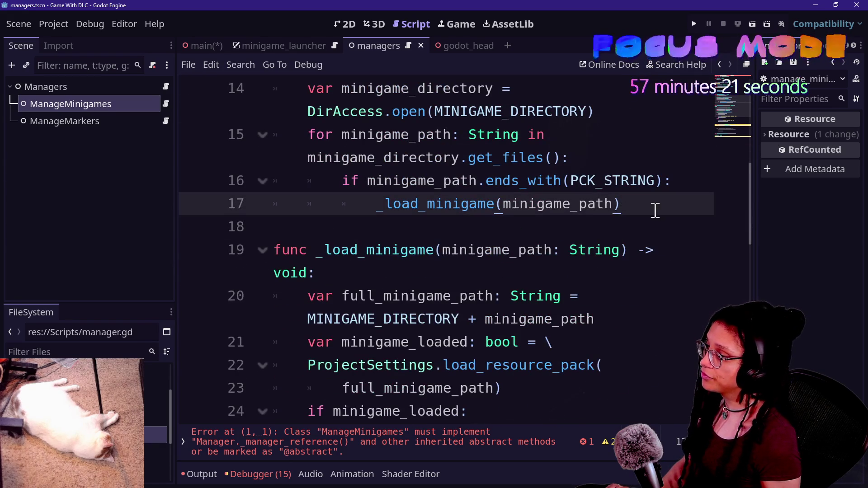
- Add func _manager_reference() -> Manager returning self, then open the ManageMarkers script
key("Return")
key("Return")
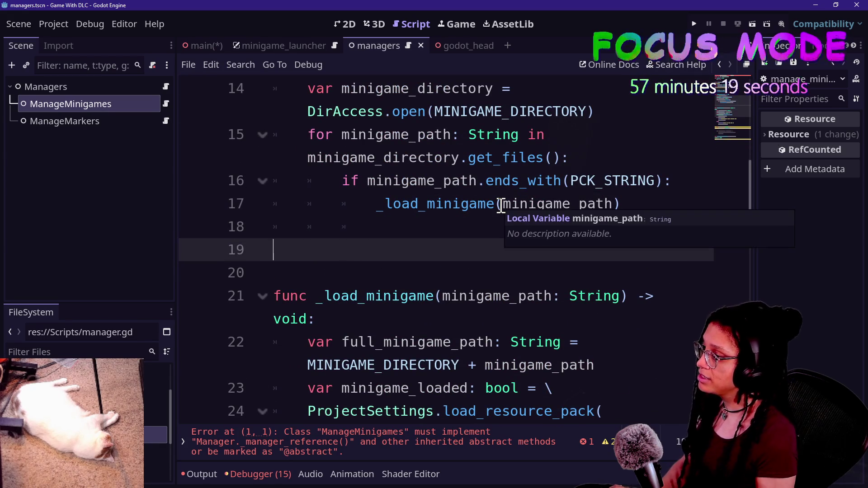
type("func _manage_")
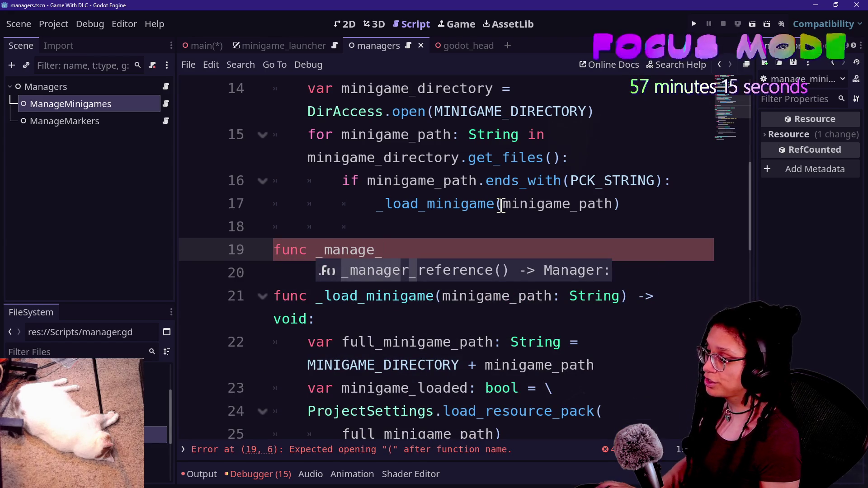
key("Return")
key("Return")
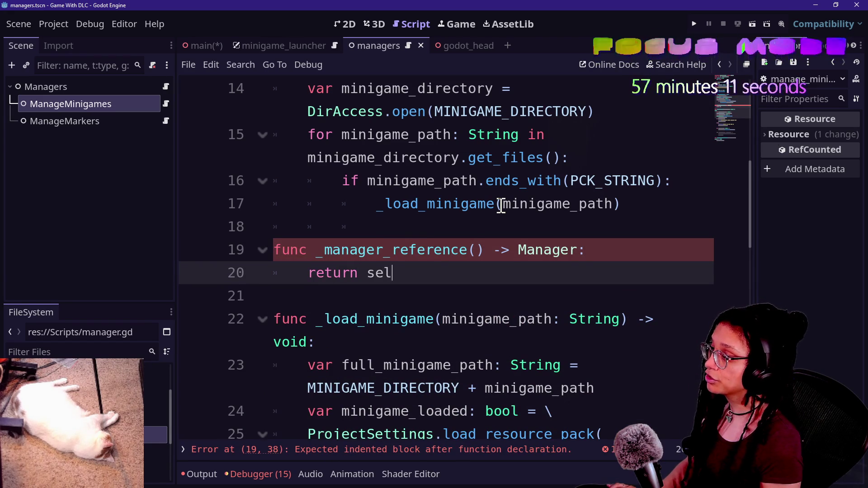
type("f")
key("Escape")
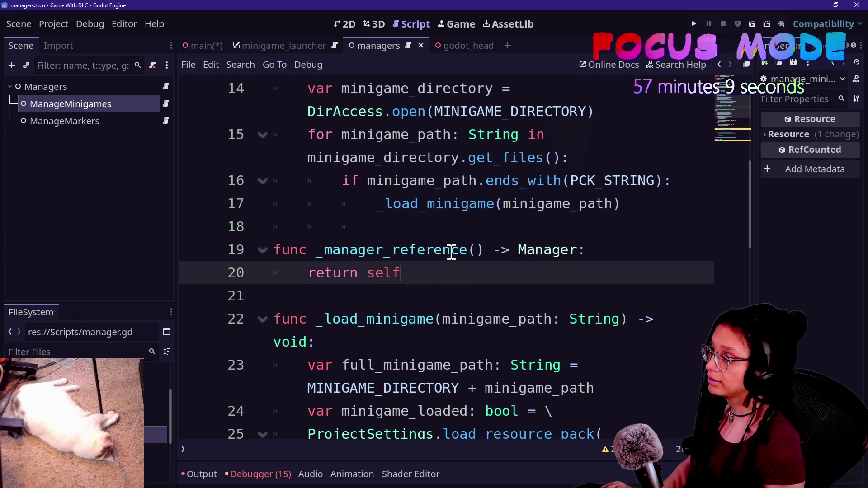
left_click_drag(419, 284, 393, 227)
key("Delete")
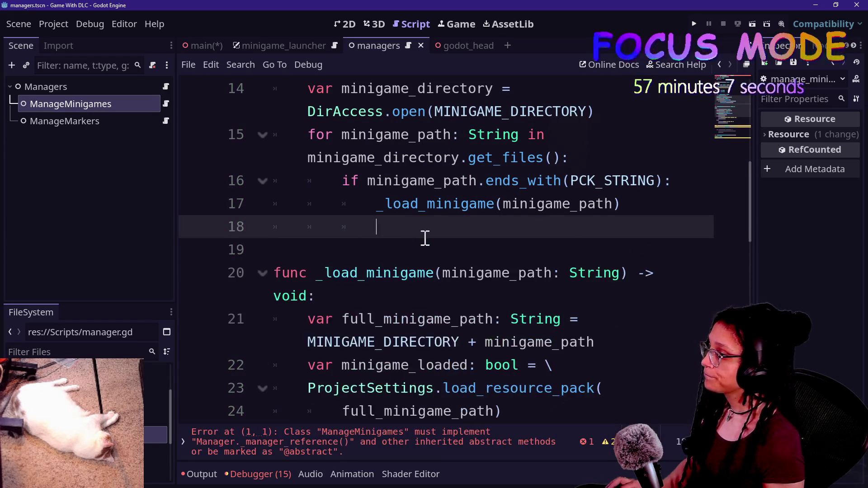
key("ctrl+z")
left_click(167, 121)
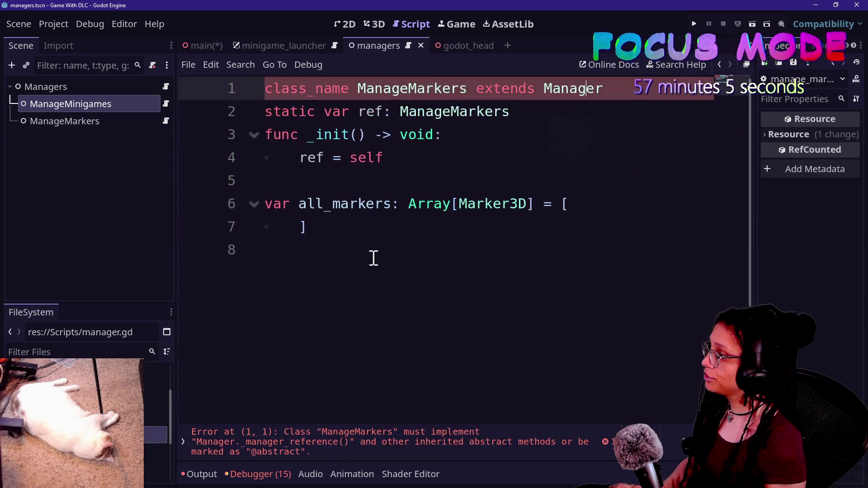
- Add _manager_reference() -> Manager returning self to ManageMarkers below all_markers, and save the scene
key("Return")
key("Return")
left_click(284, 244)
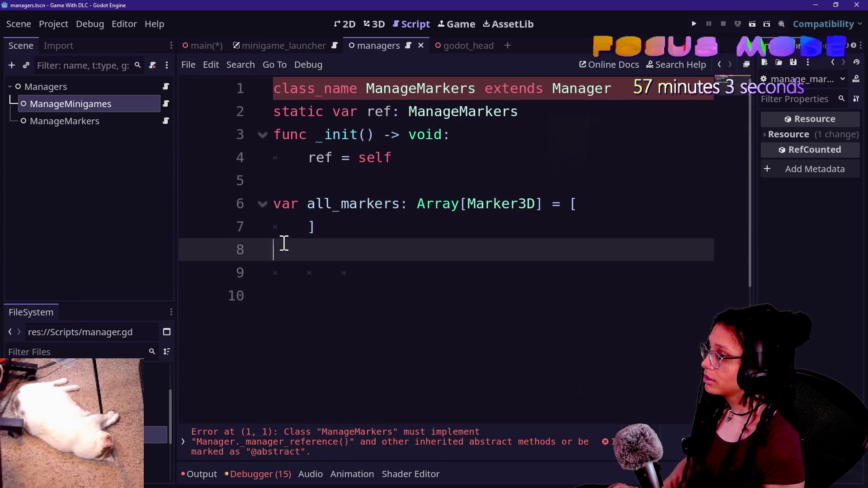
key("Return")
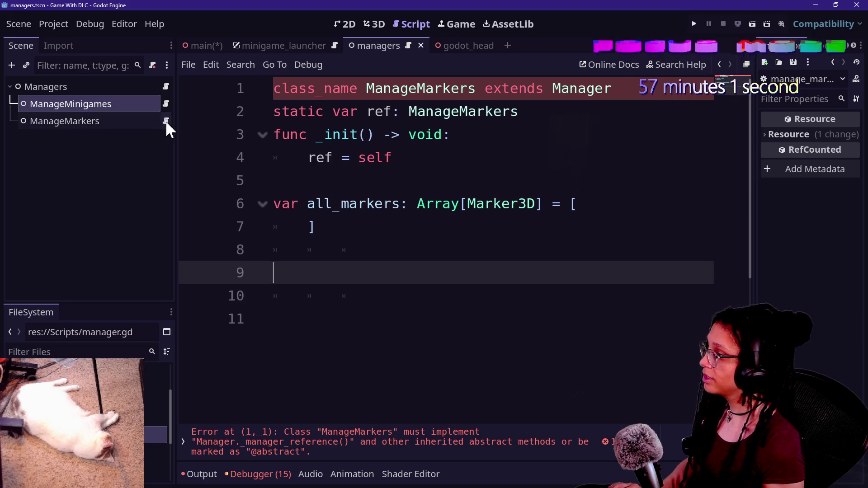
type("fun")
key("Escape")
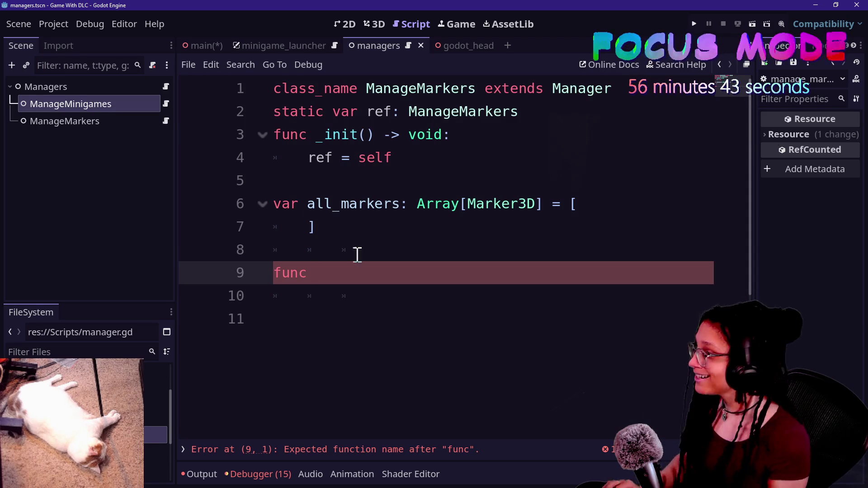
type("_manag")
key("Return")
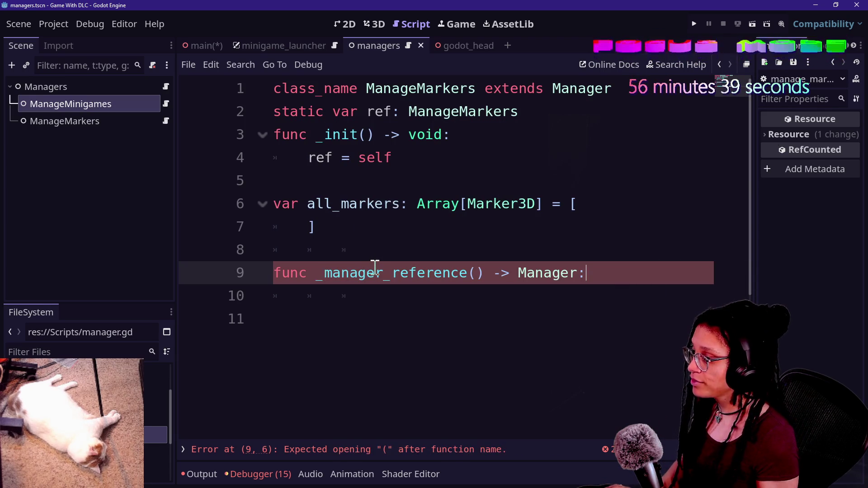
key("Return")
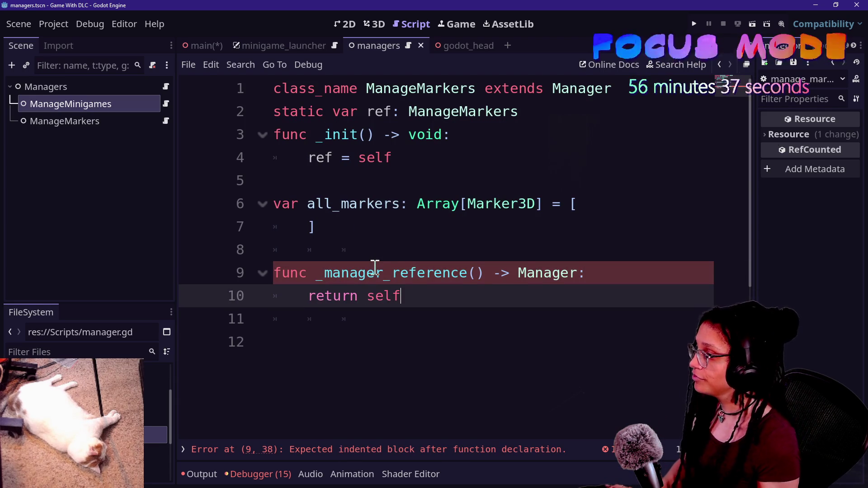
left_click(368, 252)
key("ctrl+s")
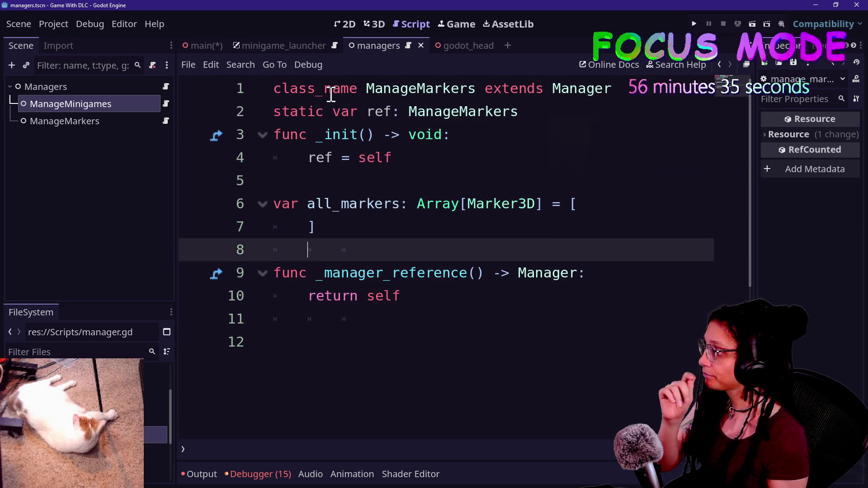
left_click(166, 105)
- Insert super._ready() at the top of ManageMinigames' _ready function and save the scene
scroll(339, 271, "up", 5)
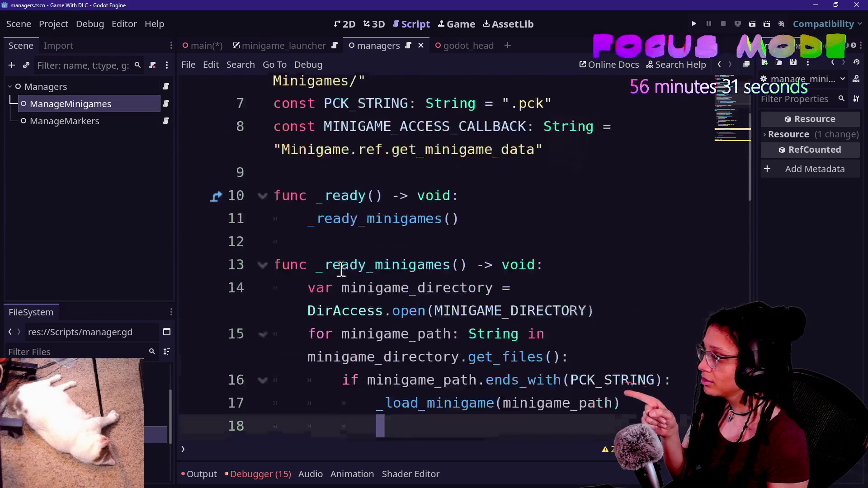
left_click(506, 315)
left_click_drag(506, 315, 491, 273)
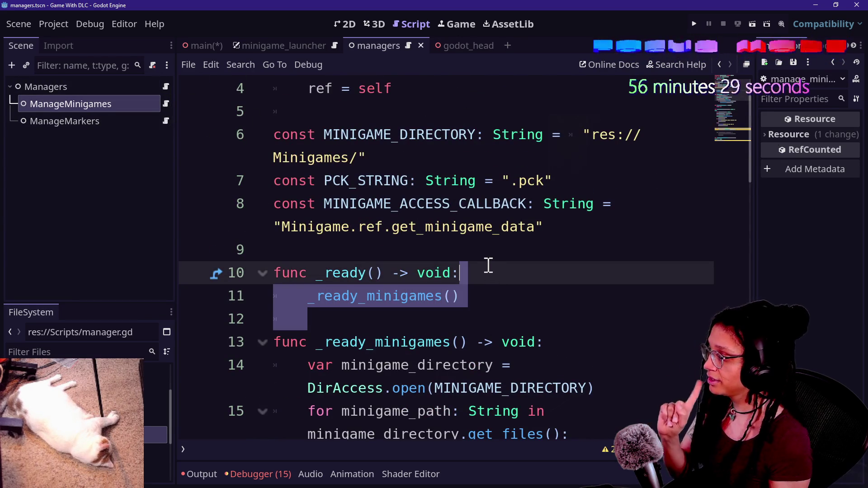
left_click(458, 276)
key("Return")
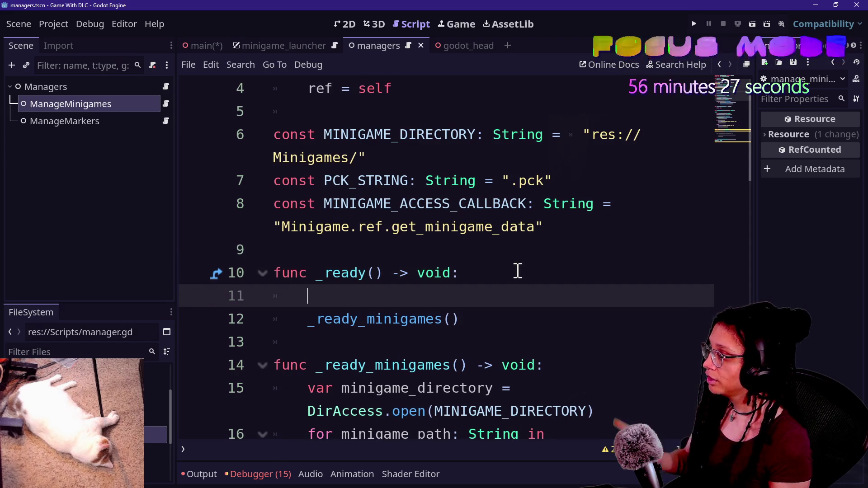
type("super")
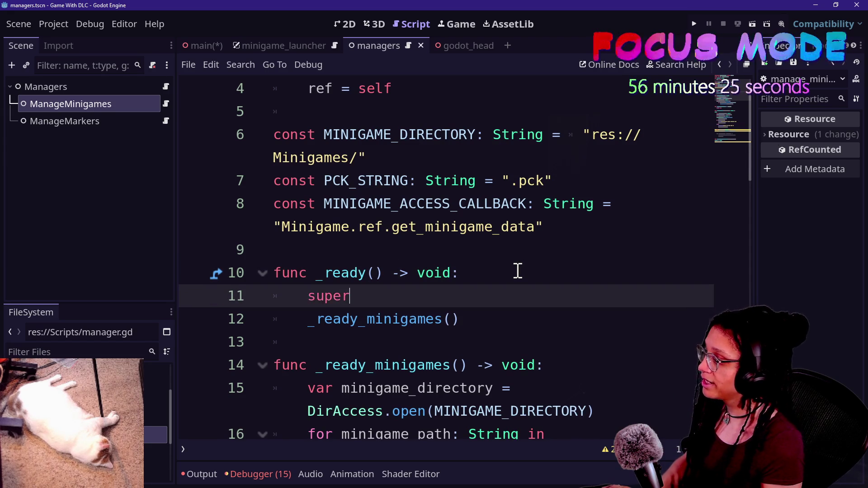
type(".ready(")
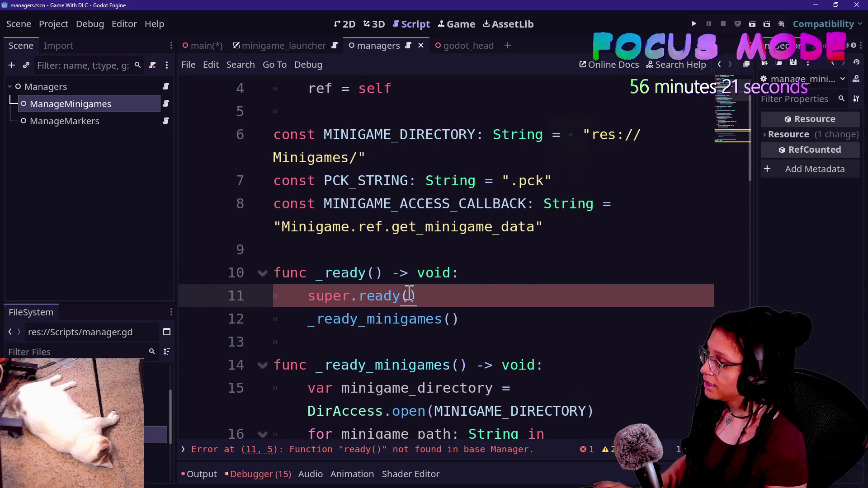
left_click(362, 296)
type("_")
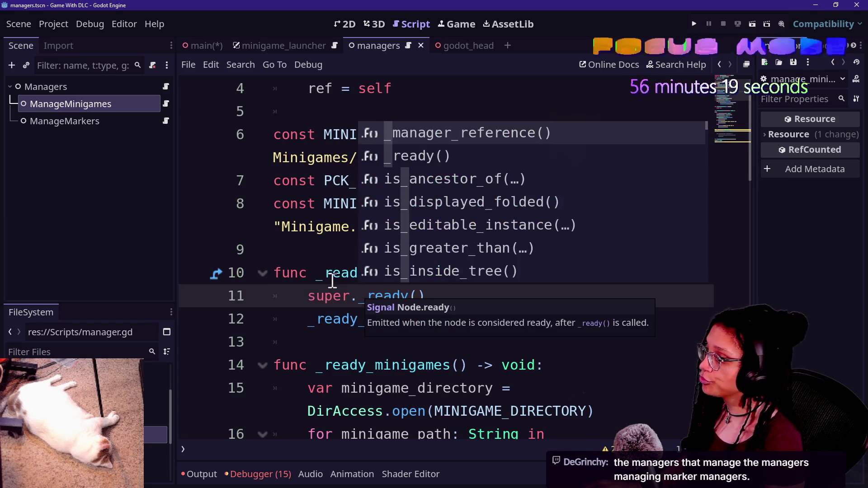
left_click(307, 276)
key("ctrl+s")
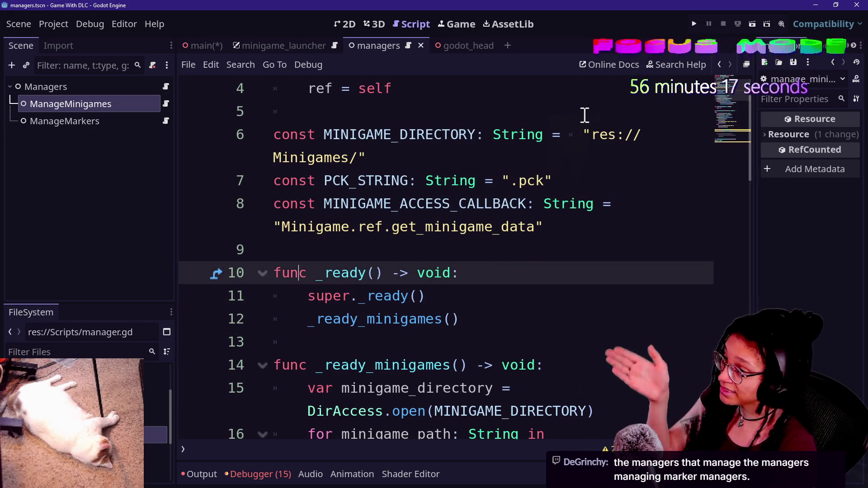
- Delete the super._ready() line again and open the base Manager class script
scroll(582, 113, "up", 2)
double_click(389, 91)
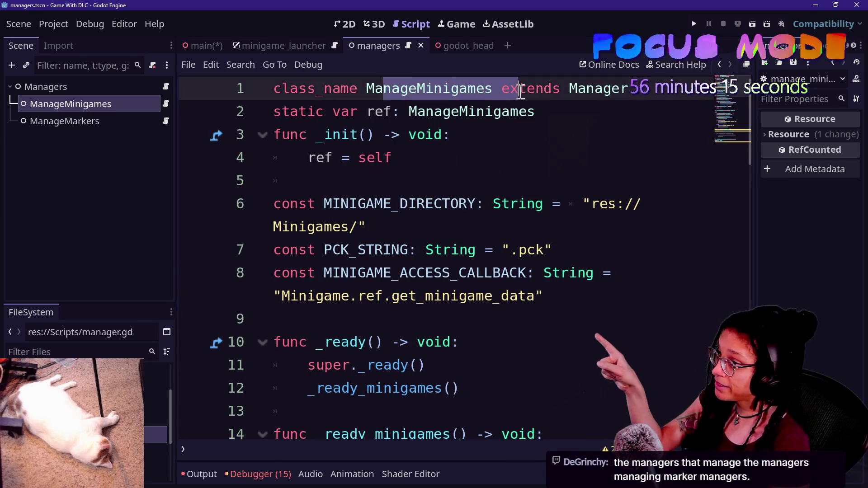
double_click(602, 88)
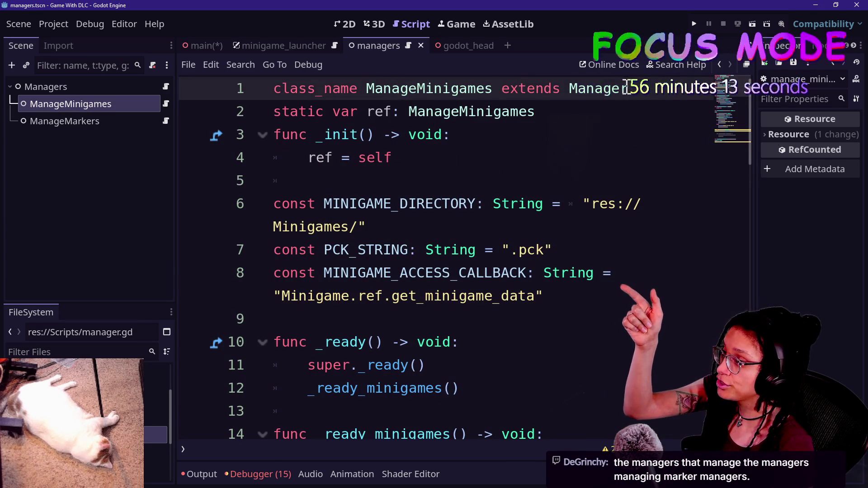
left_click(309, 366)
mouse_move(309, 365)
left_mouse_down()
mouse_move(462, 348)
mouse_move(467, 359)
left_mouse_up()
key("ctrl+shift+k")
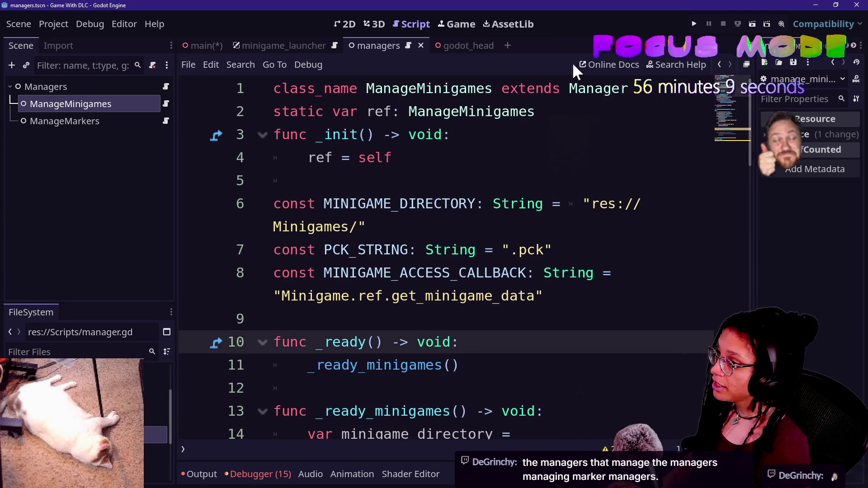
left_click(588, 88, "ctrl")
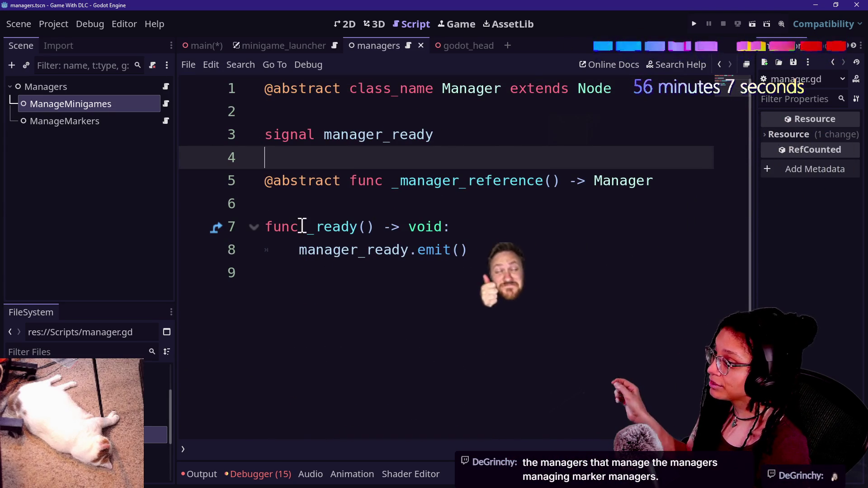
- Review the Manager base script's _ready function signature and body
left_click_drag(301, 227, 439, 227)
left_click(442, 227)
mouse_move(361, 194)
left_mouse_down()
mouse_move(370, 231)
mouse_move(452, 272)
left_mouse_up()
left_click(484, 208)
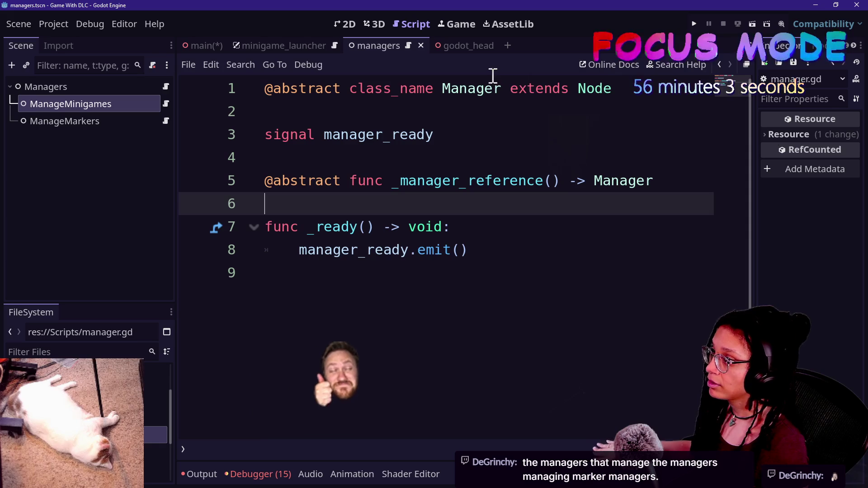
- Restore super._ready() as line 11 of ManageMinigames' _ready and save the scene
left_click(719, 65)
left_click(430, 364)
key("ctrl+z")
left_click(450, 358)
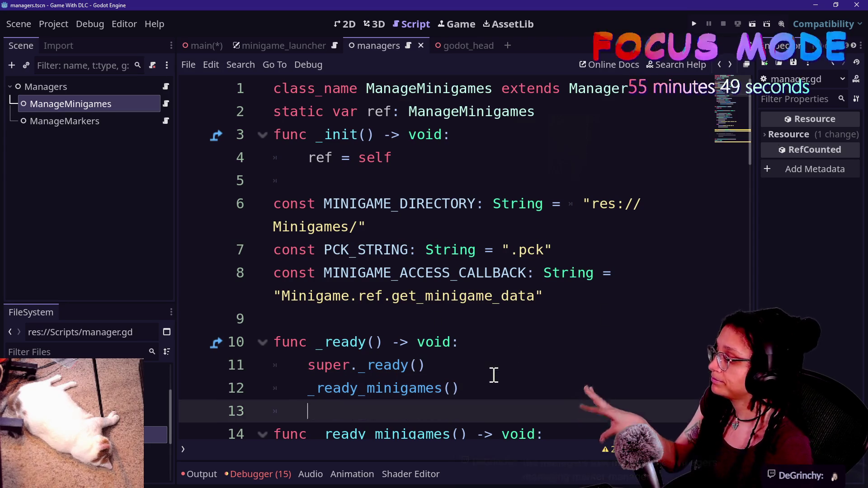
scroll(494, 374, "down", 2)
left_click(443, 240)
left_click(478, 301)
key("ctrl+s")
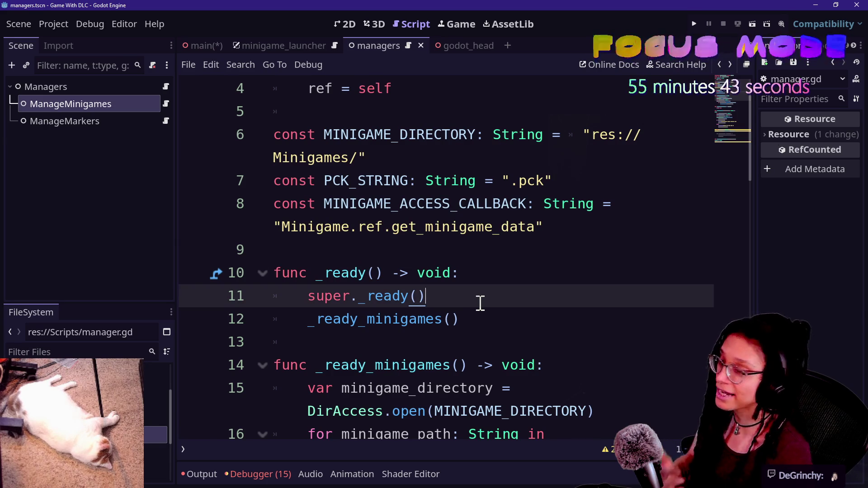
- Look over the _ready and _ready_minigames code in ManageMinigames
left_click(389, 265)
left_click(563, 297)
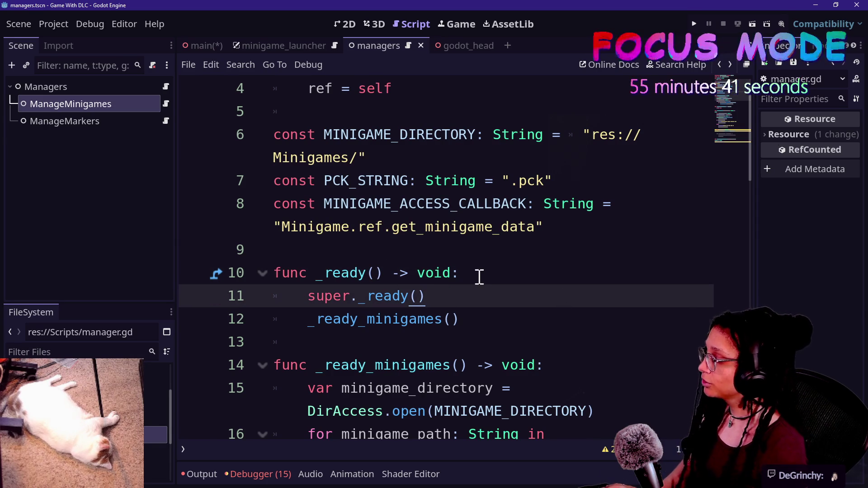
left_click(484, 316)
scroll(483, 304, "down", 2)
left_click_drag(408, 249, 426, 296)
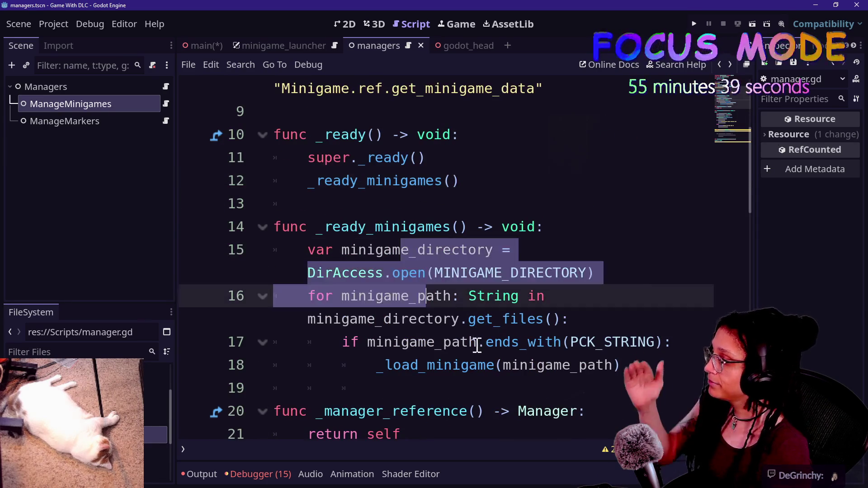
left_click(477, 347)
scroll(534, 152, "up", 3)
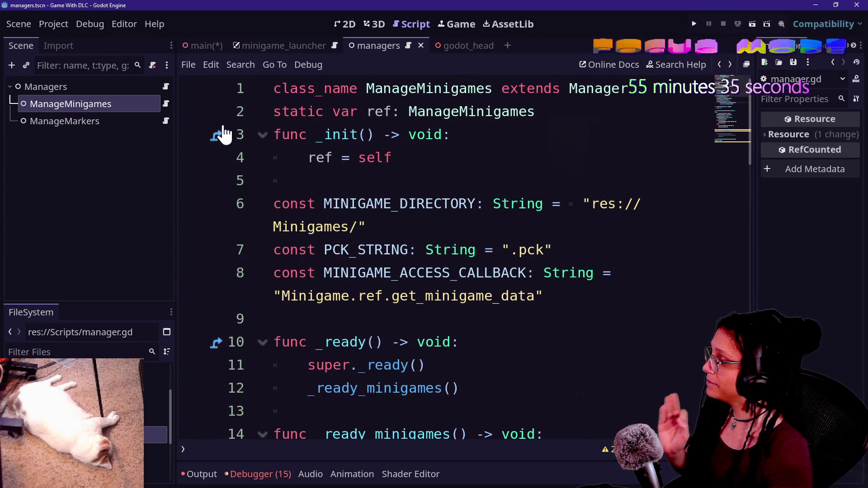
key("shift+alt+o")
- Open minigame_marker.gd and try replacing pass in _ready_connections with Manager.ref
type("mini")
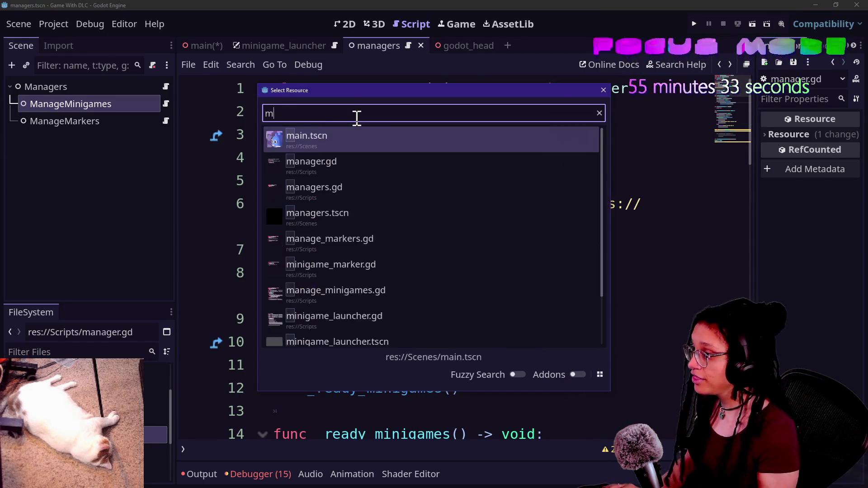
key("Return")
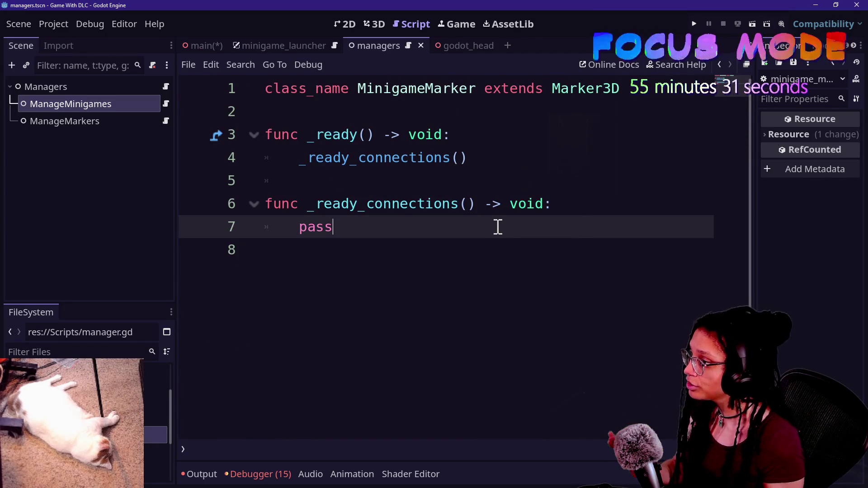
key("BackSpace")
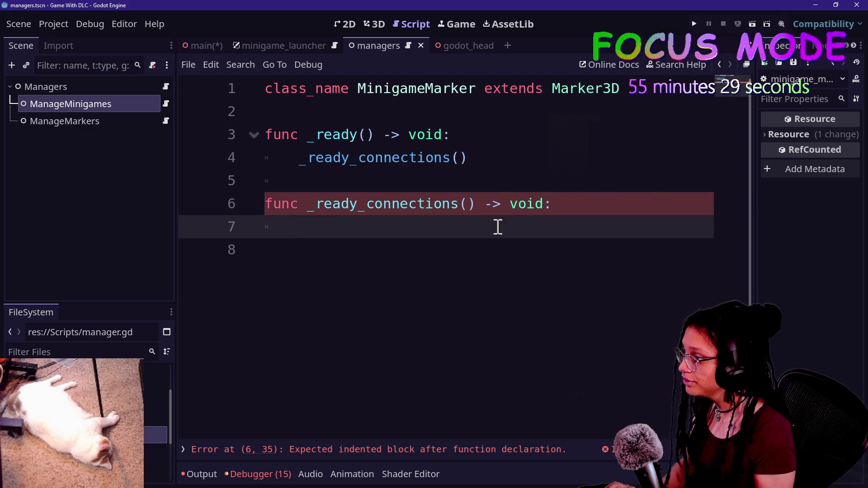
type("Manager")
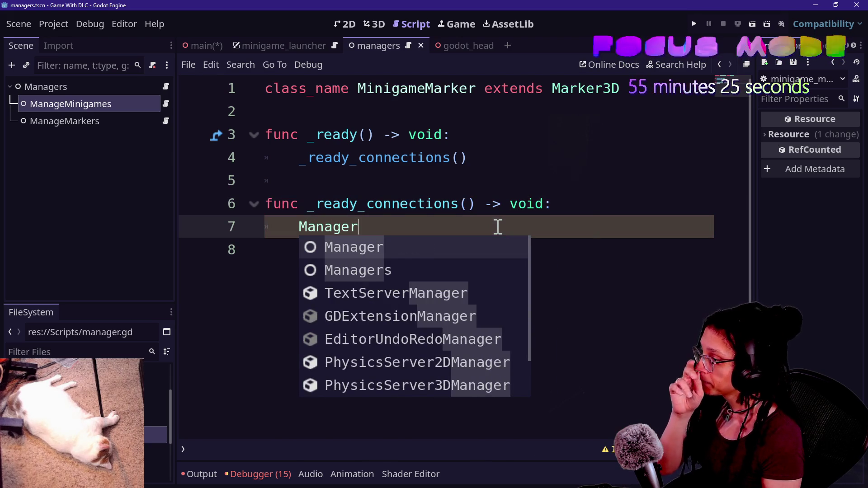
type(".")
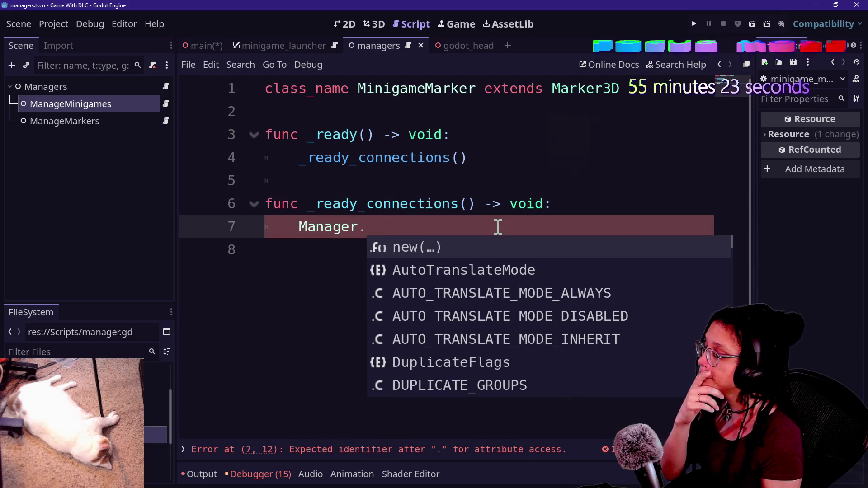
key("BackSpace")
key("BackSpace")
key("BackSpace")
key("BackSpace")
key("BackSpace")
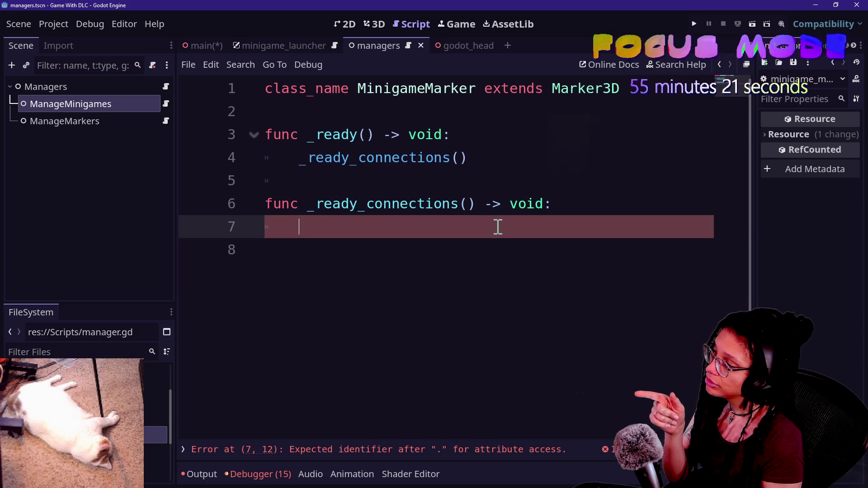
type("Manager.ref.")
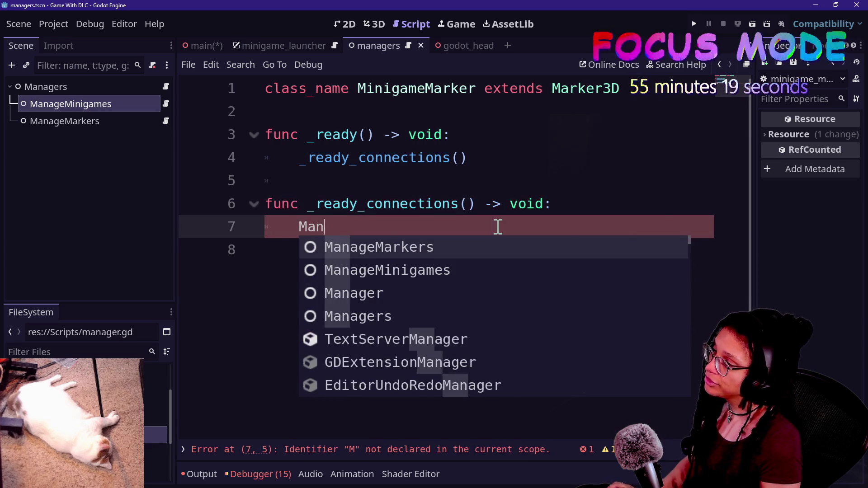
key("Escape")
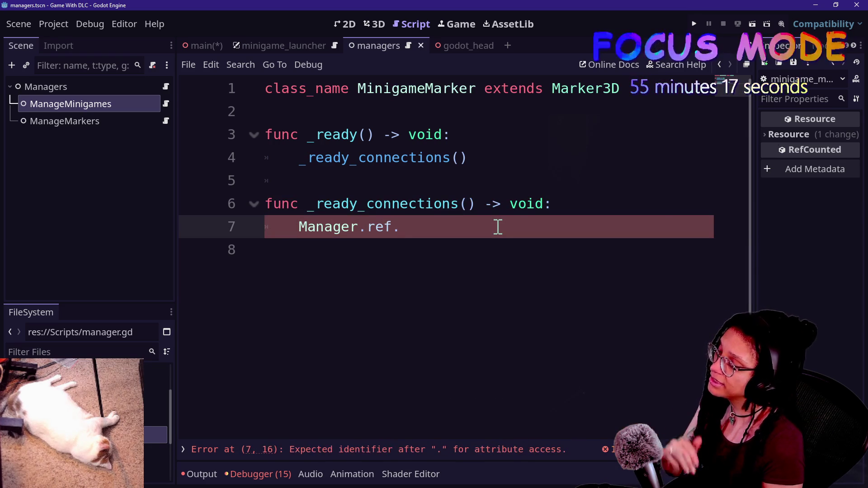
- Revert _ready_connections to just pass and open the Managers root node's script
key("BackSpace")
key("BackSpace")
key("BackSpace")
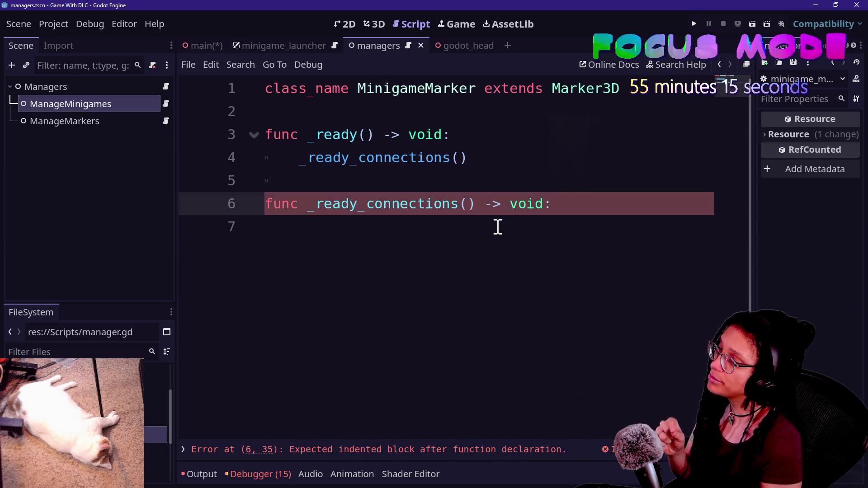
key("ctrl+z")
key("BackSpace")
key("BackSpace")
key("BackSpace")
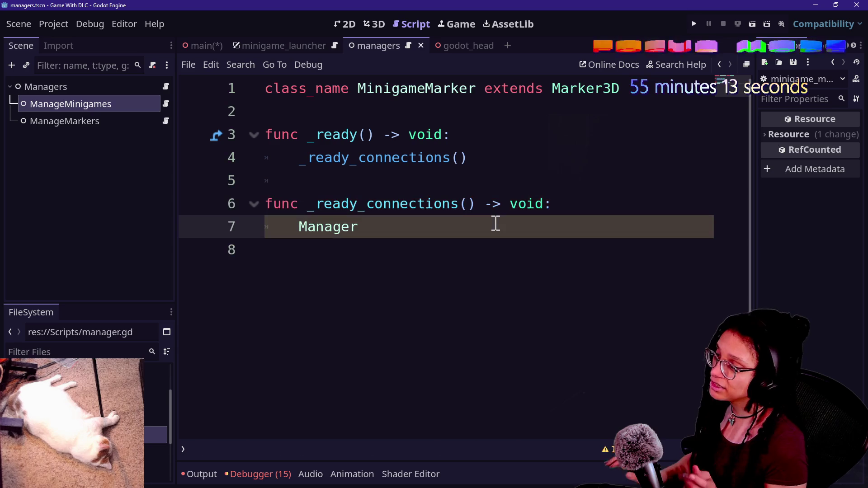
key("ctrl+BackSpace")
type("pass")
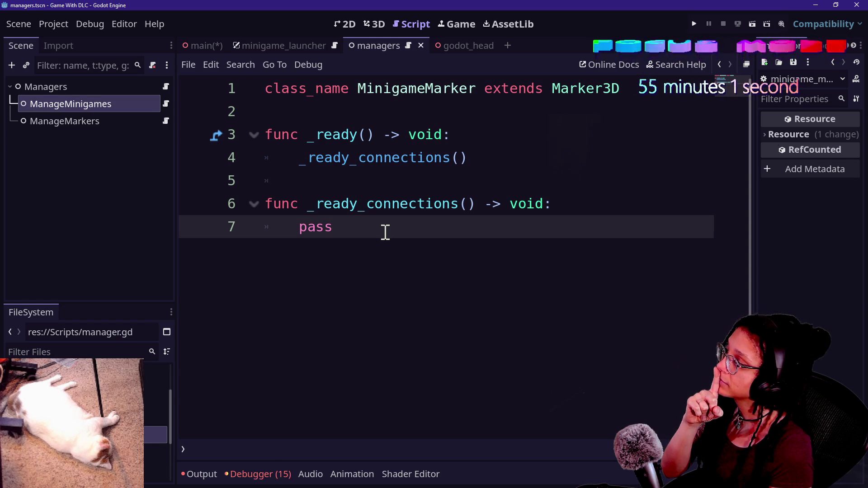
left_click(167, 86)
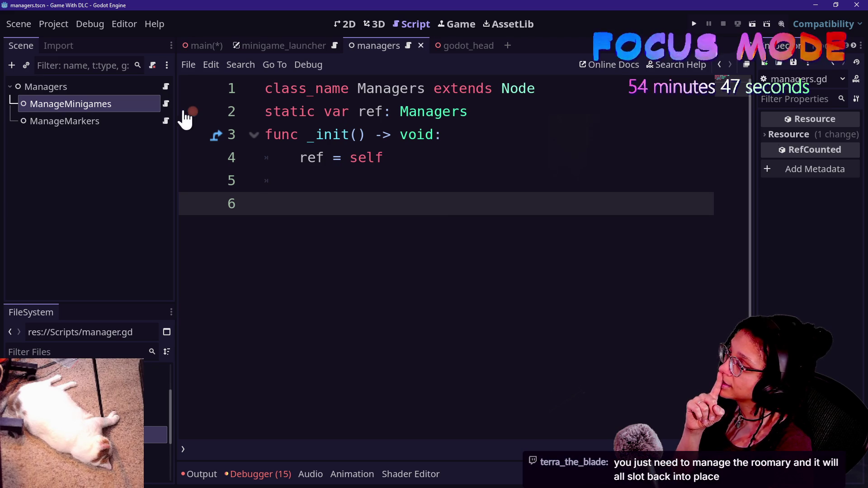
- Check the managers and godot_head scenes, then return to the Managers script's last line
left_click(370, 163)
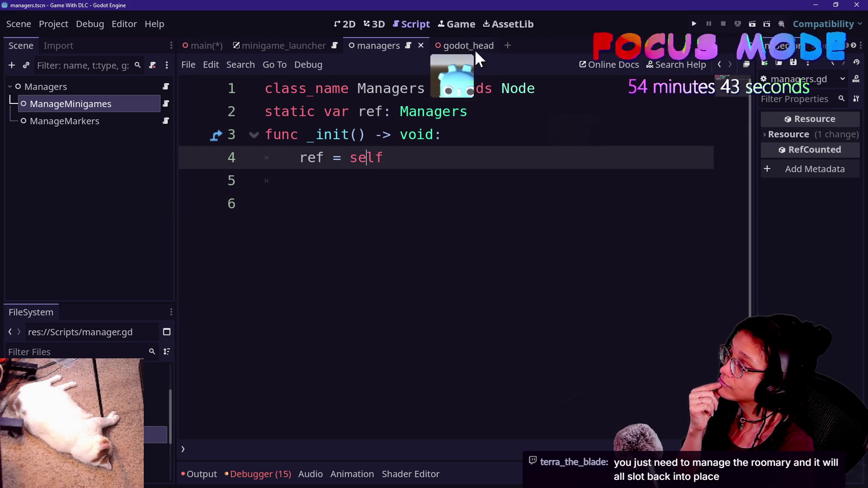
left_click(370, 237)
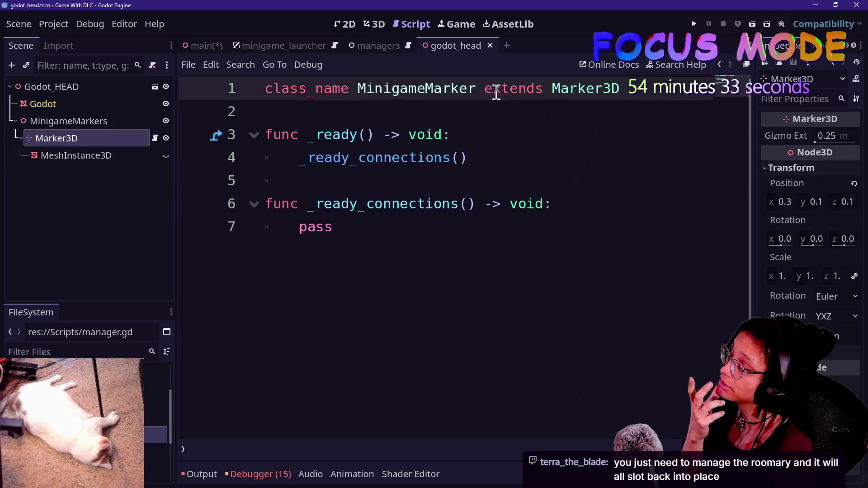
left_click(387, 46)
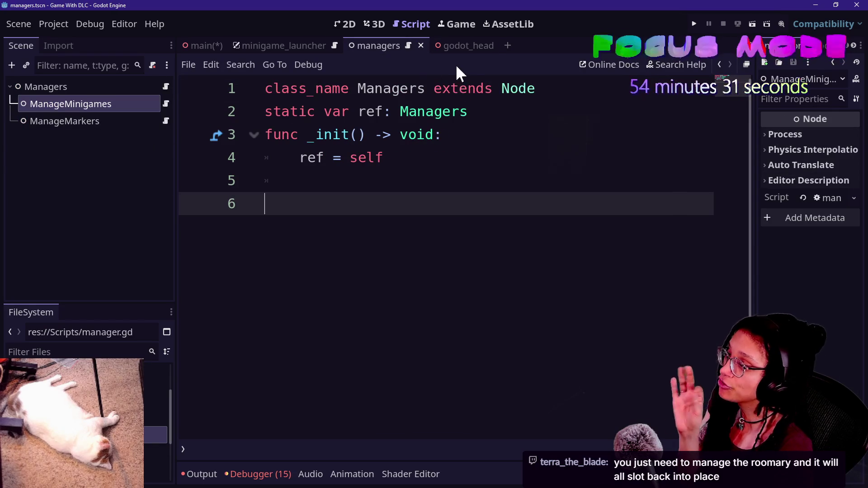
left_click(457, 45)
left_click(468, 199)
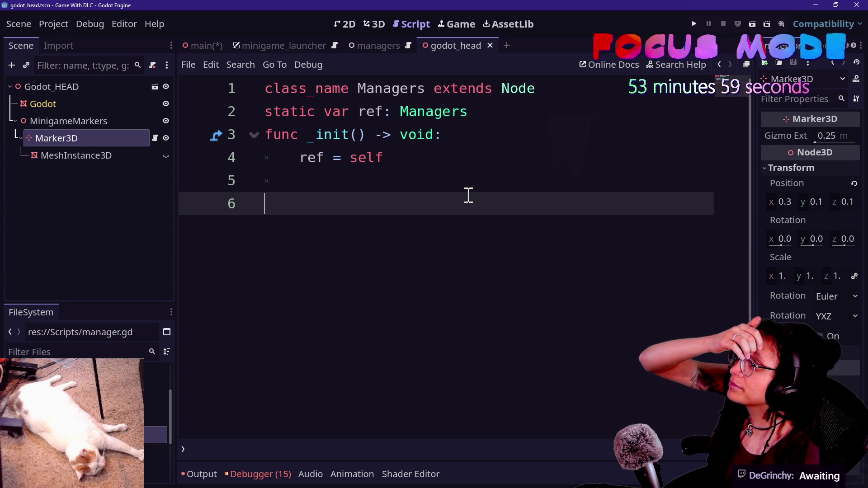
- Step the caret between lines 5 and 6 below ref = self in the Managers script
key("Up")
key("Down")
key("Up")
key("Down")
key("Up")
key("Down")
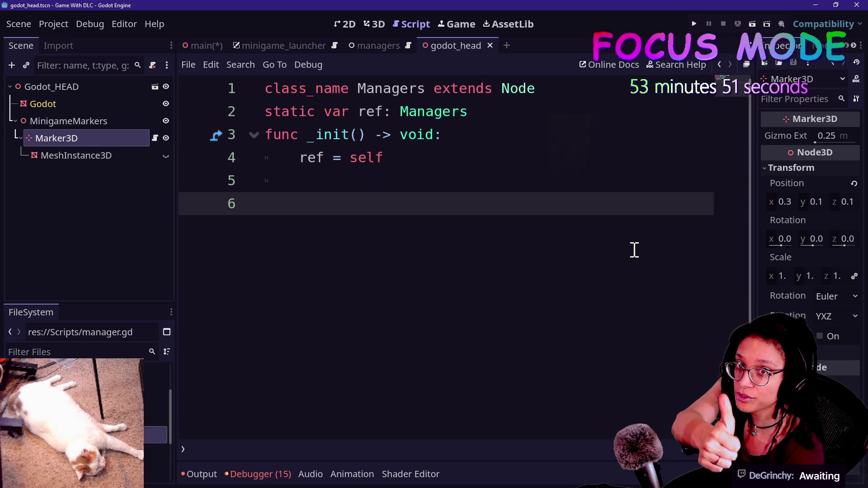
key("Up")
key("Down")
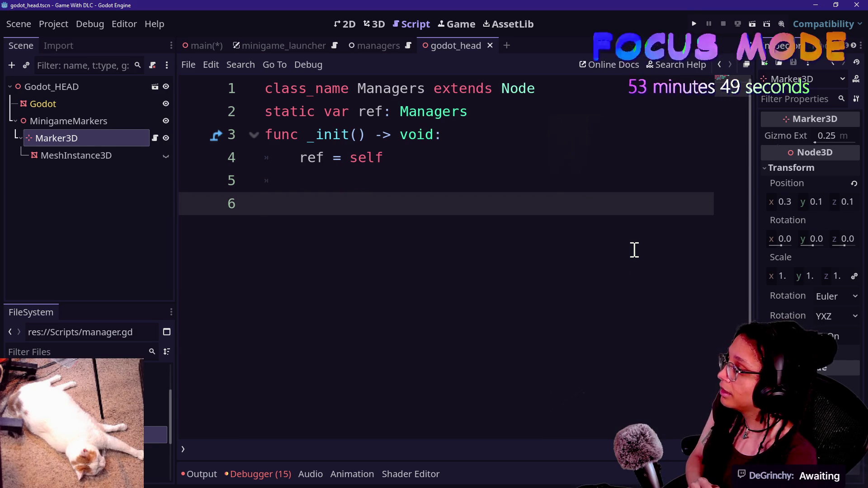
- Tidy the blank lines after ref = self, leaving two empty lines below the _init body
key("BackSpace")
key("Return")
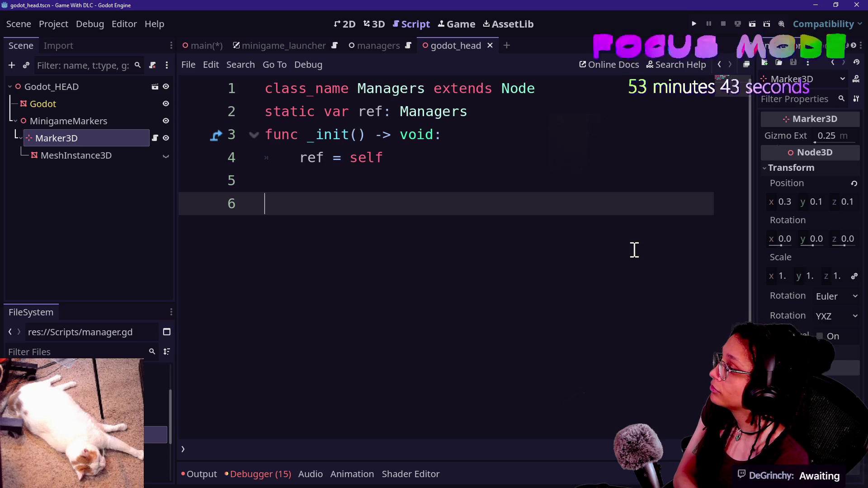
key("BackSpace")
key("Up")
key("Return")
key("BackSpace")
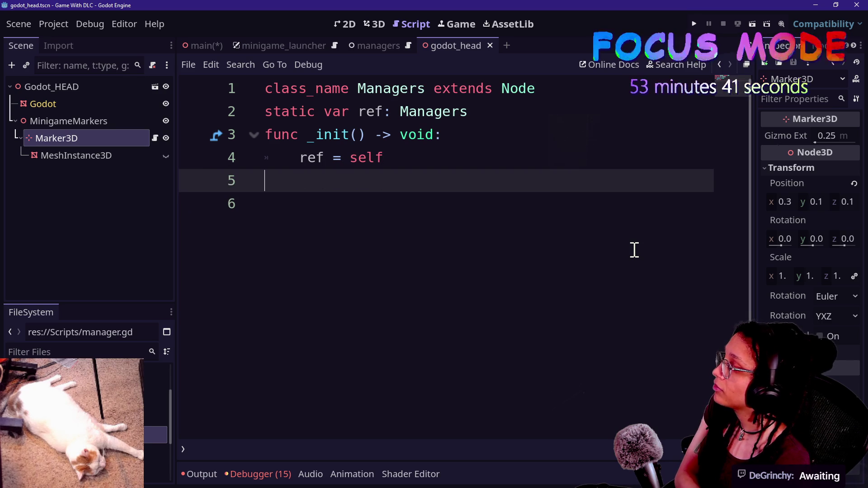
key("Return")
key("Delete")
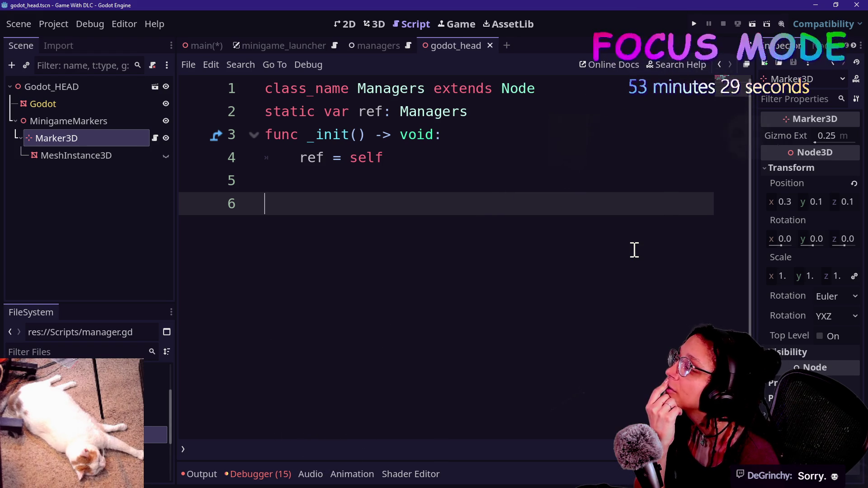
key("BackSpace")
key("BackSpace")
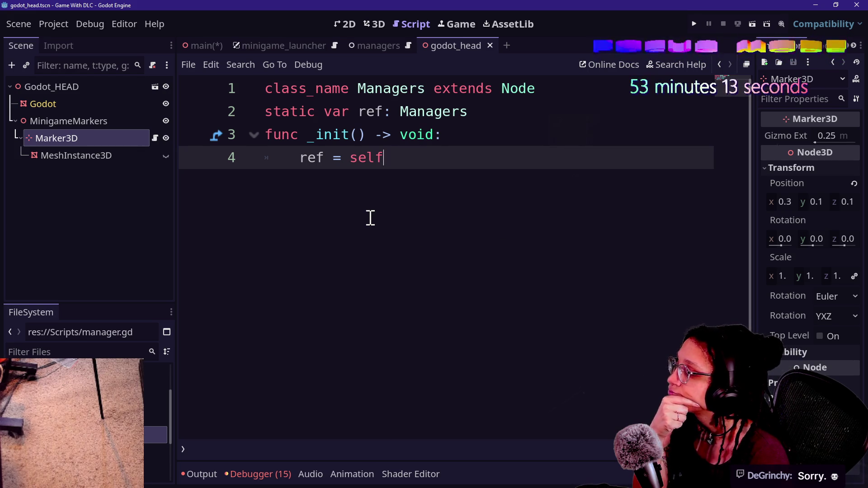
key("Return")
key("Return")
key("BackSpace")
left_click(300, 161)
left_click(345, 201)
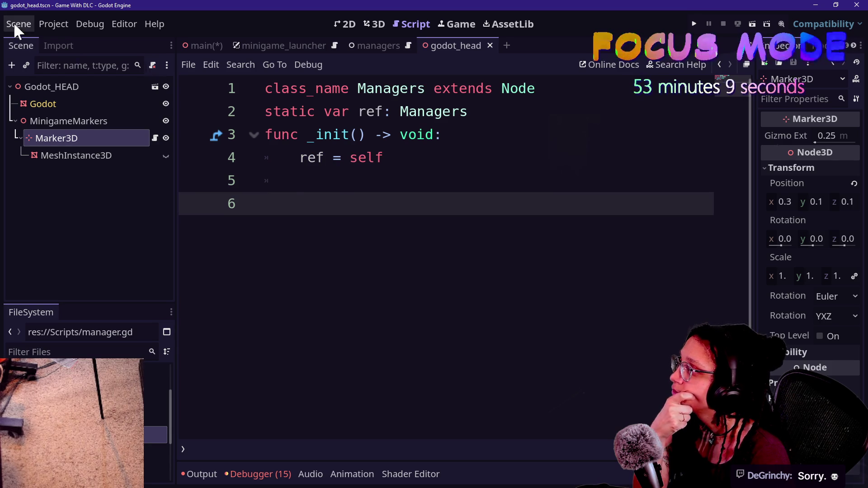
left_click(53, 24)
left_click(106, 45)
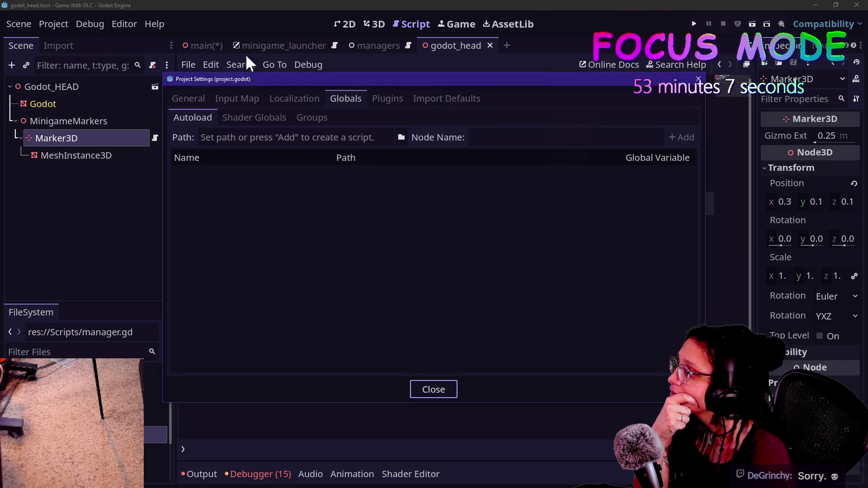
left_click(504, 135)
type("Globals")
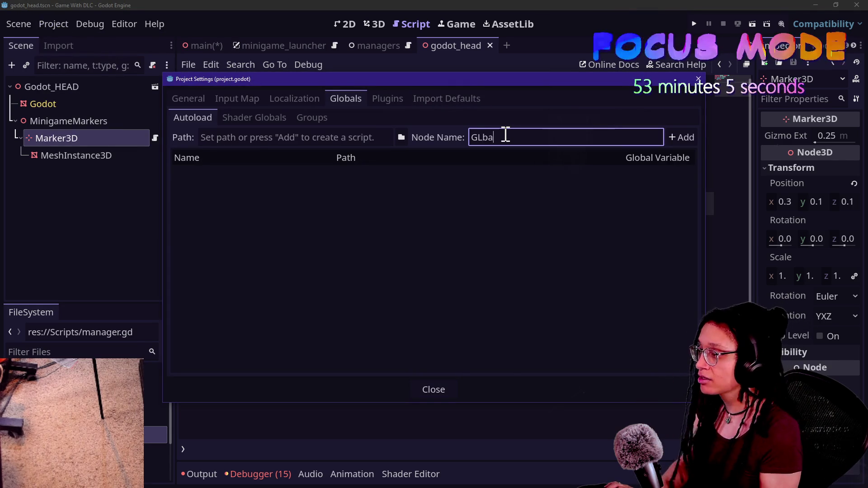
left_click(673, 138)
left_click(498, 373)
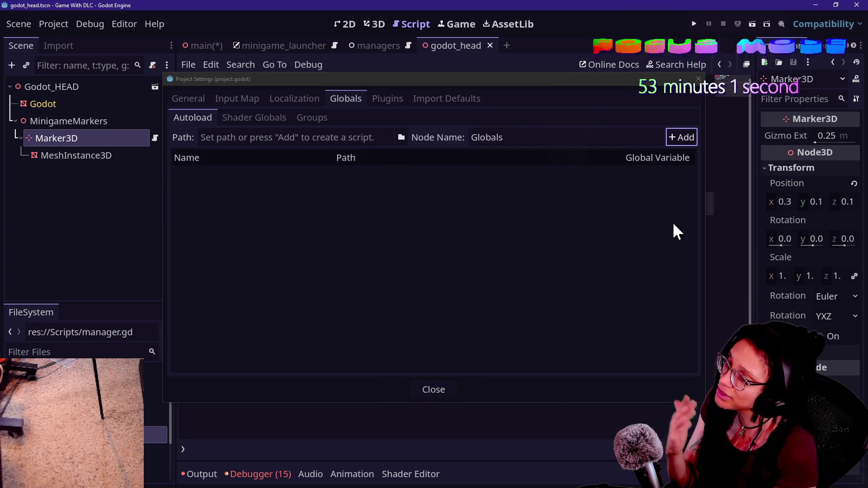
key("Escape")
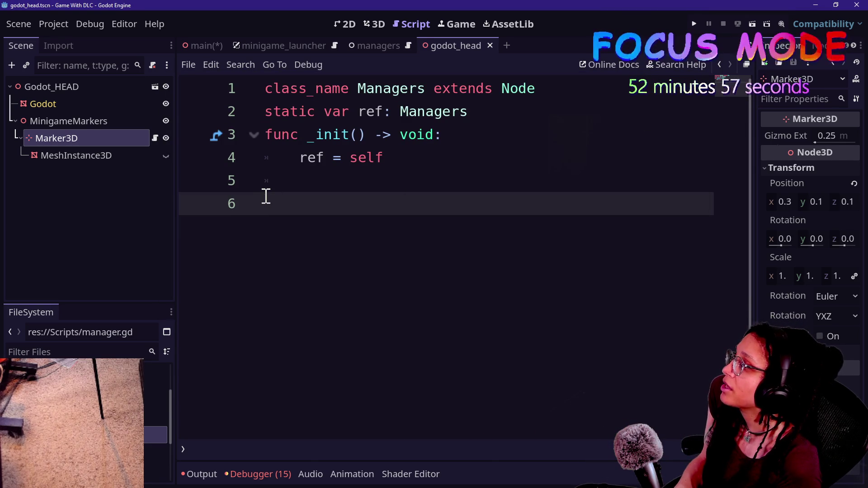
- Open the managers scene and select its ManageMarkers node, briefly flipping to main and back
left_click(62, 120)
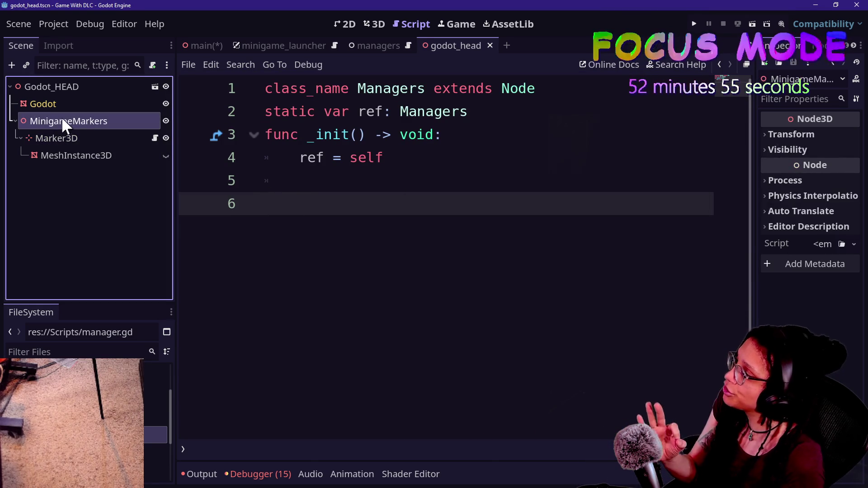
left_click(379, 45)
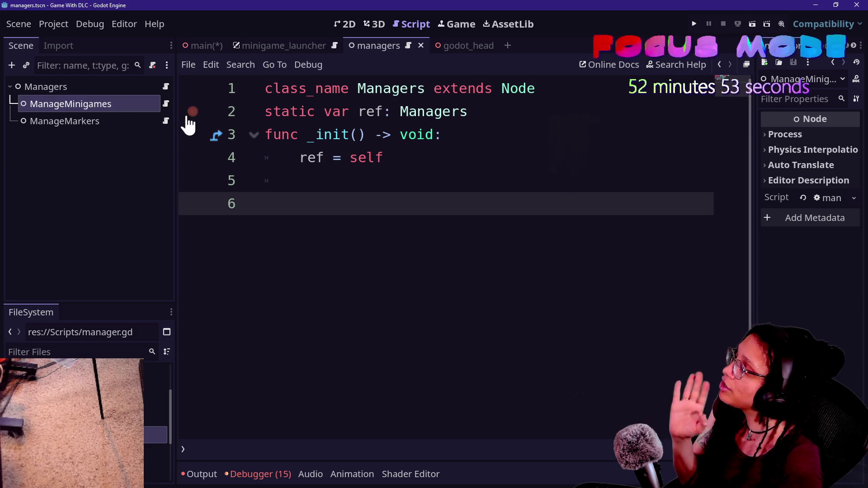
left_click(139, 103)
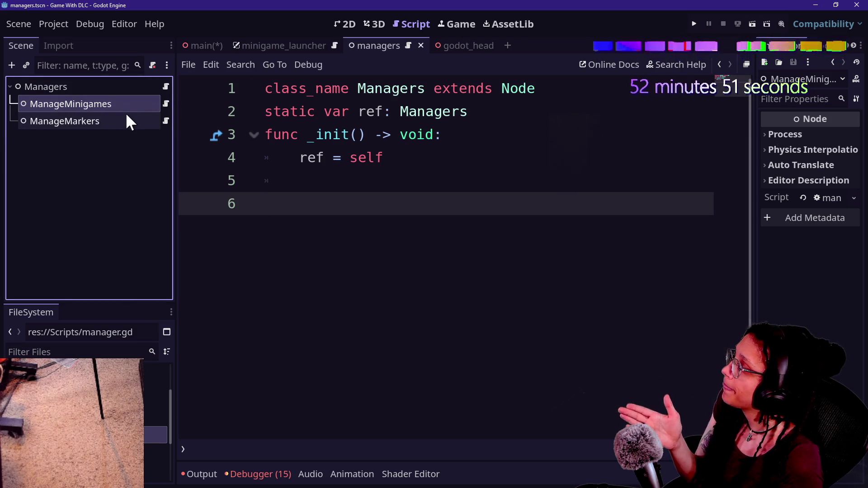
left_click(126, 121)
left_click(121, 101)
left_click(121, 87)
left_click(122, 104)
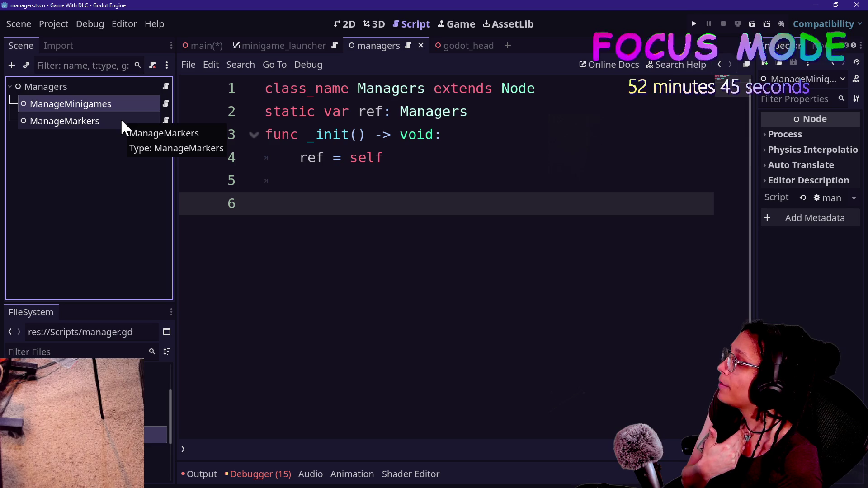
left_click(120, 118)
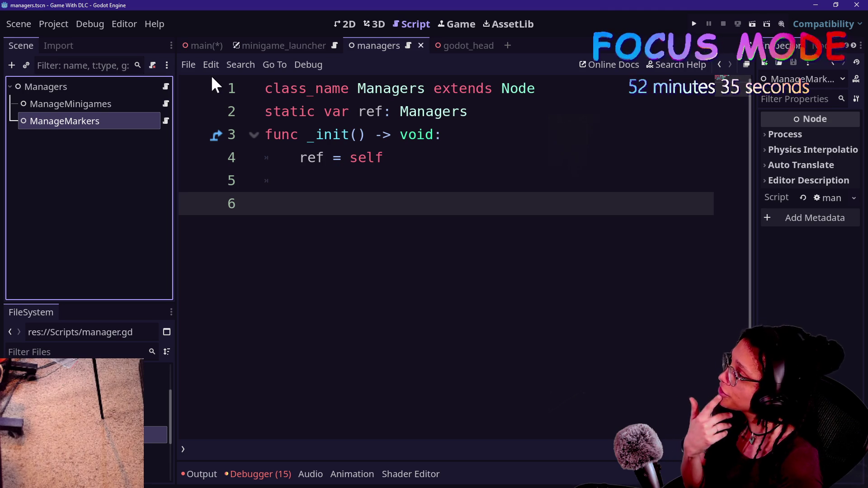
left_click(196, 46)
left_click(367, 46)
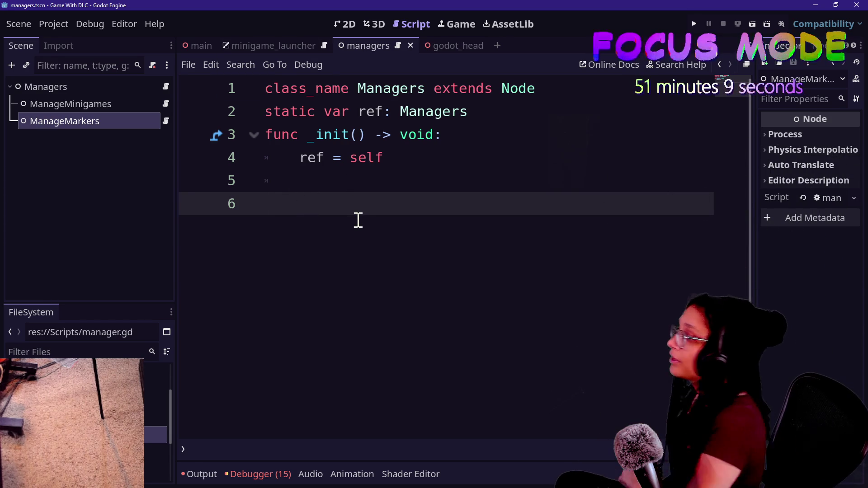
- Place the caret on lines 5–6 of the Managers script, then bring up the main scene
left_click(337, 173)
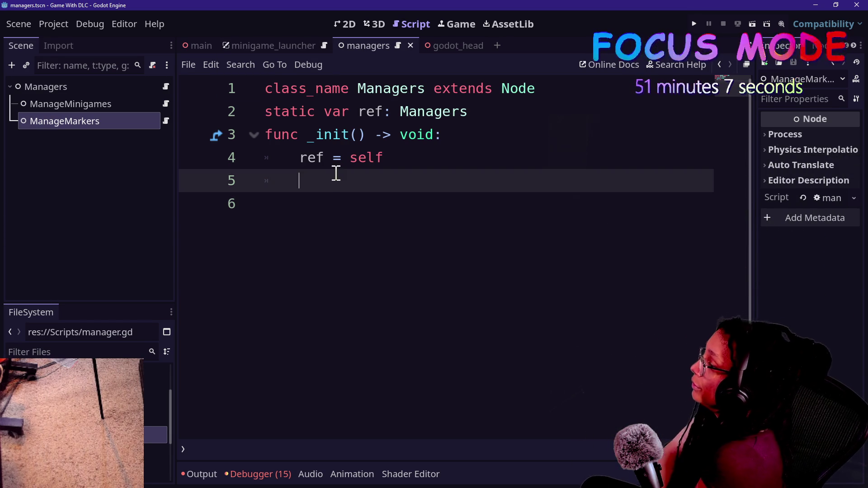
left_click(360, 255)
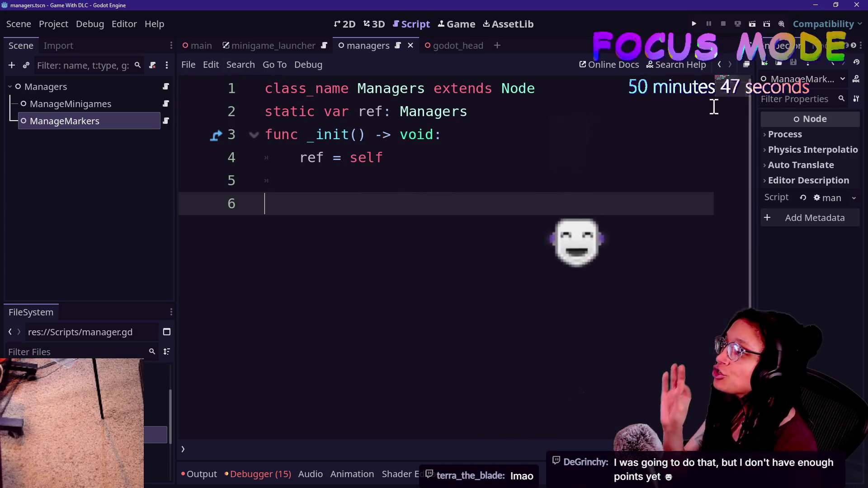
left_click(201, 45)
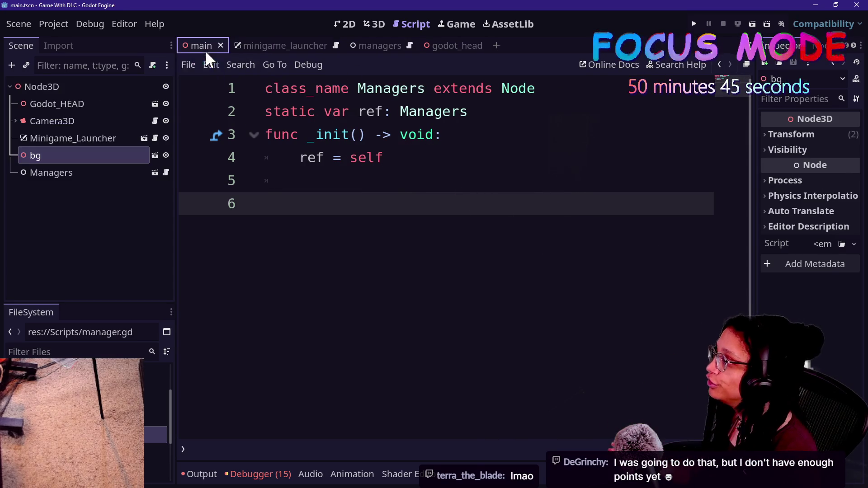
- Move Managers above Godot_HEAD as Node3D's first child, then reselect the Managers node
mouse_move(106, 170)
left_mouse_down()
mouse_move(116, 79)
mouse_move(121, 94)
left_mouse_up()
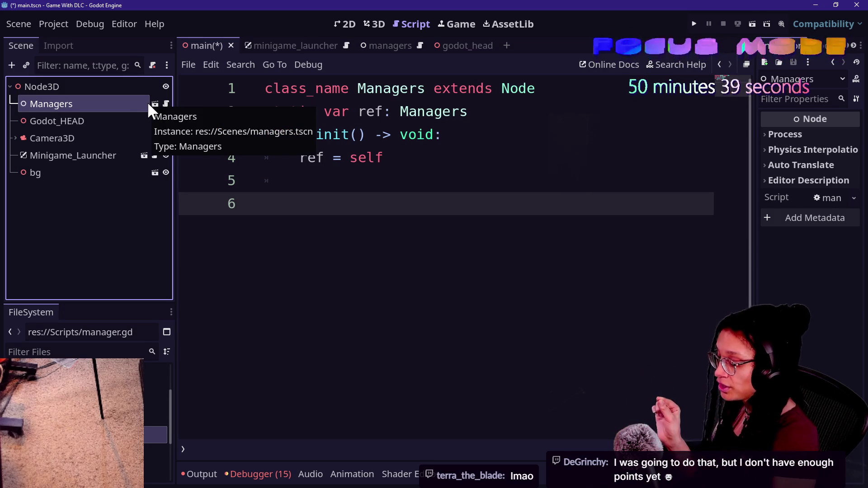
left_click(48, 136)
left_click(49, 108)
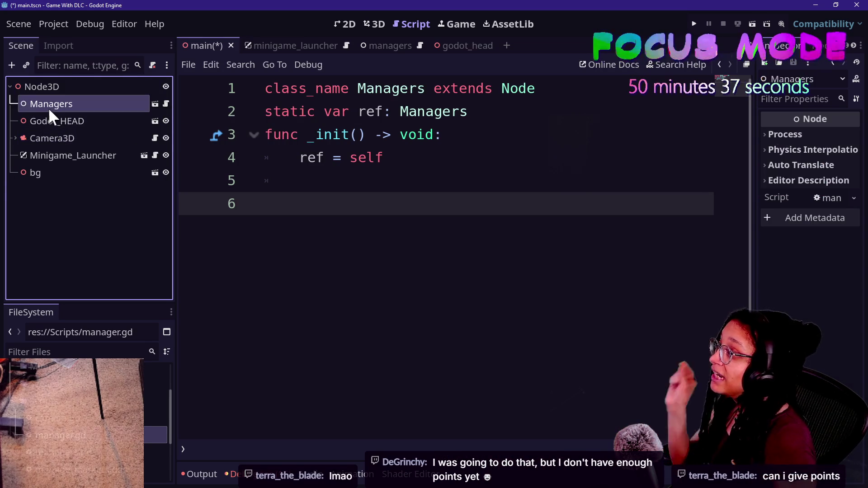
left_click(62, 120)
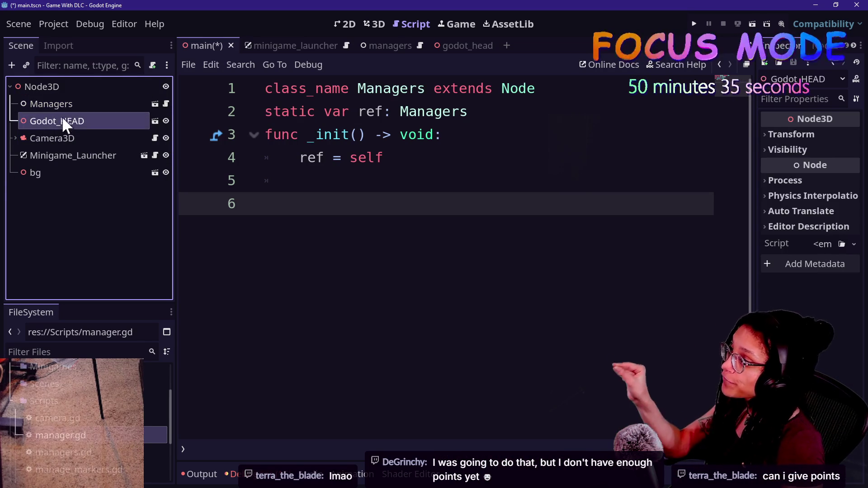
left_click(62, 108)
- Add a _ready function to the Managers script printing self.name with " is ready"
left_click(429, 216)
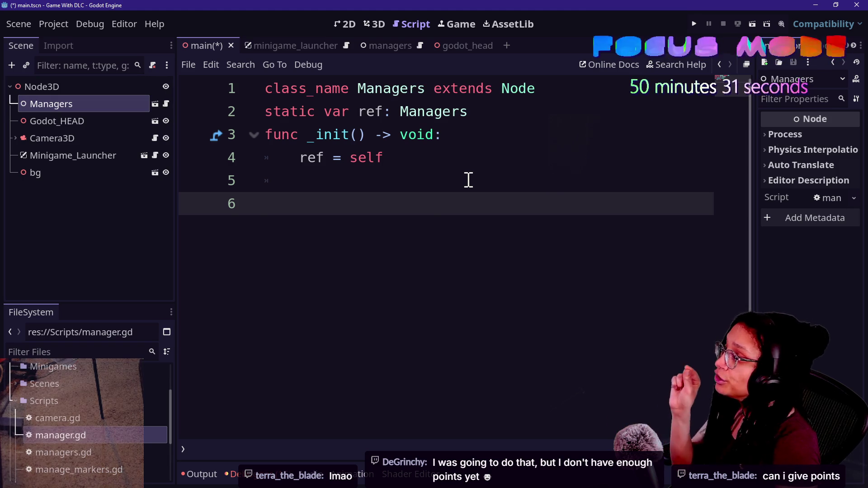
type("r")
key("BackSpace")
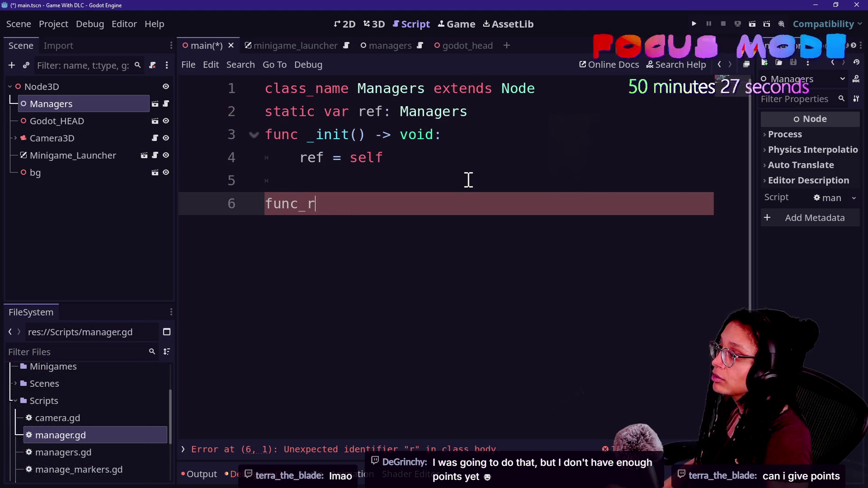
key("Return")
key("Return")
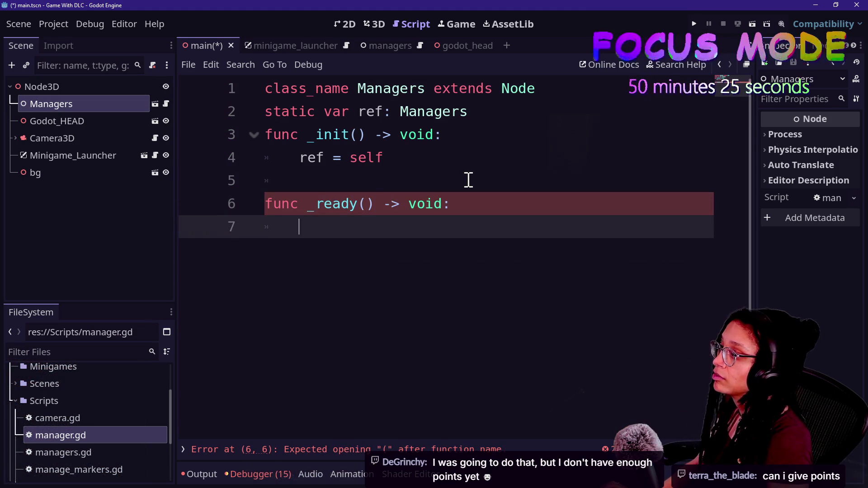
type("print.")
key("BackSpace")
type("(\"")
key("BackSpace")
type("f.name,\" is ready\")")
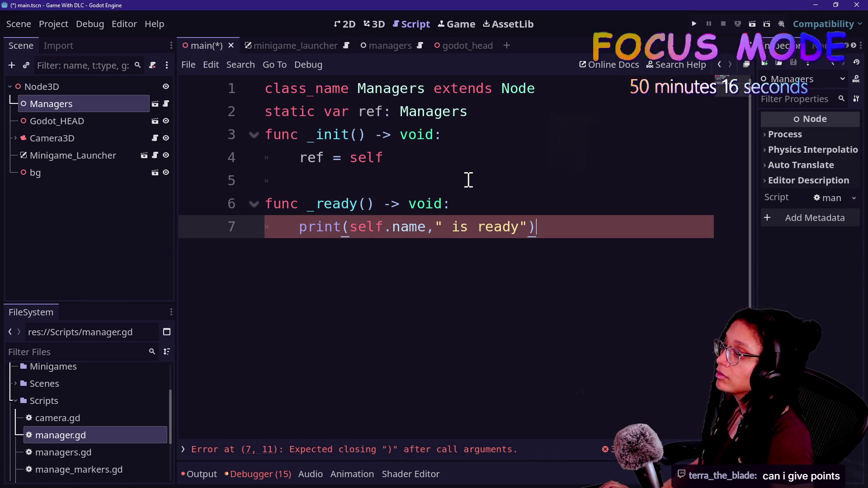
left_click(588, 187, "shift")
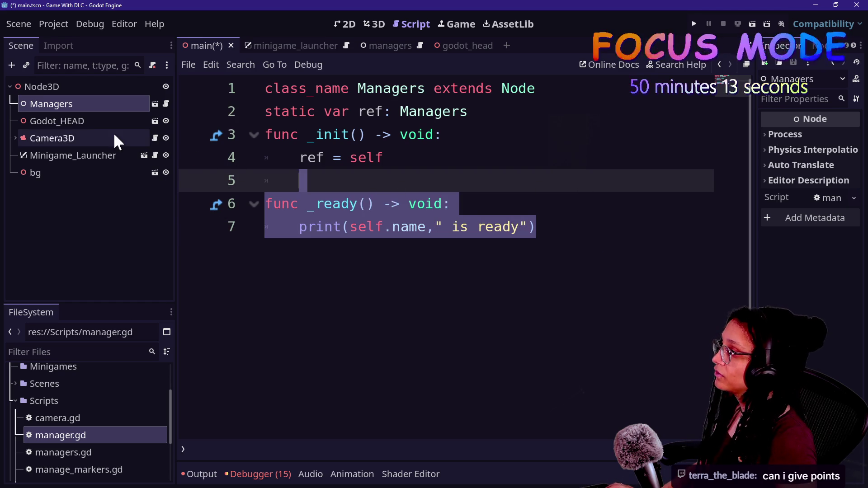
left_click(156, 105)
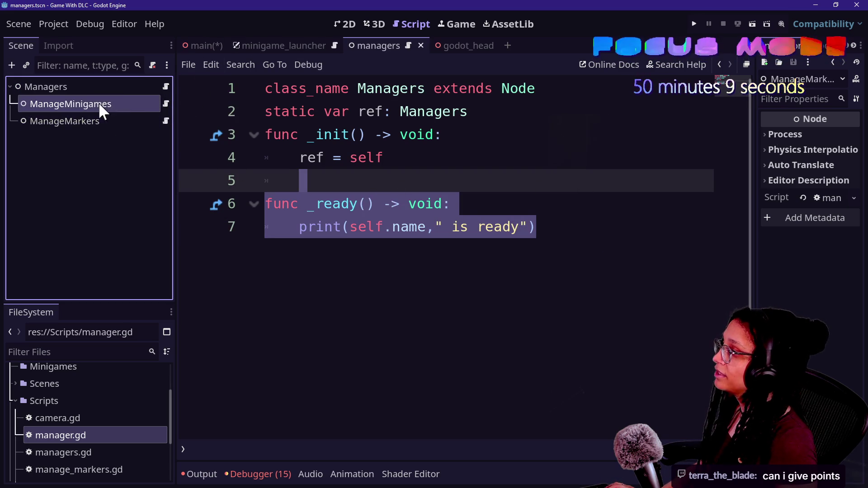
- Paste the ready-print line into the ManageMinigames script's existing _ready after super._ready()
left_click(164, 104)
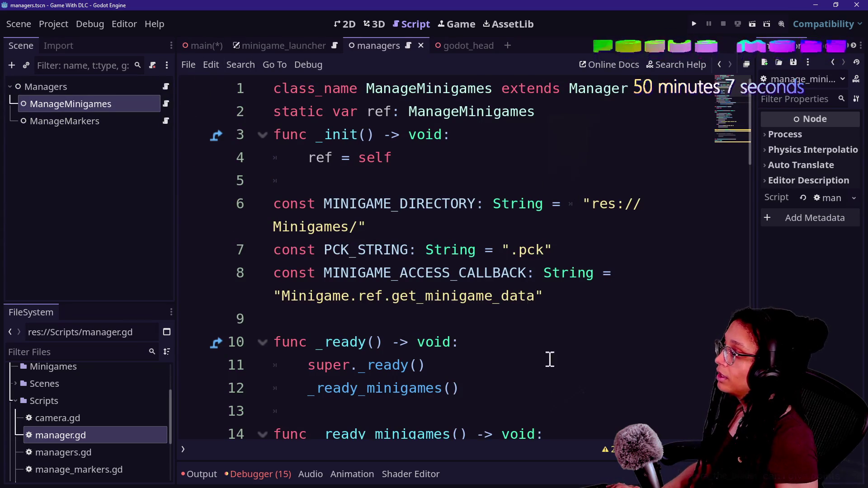
left_click(554, 374)
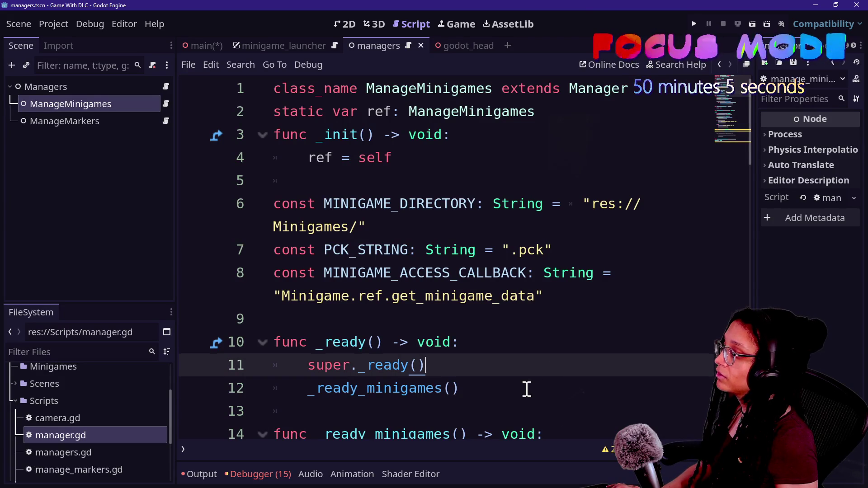
key("Down")
key("Down")
key("ctrl+v")
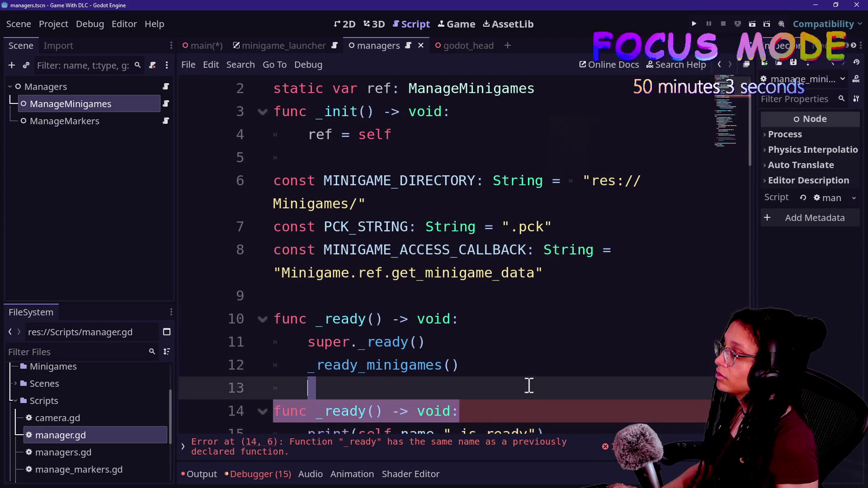
key("ctrl+z")
key("BackSpace")
left_click_drag(541, 380, 462, 367)
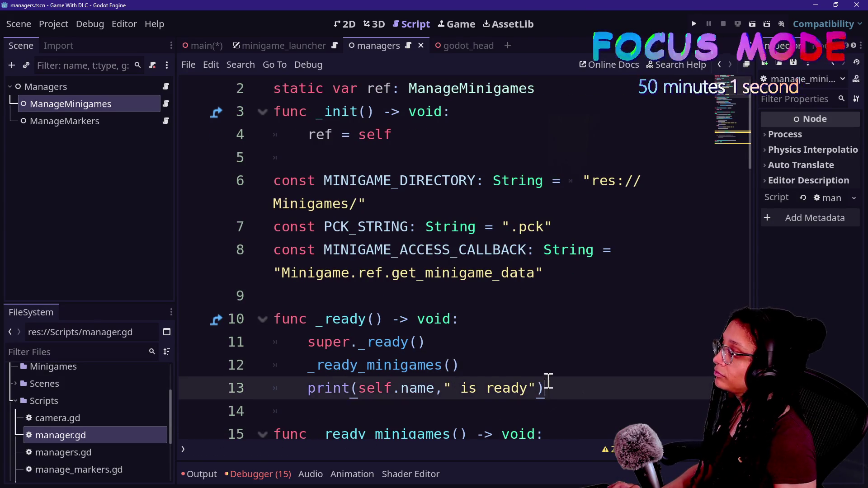
- Paste the ready-print function into the base Manager script, deleting the duplicate header
left_click(166, 121)
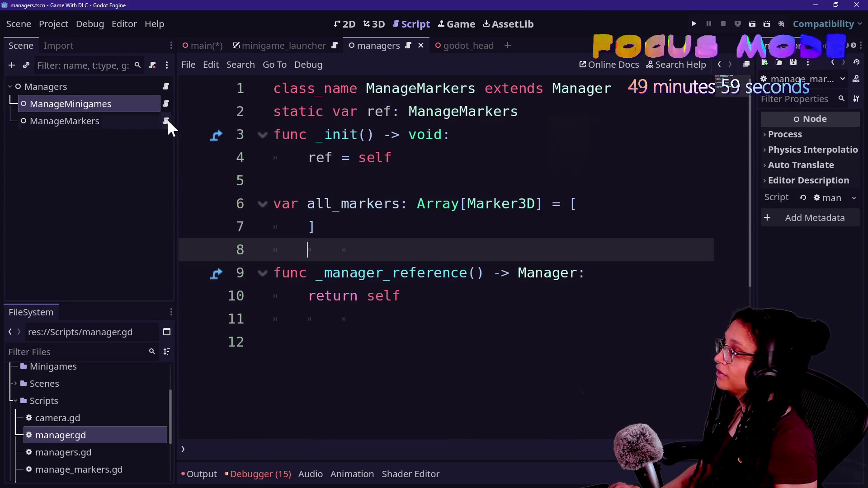
left_click(502, 296)
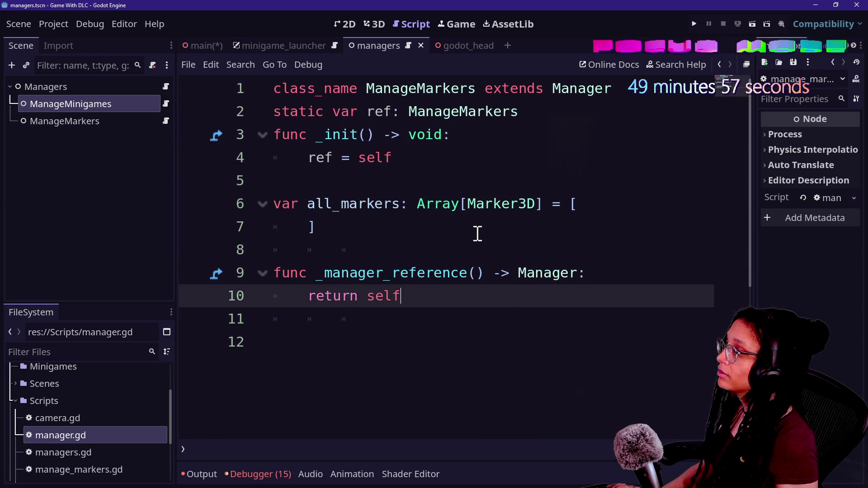
left_click(585, 89, "ctrl")
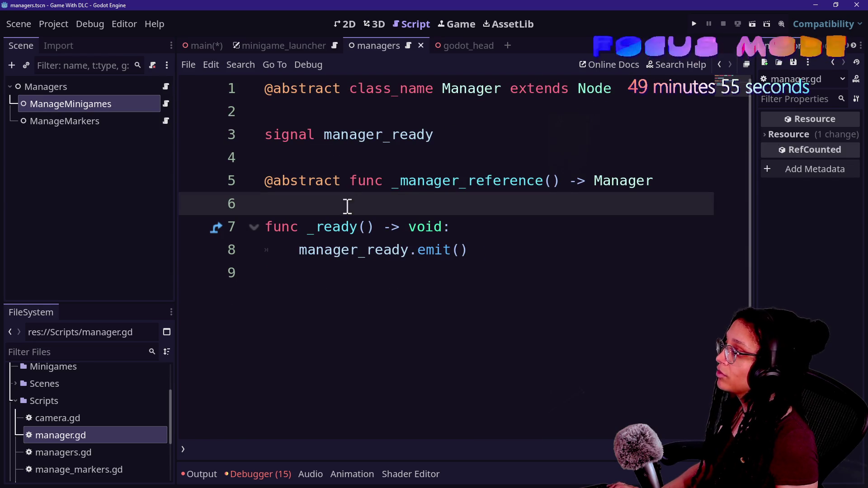
left_click(489, 247)
type("func _ready() -> void: \tprint(self.name,\" is ready\")")
left_click(489, 253)
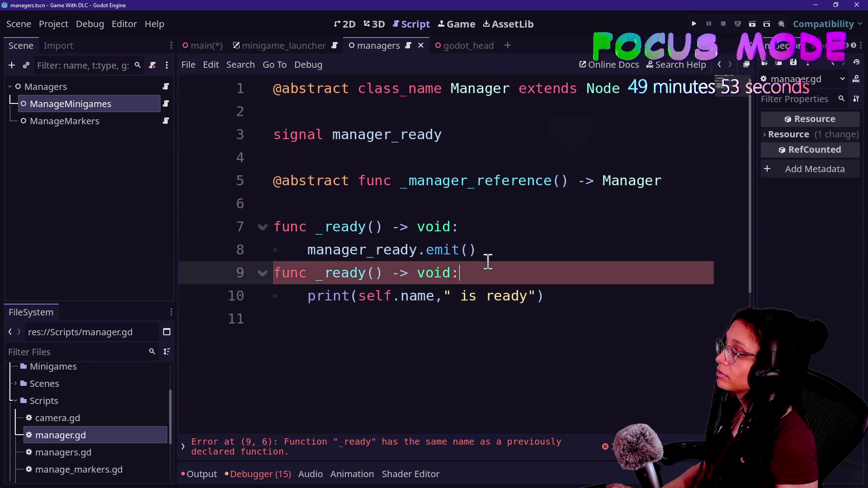
key("BackSpace")
- Remove the print line from ManageMinigames' _ready and save the scripts
left_click(166, 103)
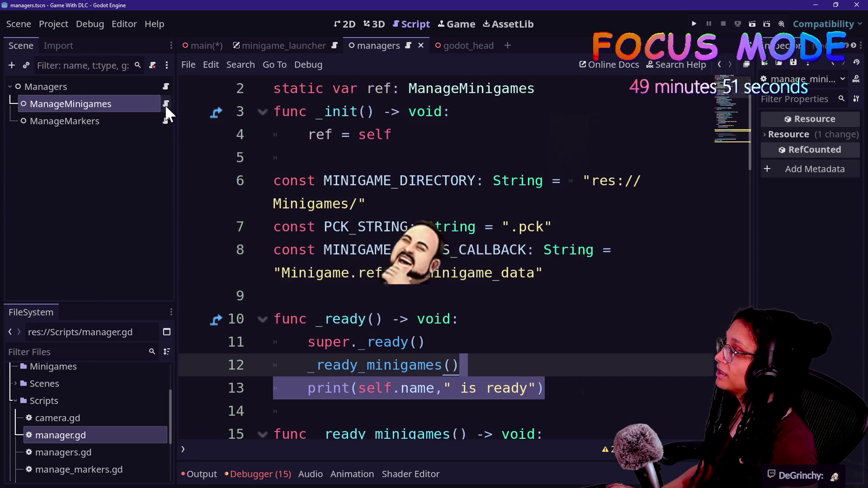
key("Return")
key("alt+Up")
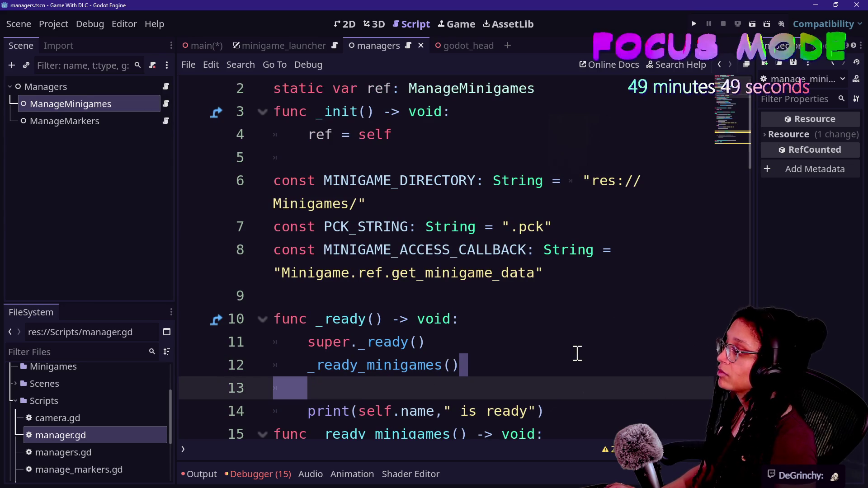
key("alt+Down")
triple_click(578, 376)
key("Delete")
key("ctrl+s")
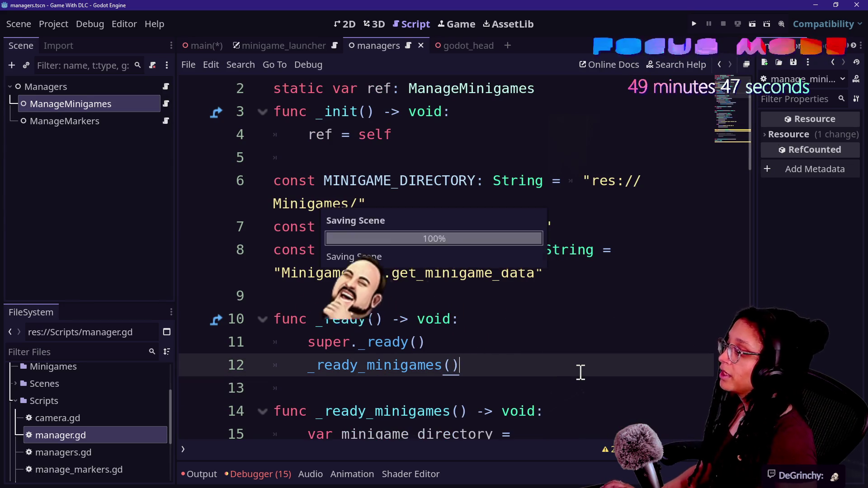
left_click(384, 273)
left_click(357, 231)
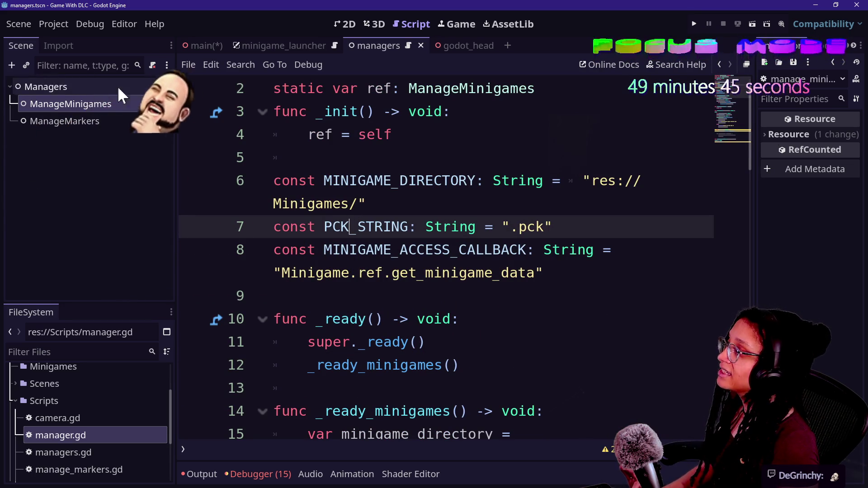
- Paste the ready-print function into the camera script after line 13 and save
left_click(205, 50)
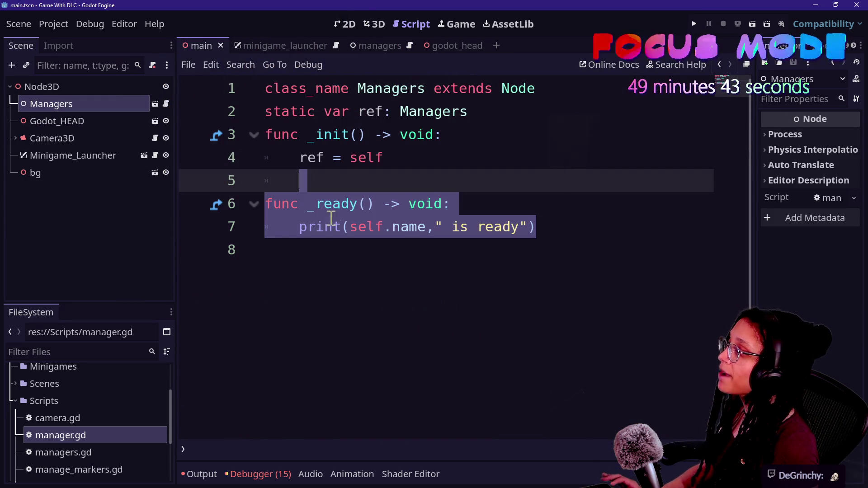
left_click(337, 233)
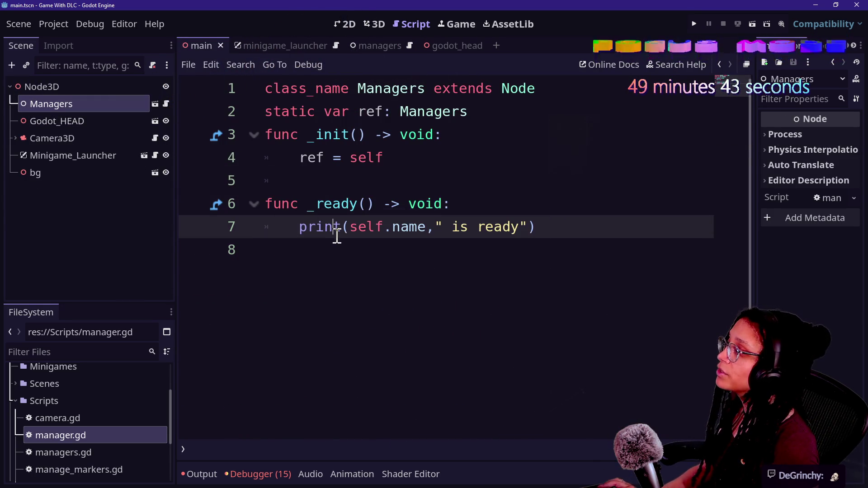
left_click(154, 138)
left_click(529, 267)
key("Return")
type("func _ready() -> void: \tprint(self.name,\" is ready\")")
left_click(441, 289)
key("BackSpace")
key("ctrl+s")
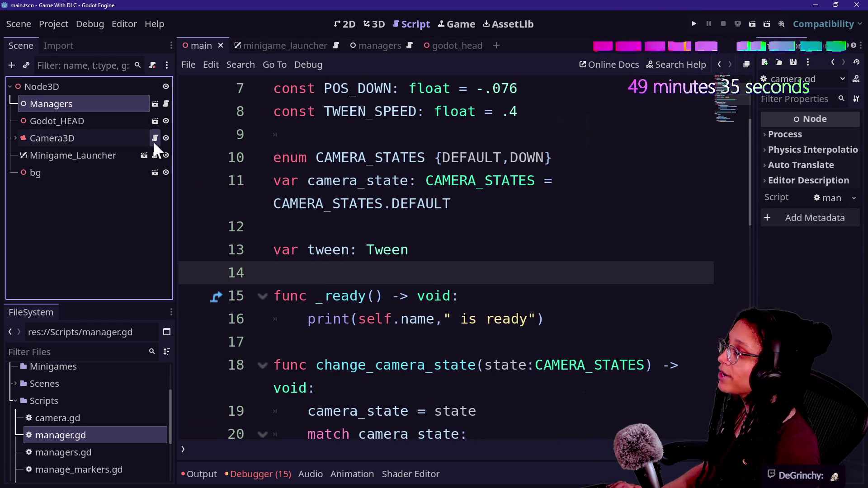
- Merge the ready-print line into Minigame_Launcher's _ready after _ready_connections, removing the duplicate header, and save
left_click(155, 155)
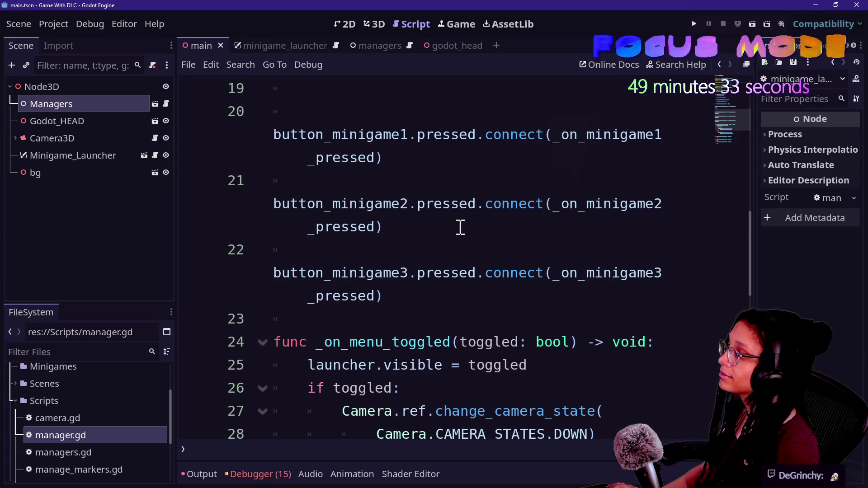
scroll(398, 175, "up", 6)
scroll(588, 308, "down", 3)
left_click(550, 254)
key("Return")
type("func _ready() -> void: \tprint(self.name,\" is ready\")")
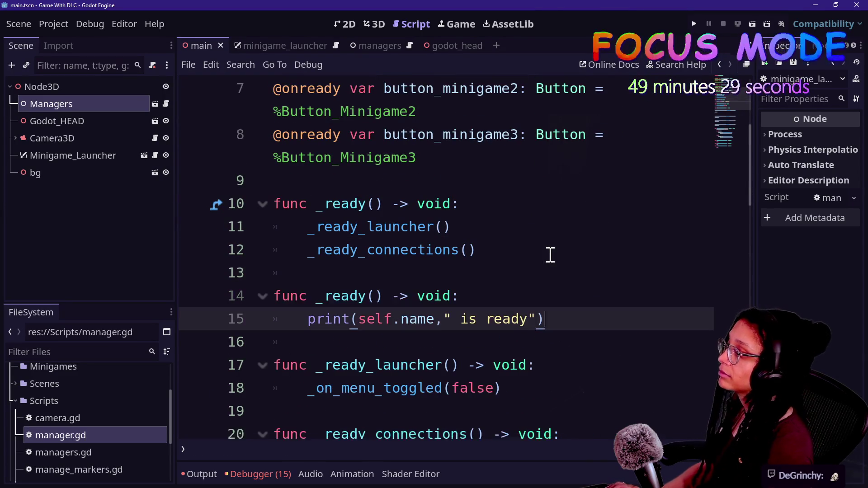
left_click_drag(553, 296, 555, 272)
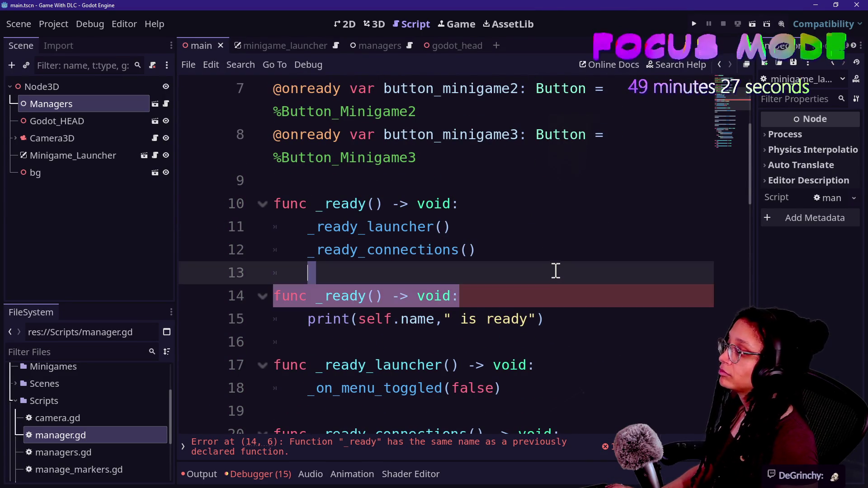
key("BackSpace")
key("BackSpace")
key("BackSpace")
key("ctrl+s")
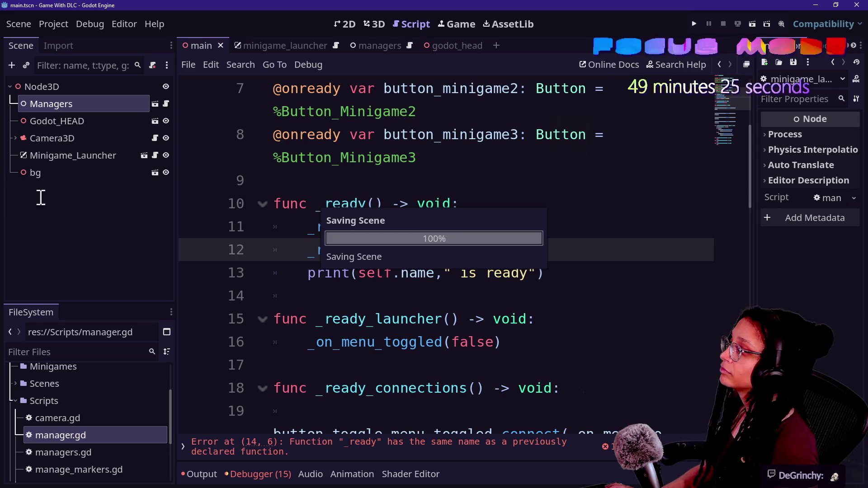
- Look through the main scene's nodes, ending on Minigame_Launcher
left_click(83, 189)
left_click(92, 125)
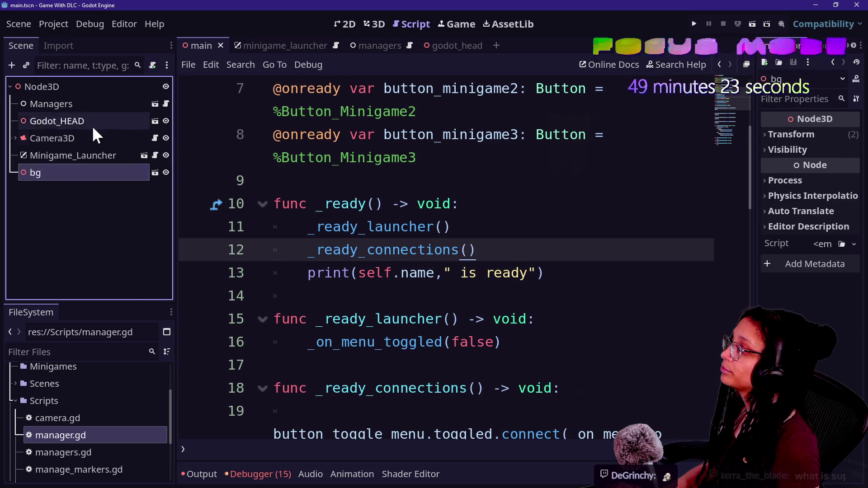
left_click(99, 157)
left_click(103, 167)
left_click(109, 156)
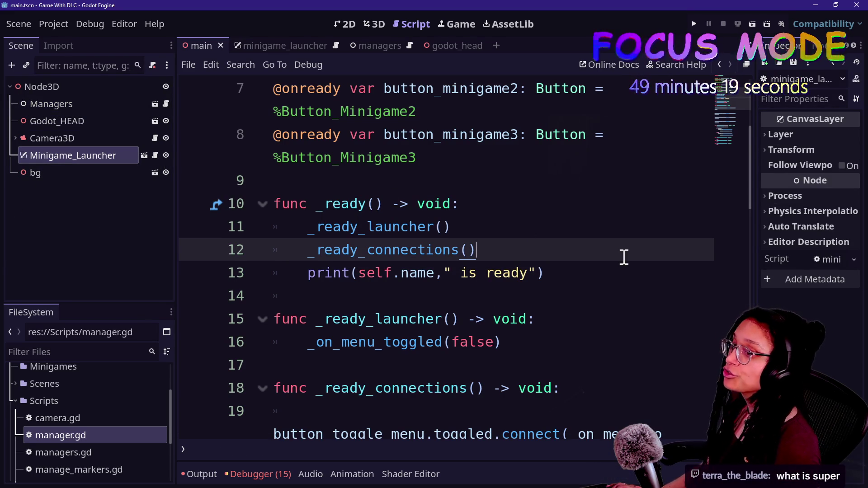
- Review Minigame_Launcher's _ready in the script, leaving the print line unchanged
left_click(628, 312)
left_click(630, 299)
left_click(611, 277)
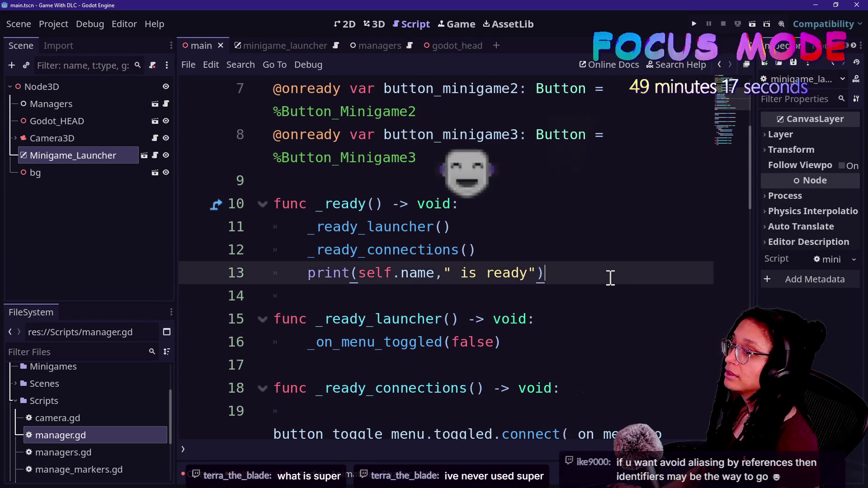
left_click(588, 232)
left_click(615, 272)
left_click(595, 204)
left_click(582, 163)
left_click(633, 296)
left_click(653, 346)
left_click(619, 228)
left_click(607, 292)
left_click(549, 273)
left_click(565, 365)
left_click(531, 199)
left_click(614, 427)
mouse_move(538, 344)
left_mouse_down()
mouse_move(535, 237)
mouse_move(543, 229)
left_mouse_up()
left_click(584, 322)
left_click(572, 282)
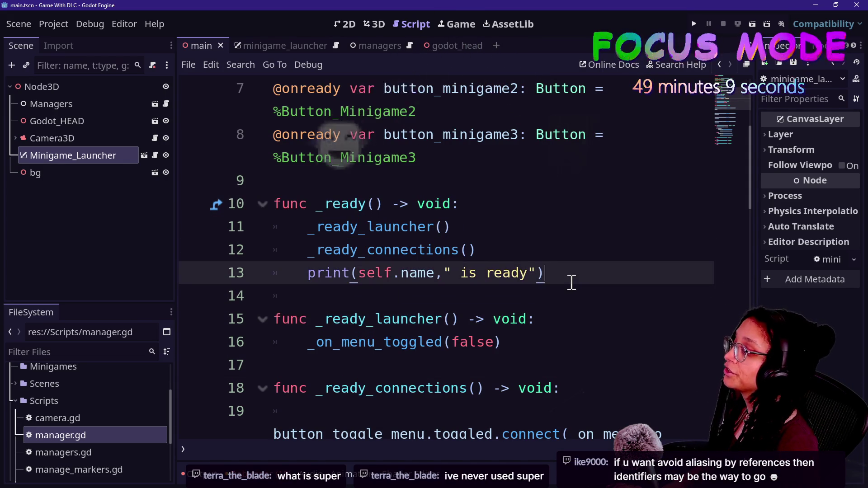
key("Return")
key("BackSpace")
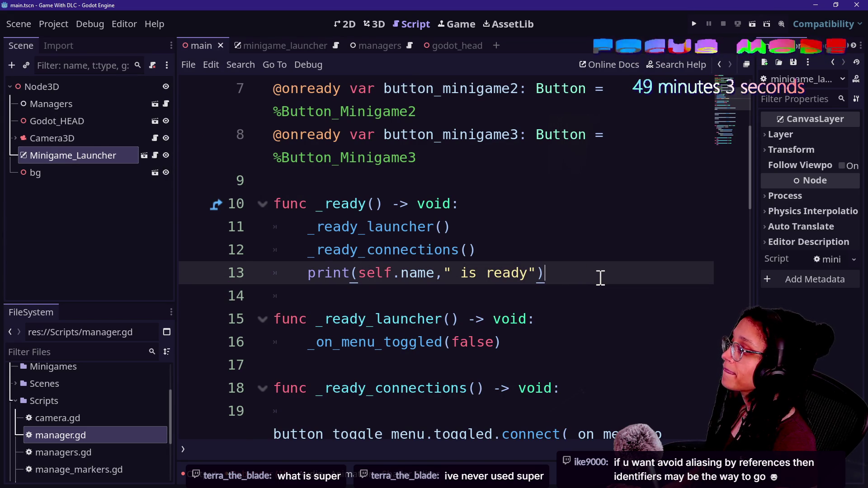
- Open the bg node's context menu and dismiss it without changes
left_click(129, 174)
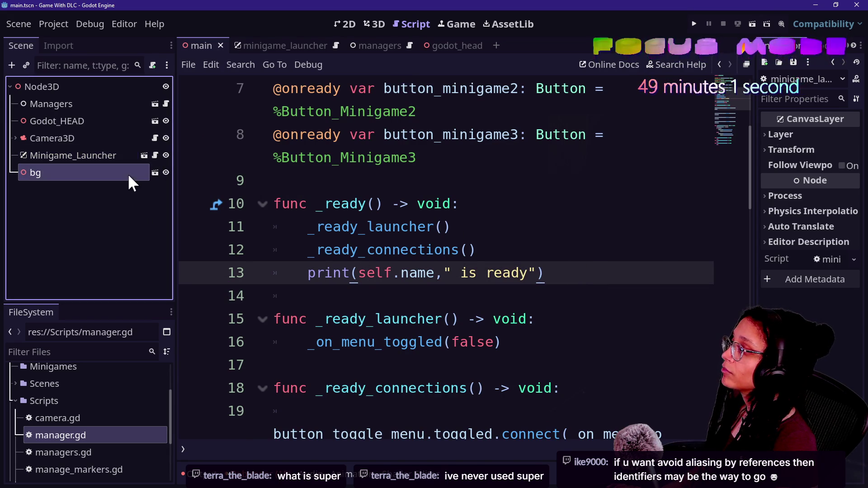
right_click(96, 172)
right_click(98, 172)
right_click(99, 173)
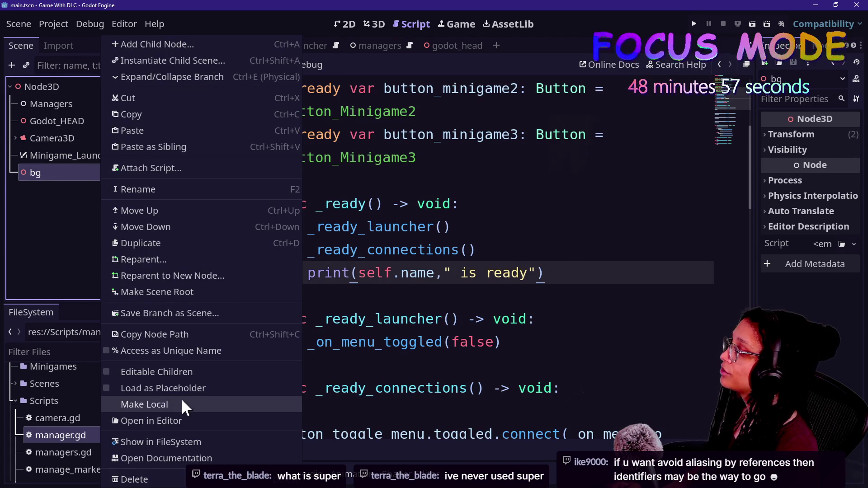
left_click(70, 209)
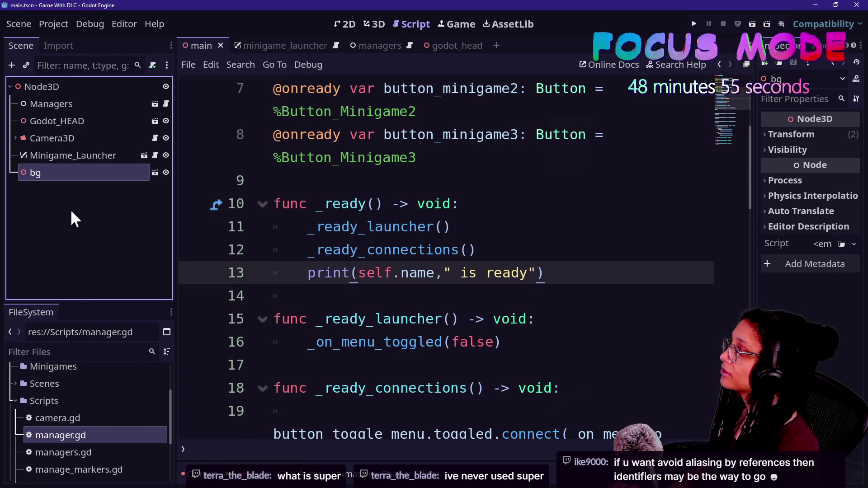
left_click(387, 199)
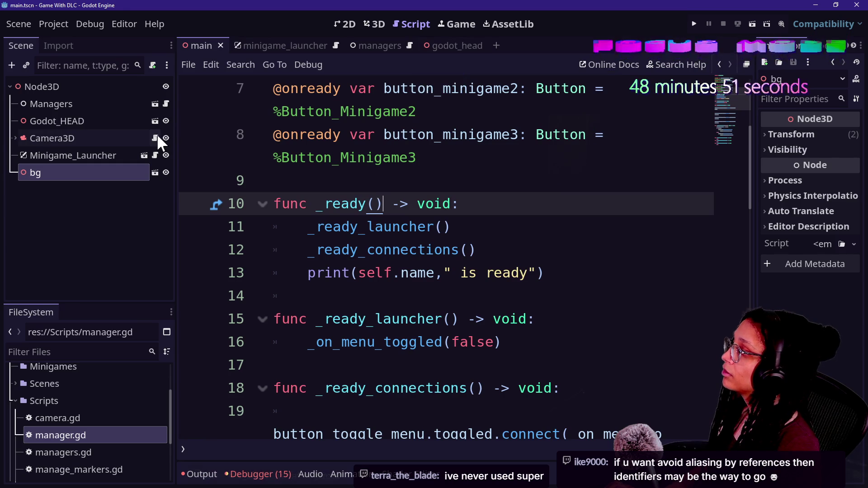
left_click(155, 121)
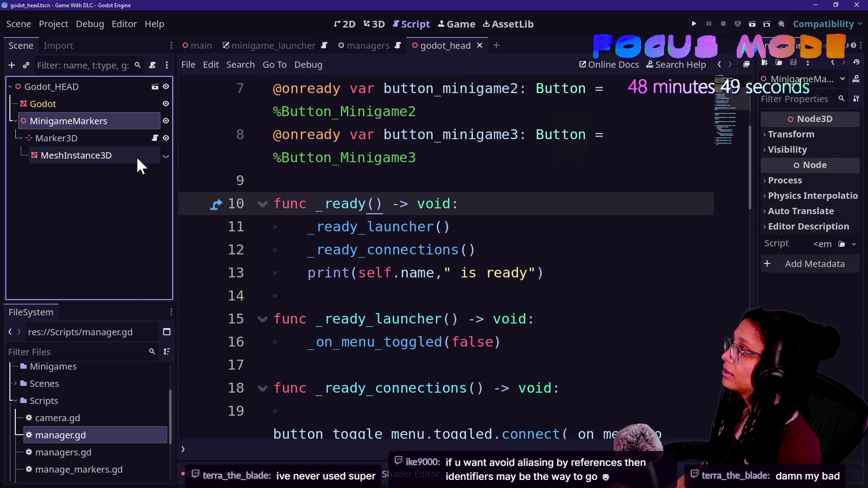
- Open Marker3D's MinigameMarker script, glancing at the Marker3D class documentation
left_click(152, 138)
left_click(578, 248)
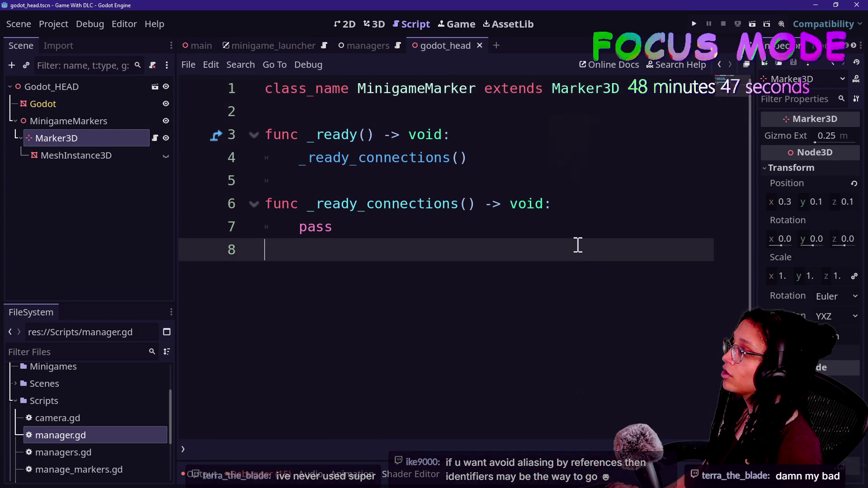
left_click(596, 90, "ctrl")
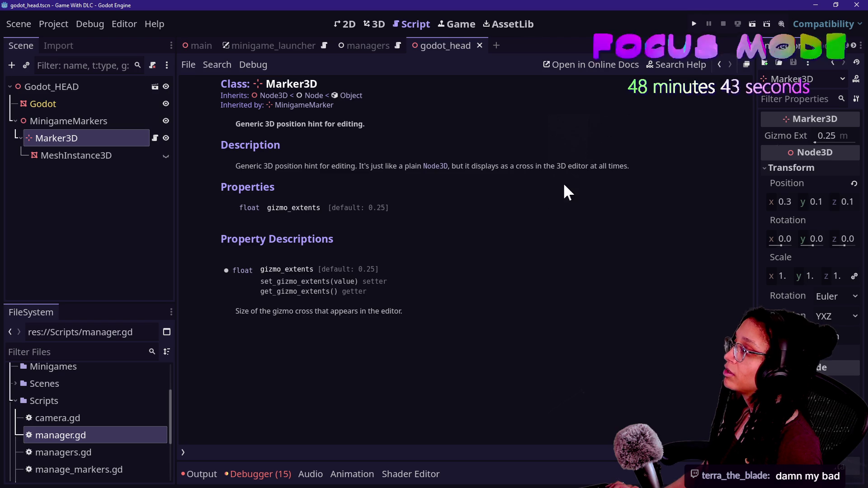
left_click(719, 65)
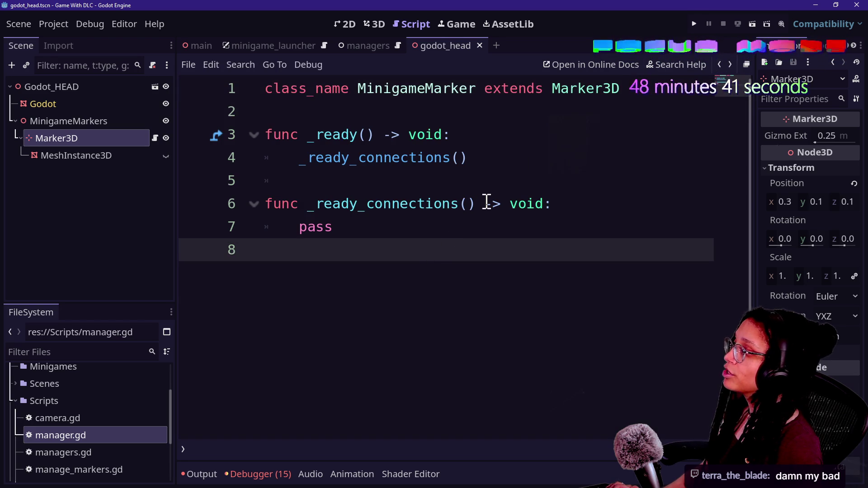
- Merge the ready-print line into MinigameMarker's _ready, drop the duplicate header, and run the project
left_click(518, 159)
type("func _ready() -> void: \tprint(self.name,\" is ready\")")
left_click_drag(502, 179, 510, 161)
key("BackSpace")
left_click(523, 138)
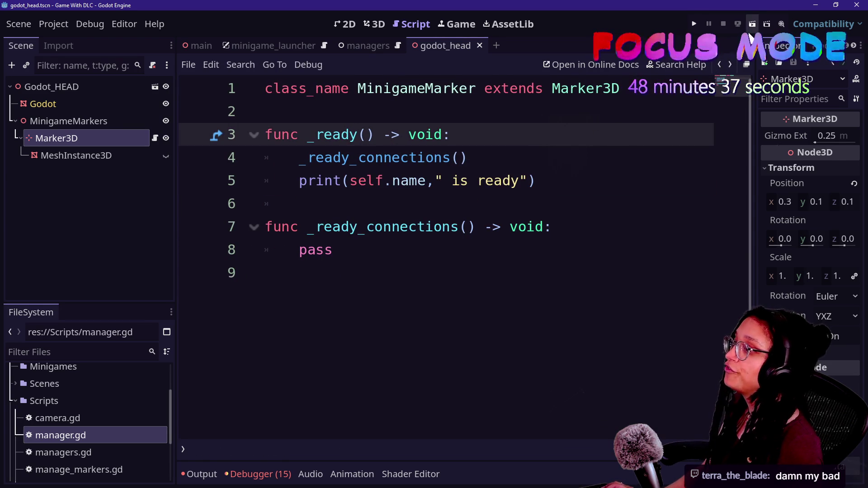
left_click(694, 24)
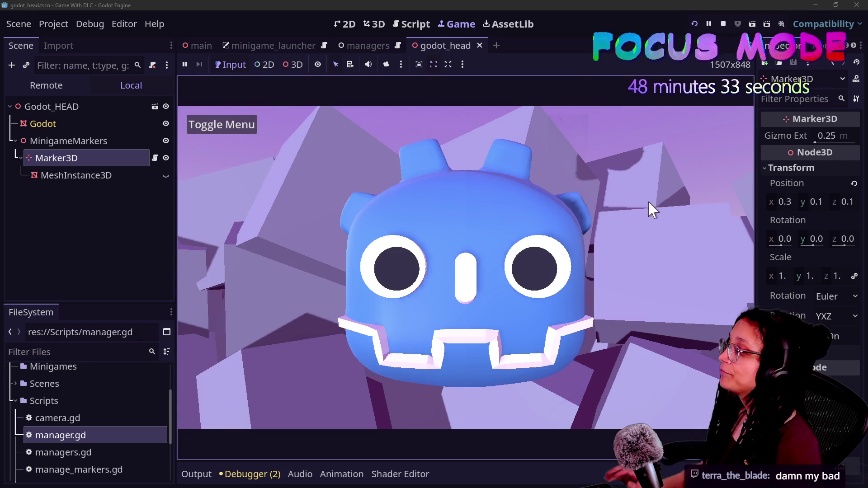
- Show the Output log and open managers.tscn from the main scene to see ManageMinigames and ManageMarkers
left_click(199, 474)
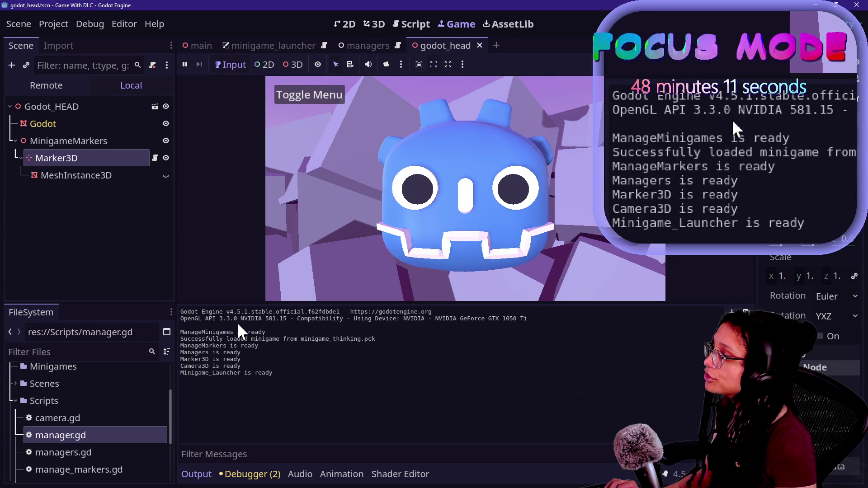
left_click(190, 43)
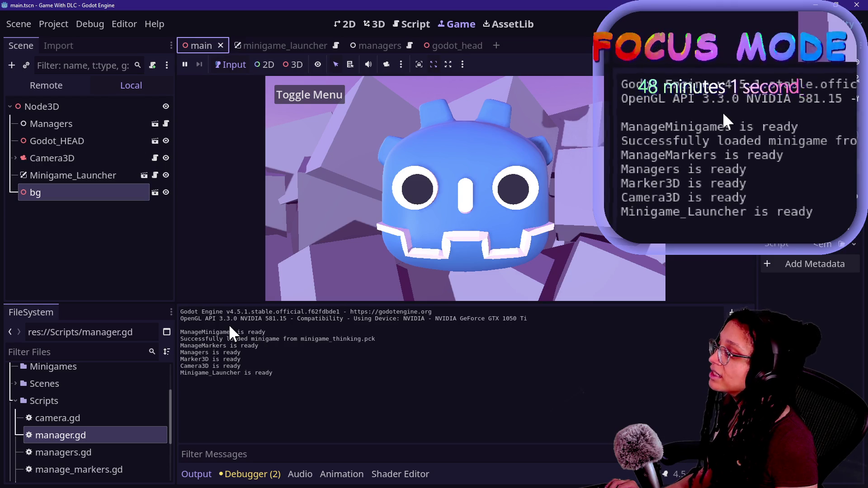
left_click(155, 123)
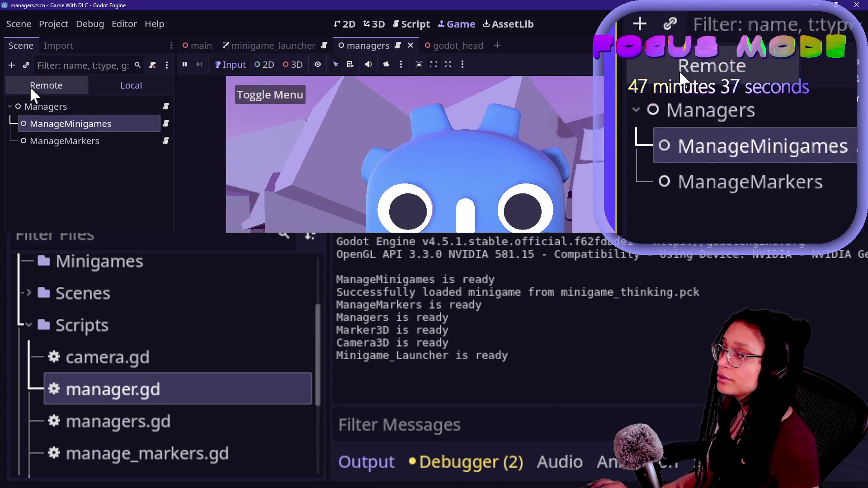
- Compare the Remote and Local scene trees and the main and managers scenes, inspecting the Managers node
left_click(32, 86)
left_click(106, 84)
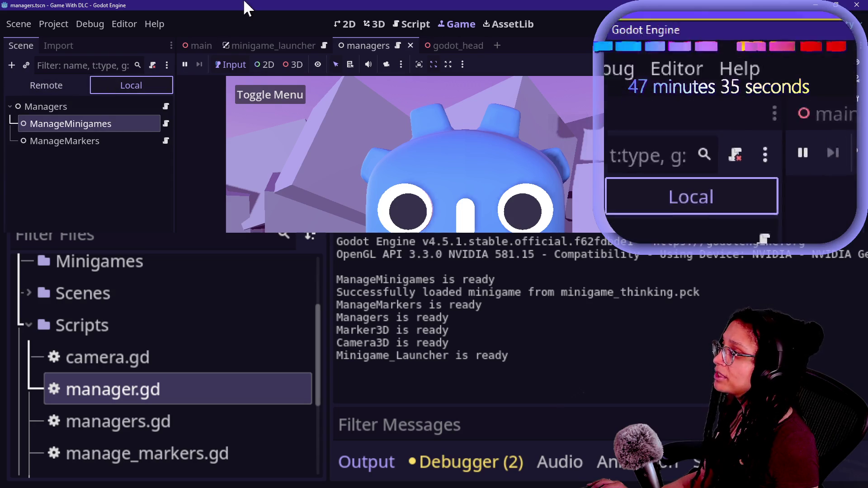
left_click(190, 45)
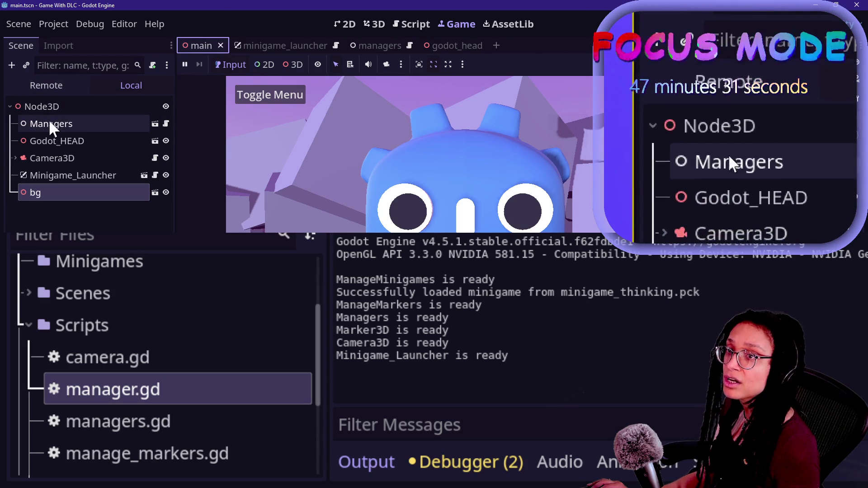
mouse_move(54, 122)
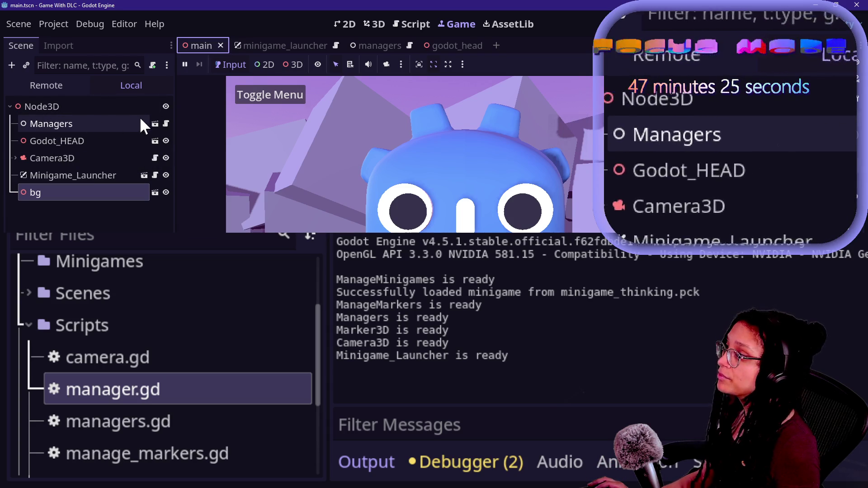
left_click(154, 124)
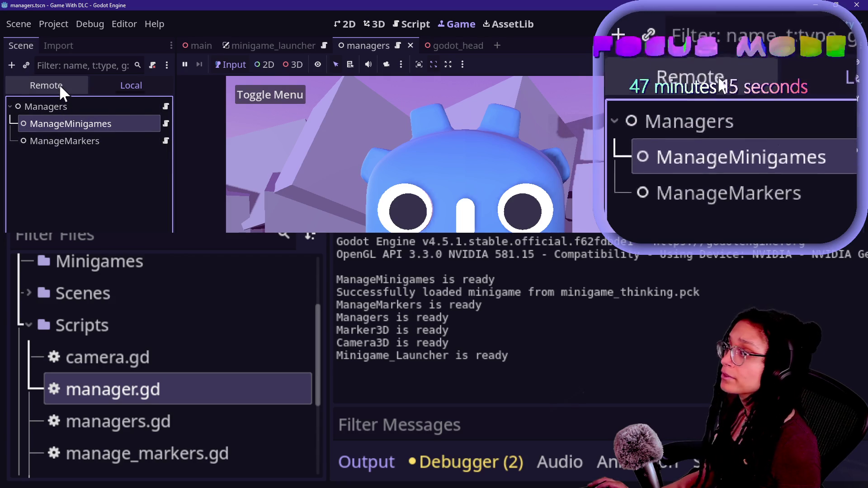
left_click(191, 46)
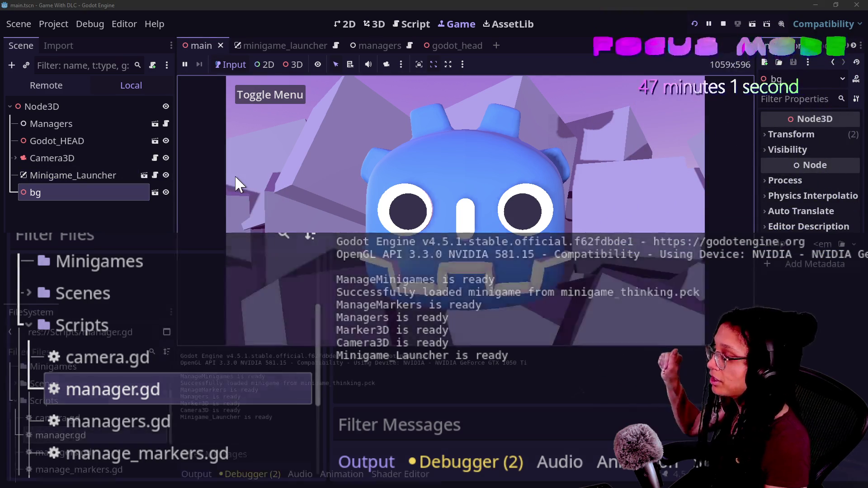
left_click(70, 128)
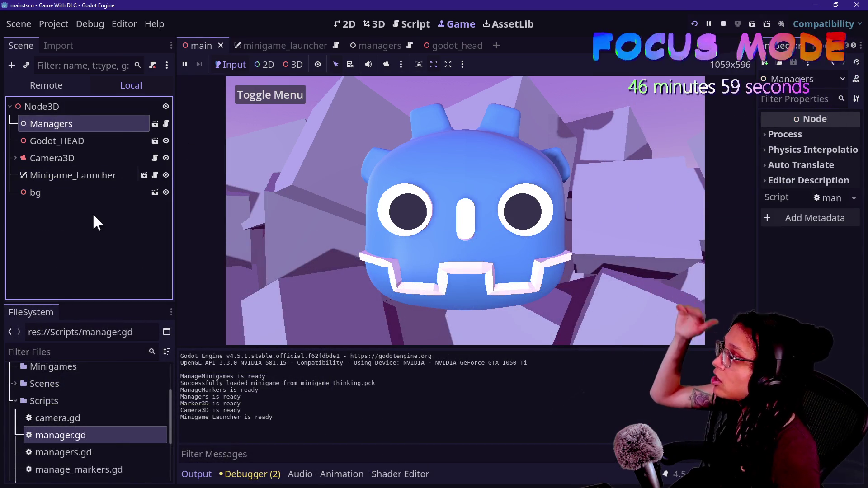
left_click(86, 178)
left_click(75, 125)
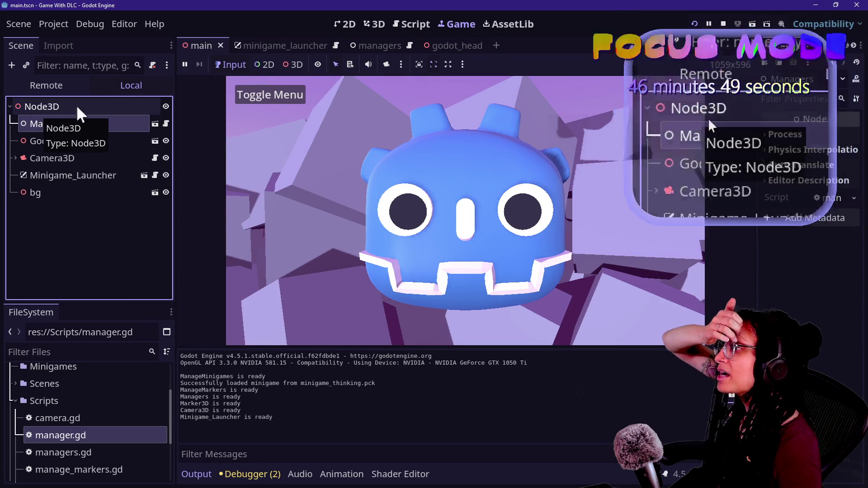
- Open managers.gd from the Managers node and delete all of its code
left_click(167, 123)
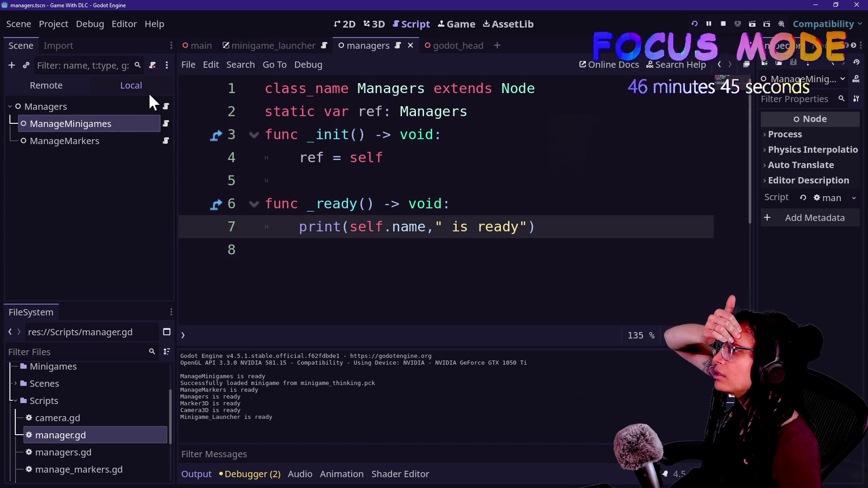
left_click(156, 104)
left_click(166, 107)
left_click(161, 105)
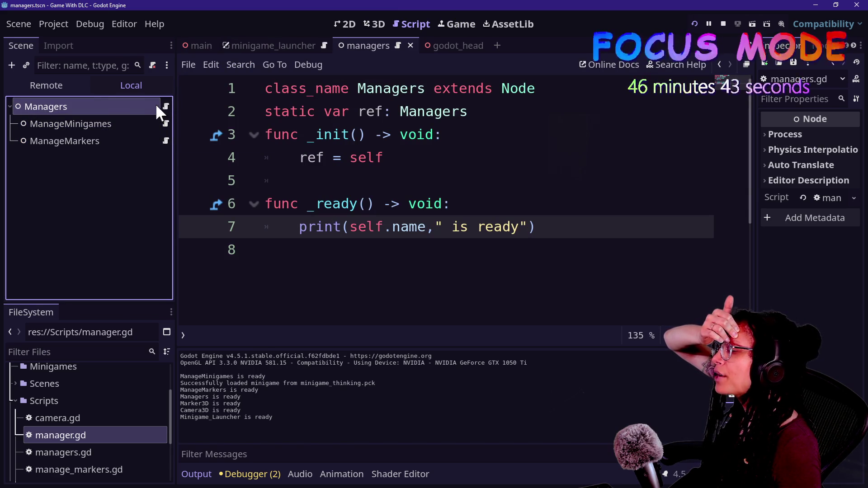
left_click(68, 81)
left_click(103, 87)
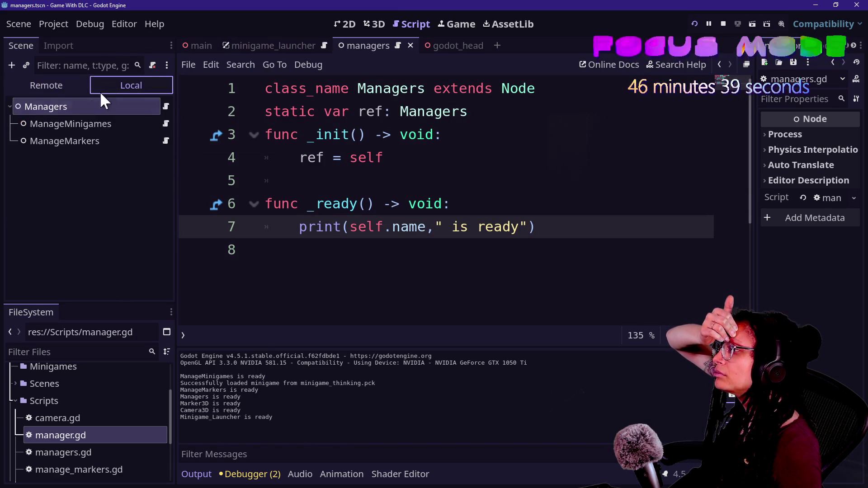
mouse_move(545, 229)
left_mouse_down()
mouse_move(425, 72)
mouse_move(265, 83)
left_mouse_up()
key("BackSpace")
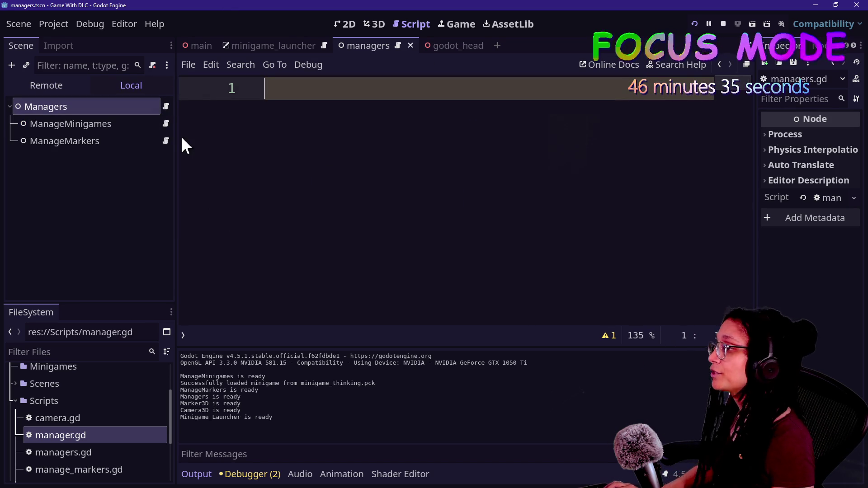
- Cancel the accidental deletion of managers.gd and stop the running game
left_click(99, 450)
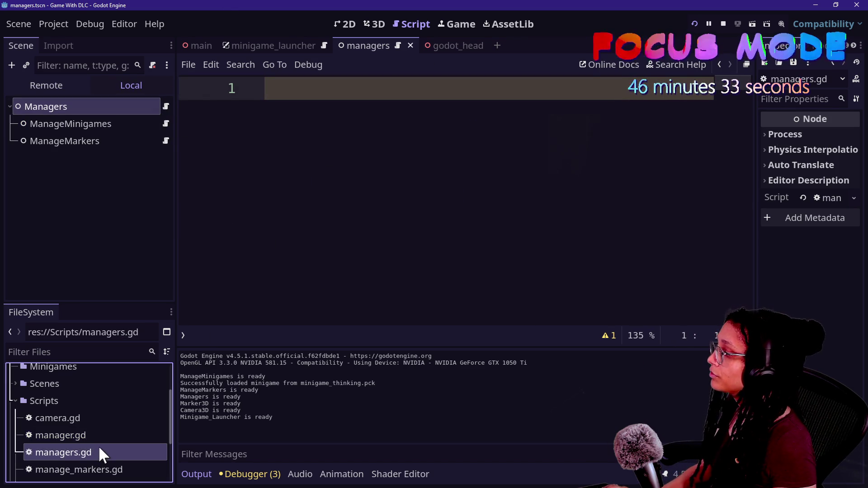
key("Delete")
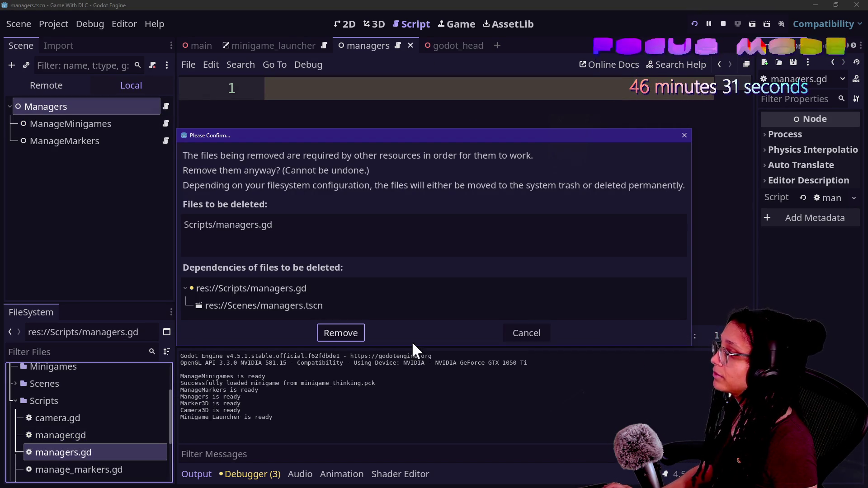
left_click(516, 333)
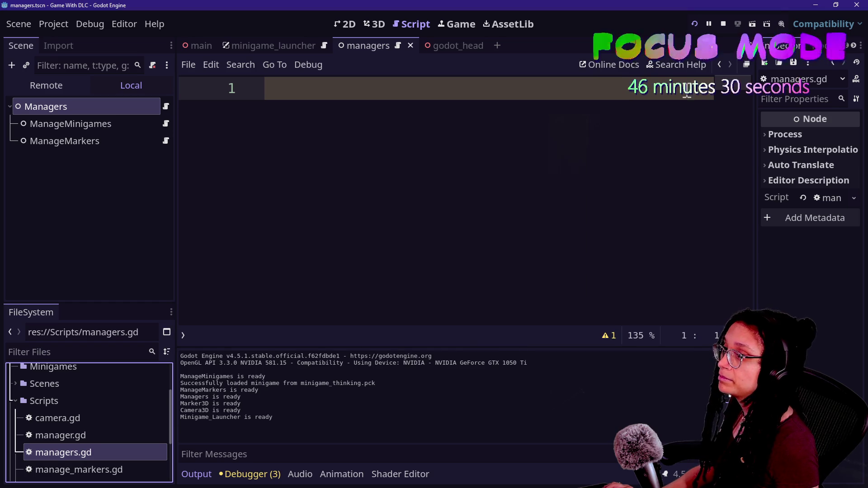
left_click(724, 24)
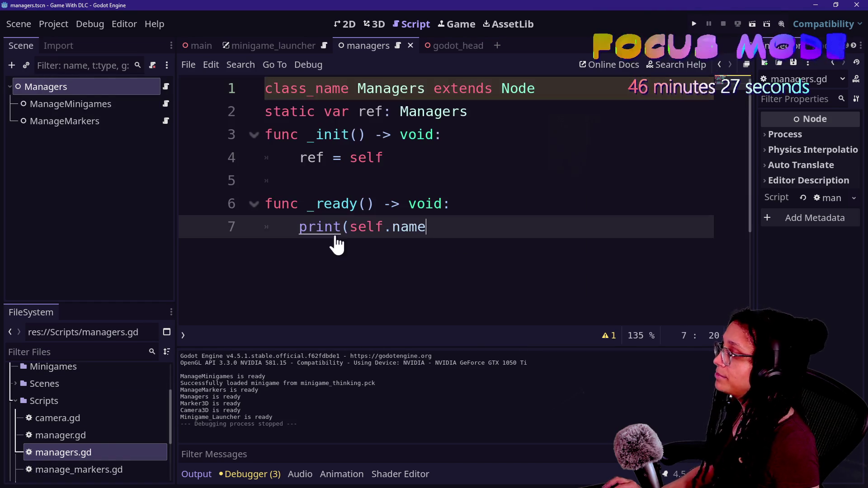
- Rename the class on line 1 and the static ref type on line 2 to ManageManagers
left_click(359, 88)
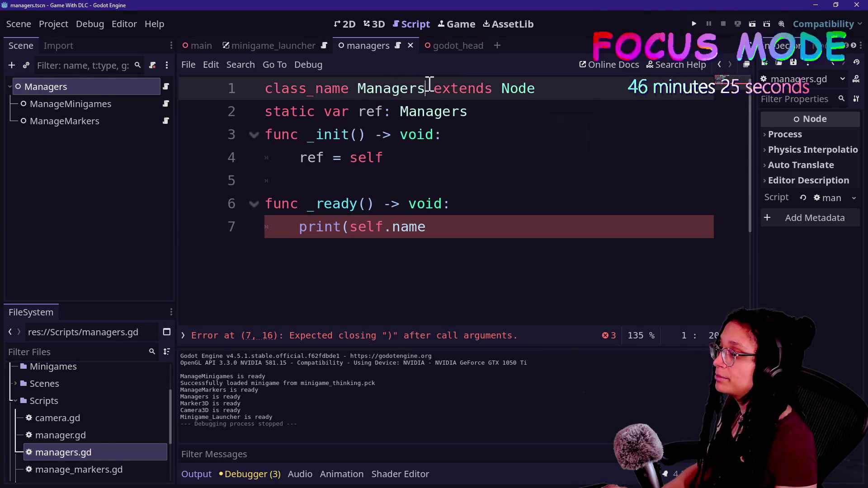
type("M")
key("BackSpace")
key("BackSpace")
type("Managers")
left_click(485, 113)
key("BackSpace")
key("BackSpace")
type("Managers")
left_click(349, 228)
- Rename the script file managers.gd to manage_managers.gd
right_click(79, 450)
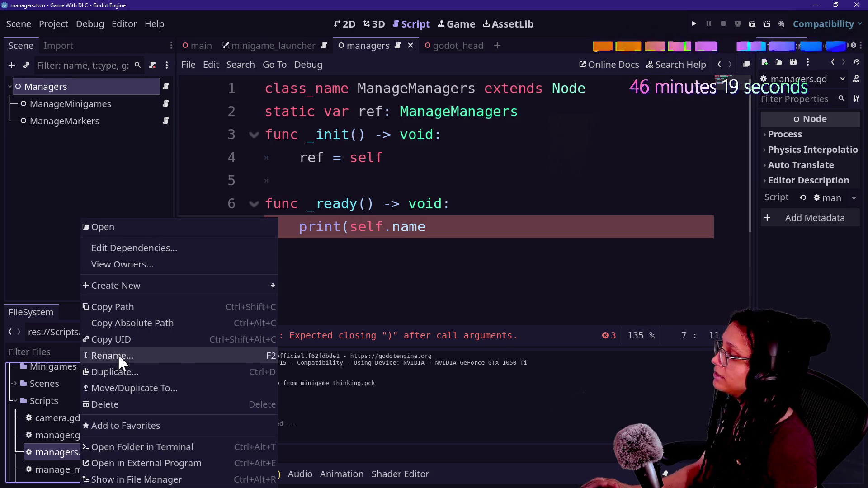
left_click(117, 355)
type("manage_ma")
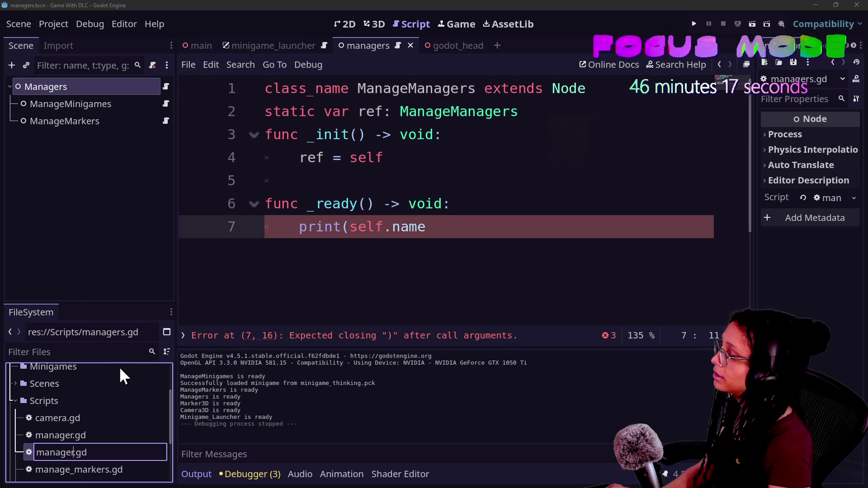
type("nagers")
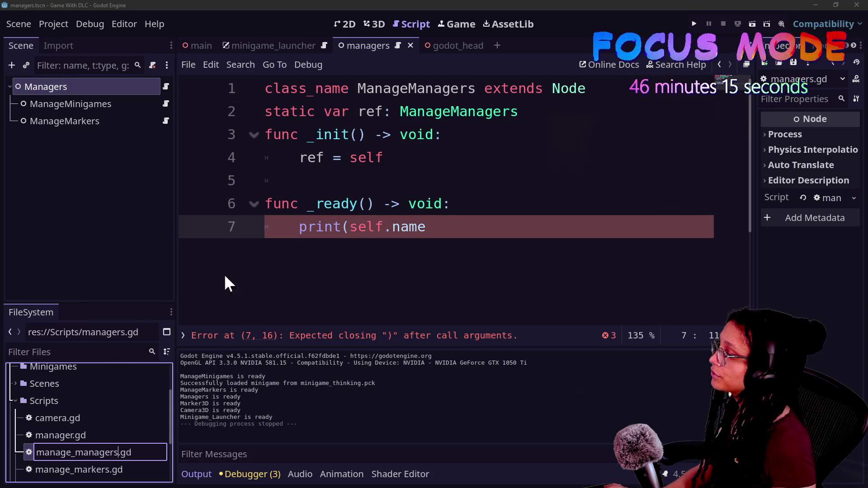
key("Return")
- Select the _ready function on lines 6–7 and jump to the base class on line 1
left_click(472, 245)
key("Return")
left_click(475, 231)
left_click_drag(514, 272, 515, 189)
left_click(520, 219)
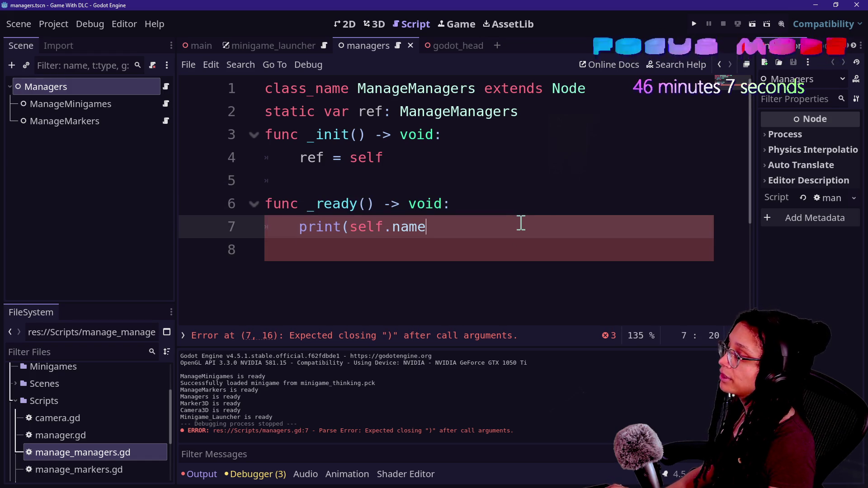
left_click(553, 88)
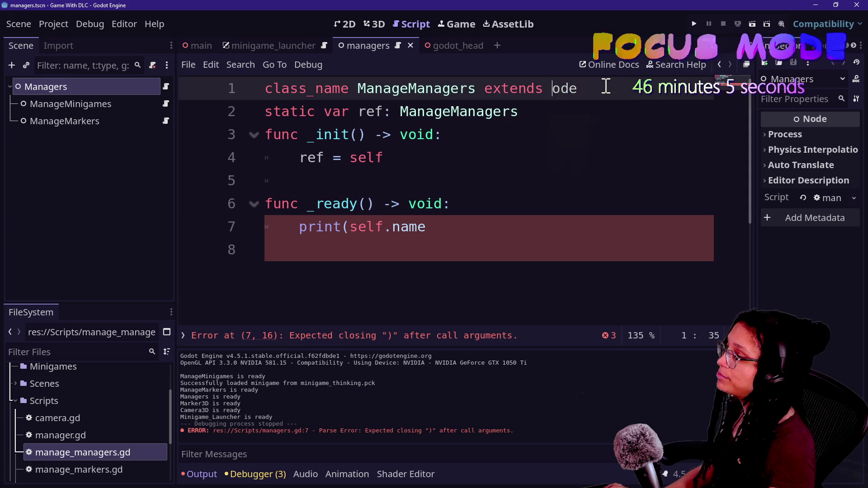
type("Manager")
- Replace _ready with a _manager_reference function returning self, and save the script
left_click(487, 249)
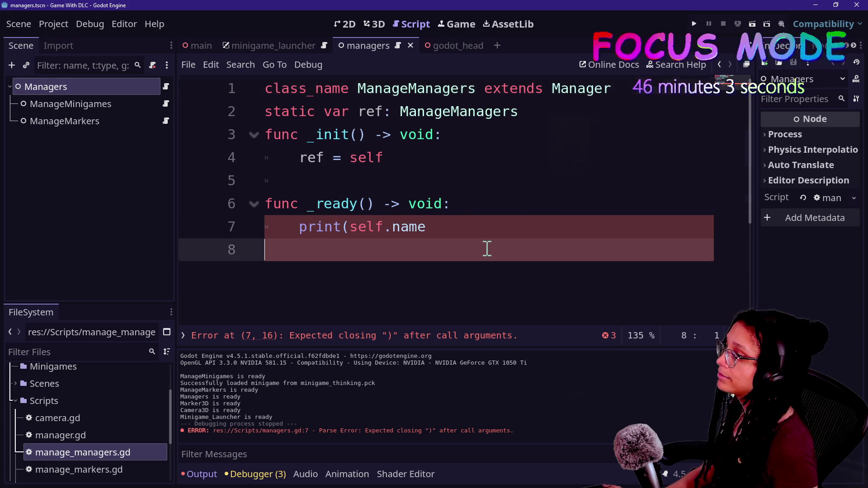
key("BackSpace")
key("shift+Up")
key("shift+Up")
key("BackSpace")
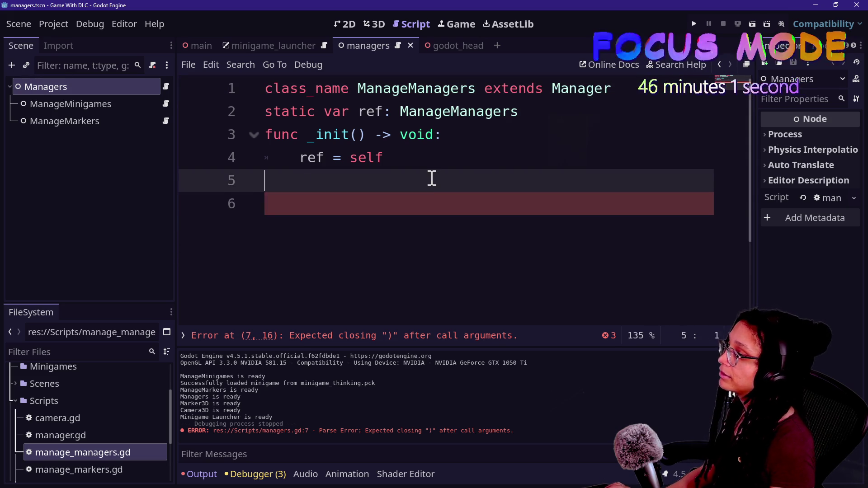
key("BackSpace")
key("Return")
key("Return")
type("func")
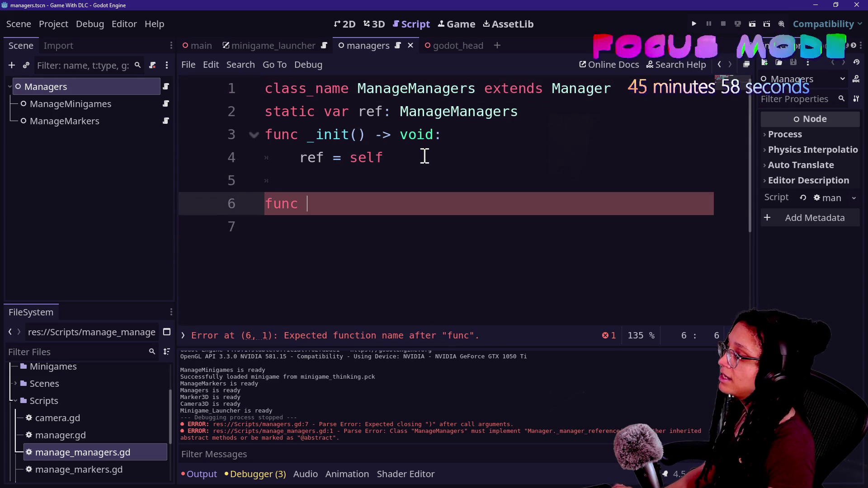
type("_")
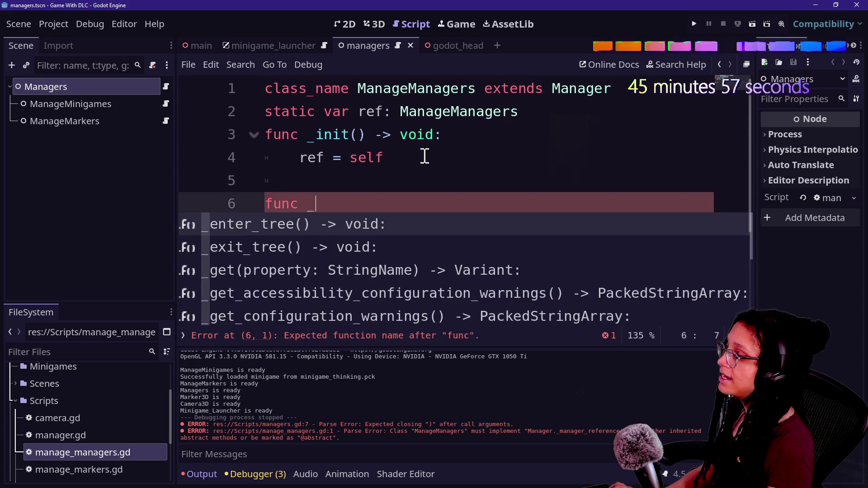
type("m")
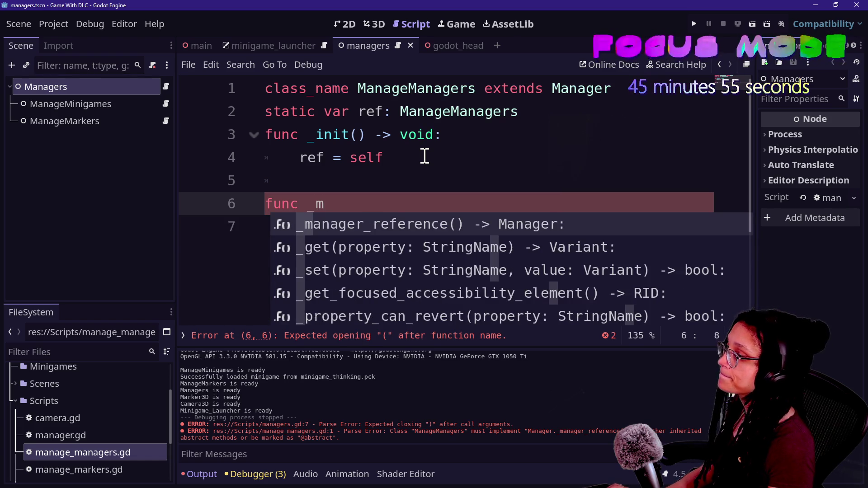
key("Return")
key("Return")
type("return self")
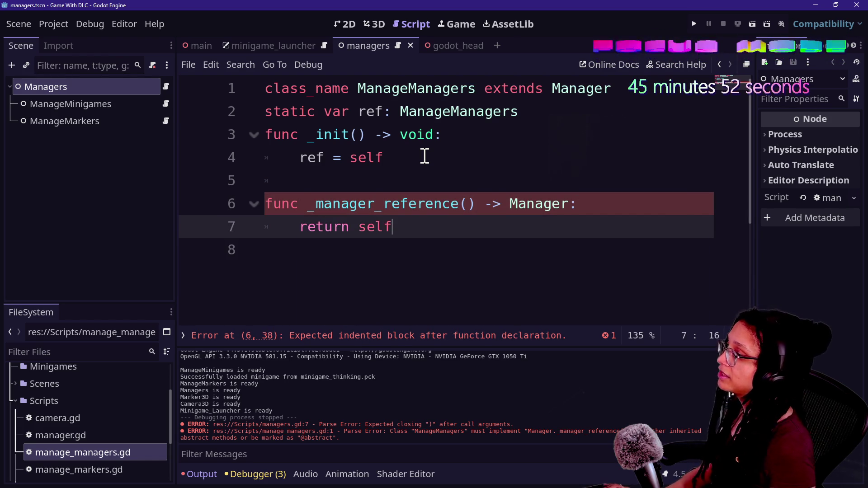
key("ctrl+s")
- Review the main, minigame_launcher and managers scenes plus the ManageMinigames and ManageMarkers scripts
left_click(299, 136)
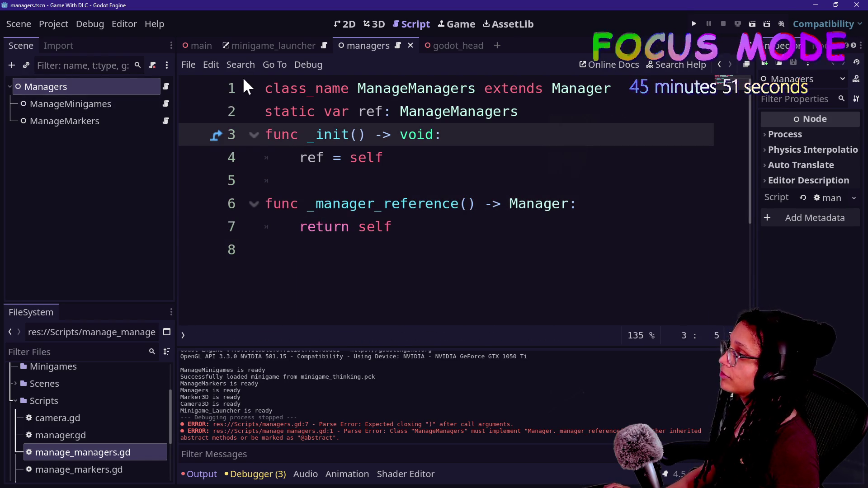
left_click(199, 45)
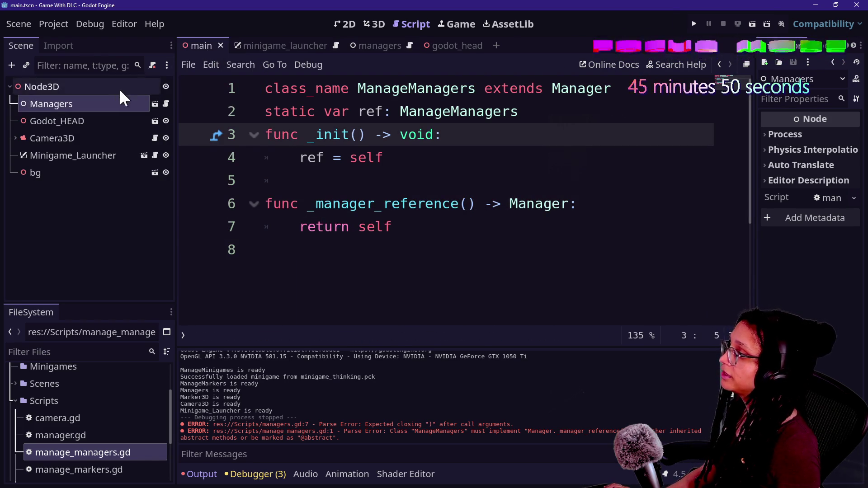
left_click(398, 157)
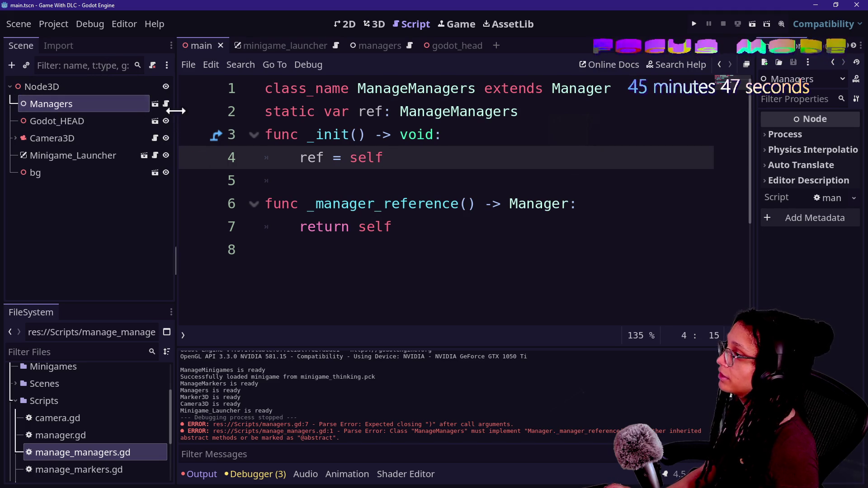
left_click(283, 45)
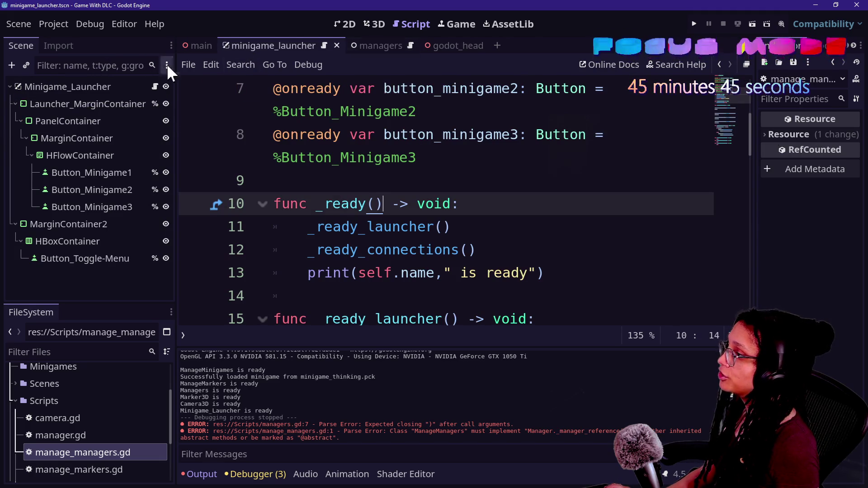
left_click(208, 46)
left_click(368, 45)
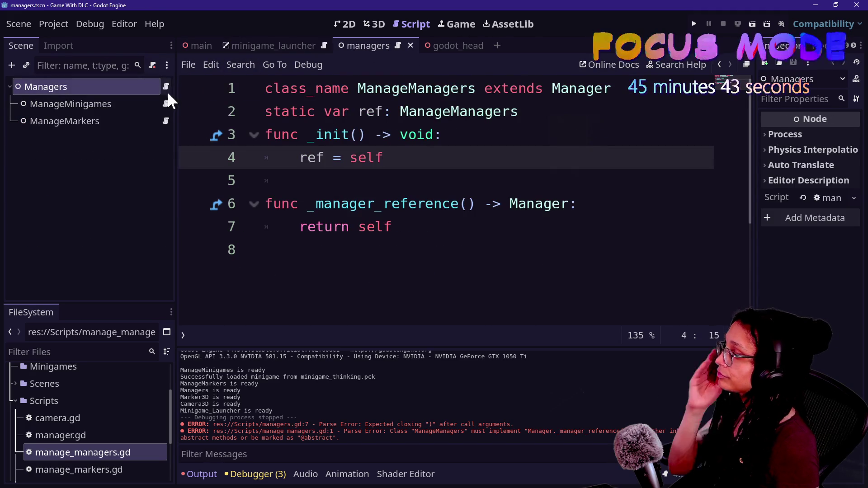
left_click(166, 103)
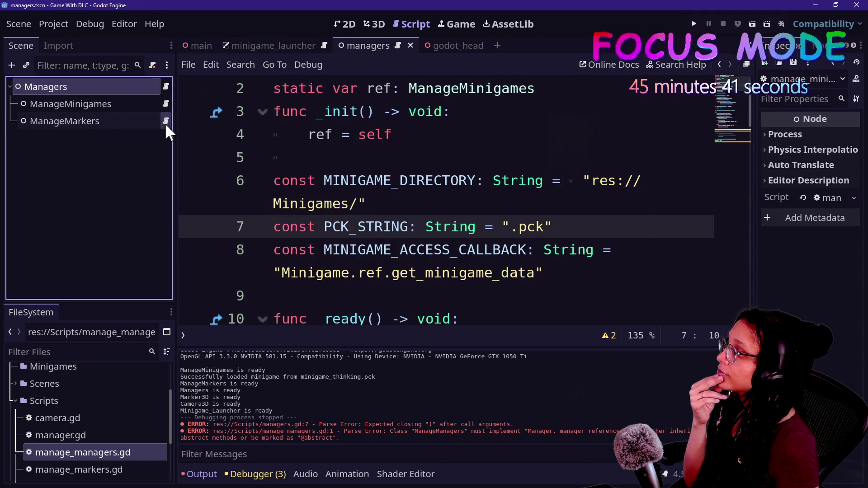
left_click(166, 122)
left_click(165, 103)
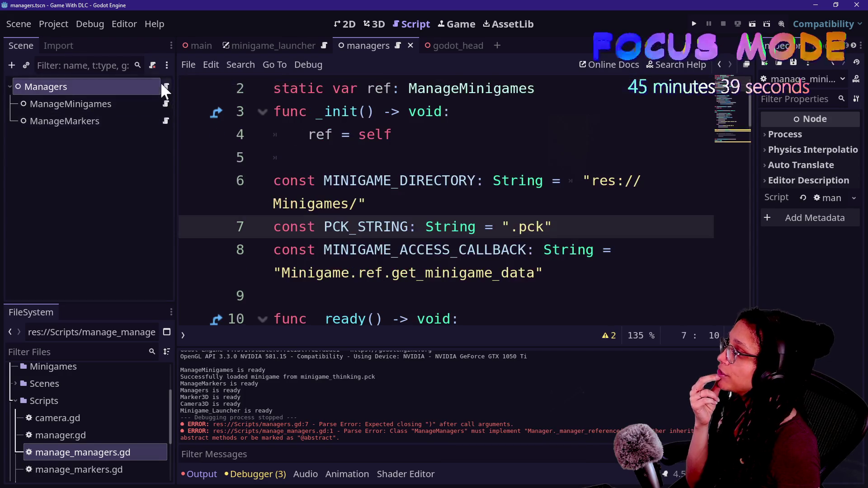
left_click(163, 86)
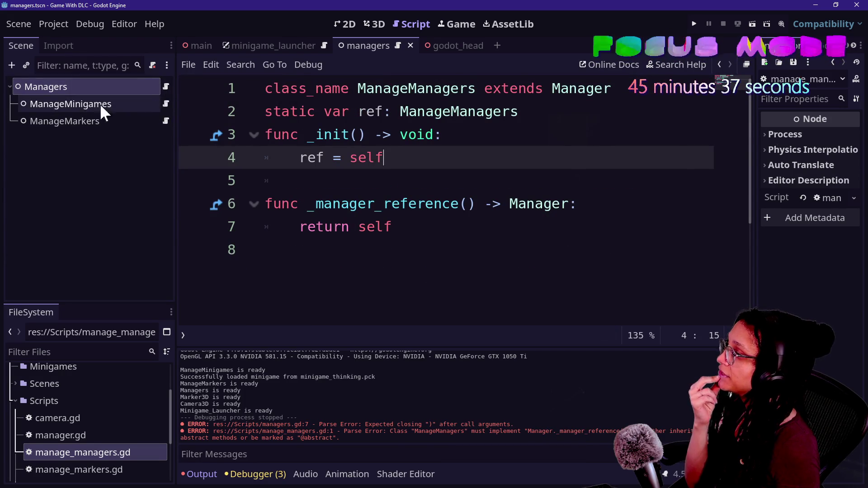
- Add a plain Node under Managers, move it to the top, and rename it ManageManagers
right_click(128, 97)
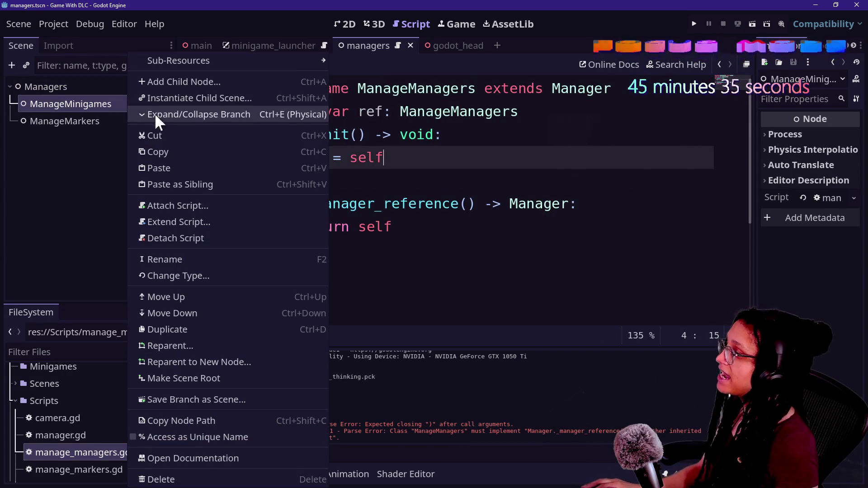
left_click(72, 88)
right_click(72, 88)
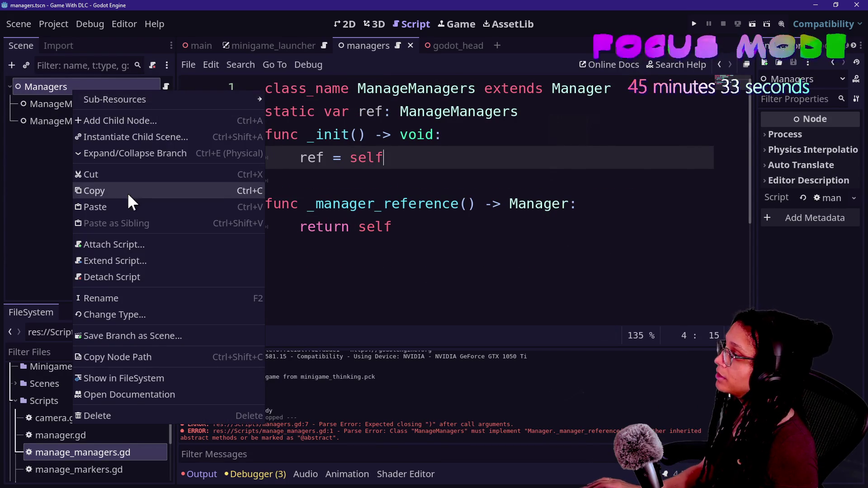
left_click(118, 116)
key("Return")
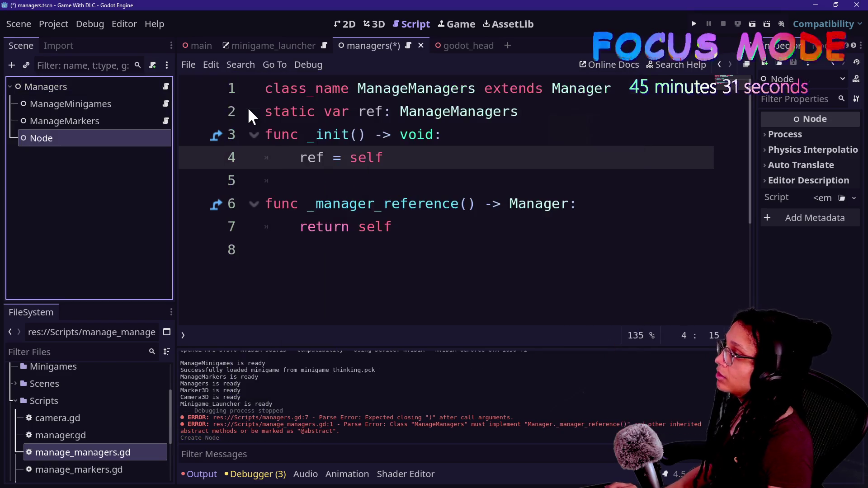
left_click_drag(72, 141, 80, 95)
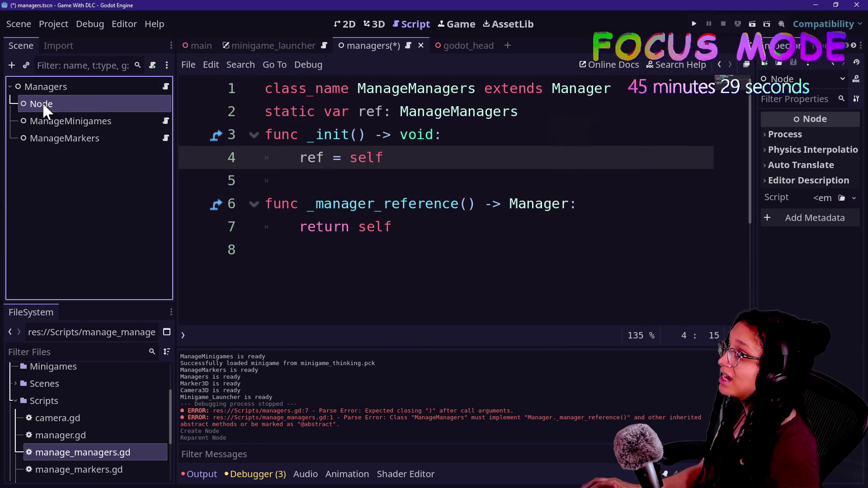
right_click(46, 108)
key("Escape")
key("F2")
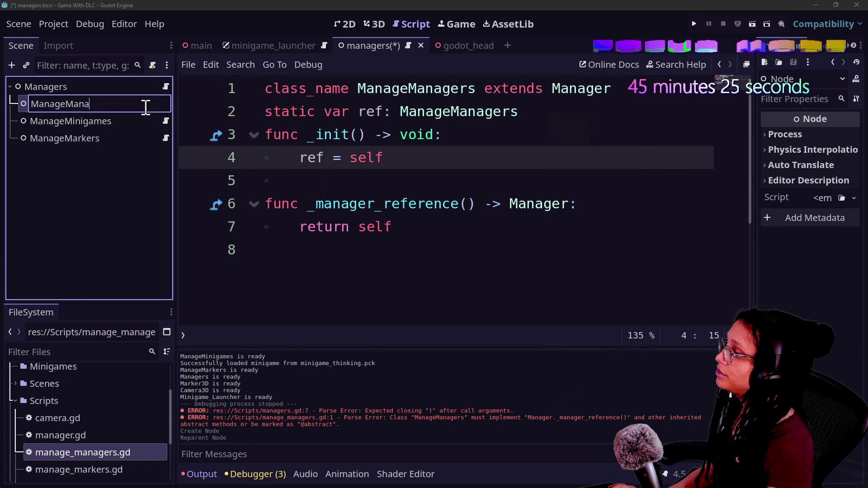
type("gers")
key("Return")
right_click(143, 105)
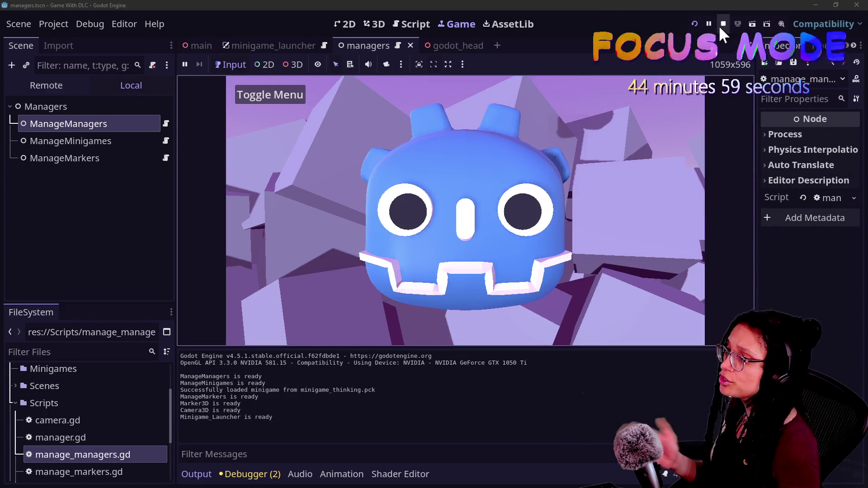
- Stop the test run, read the _manager_reference documentation, and select the ManageManagers node
left_click(722, 24)
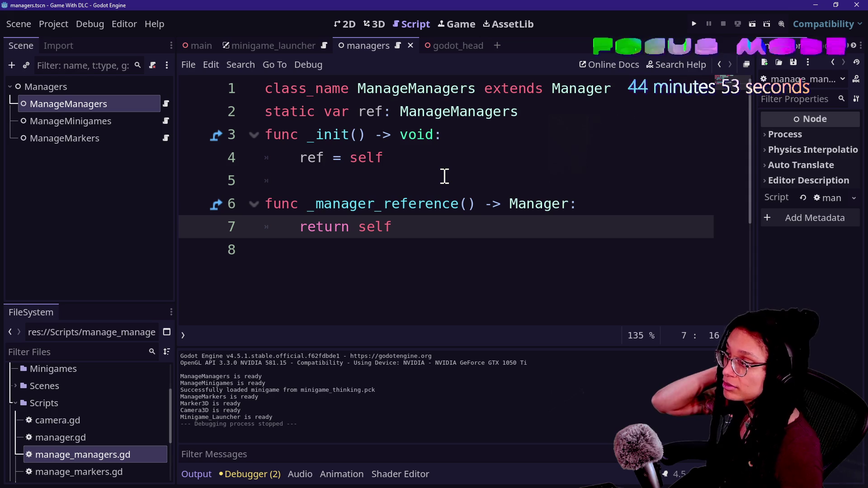
mouse_move(352, 209)
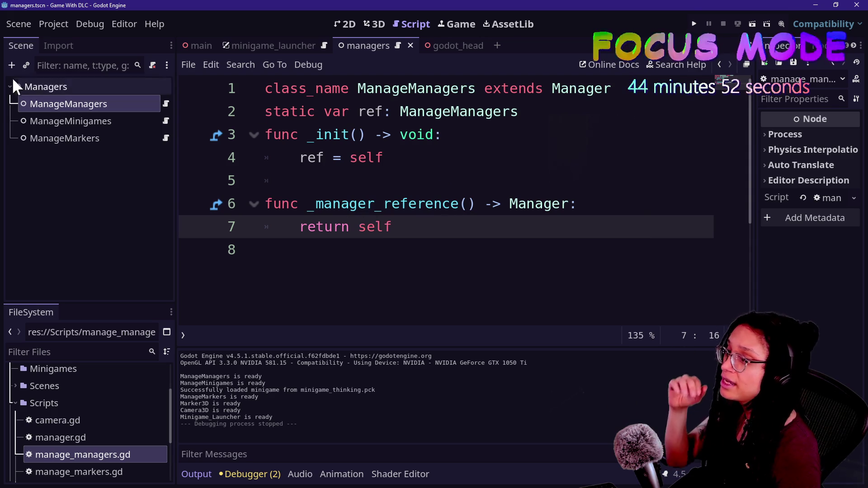
left_click(68, 103)
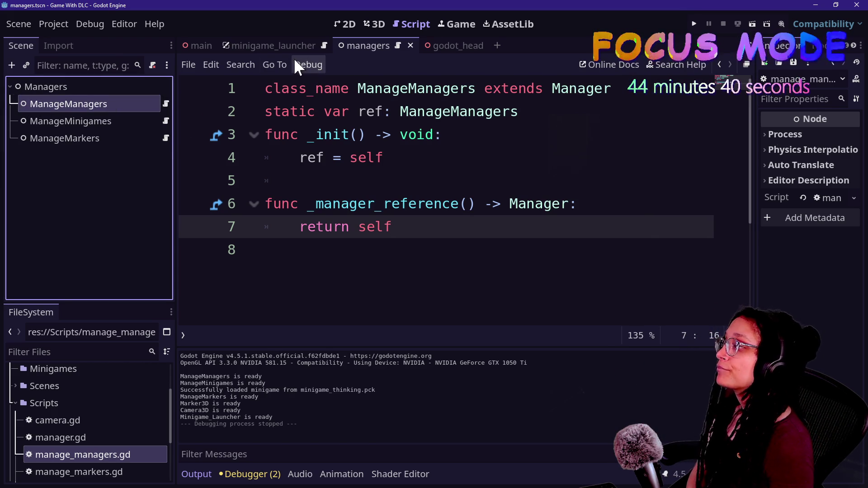
left_click(167, 121)
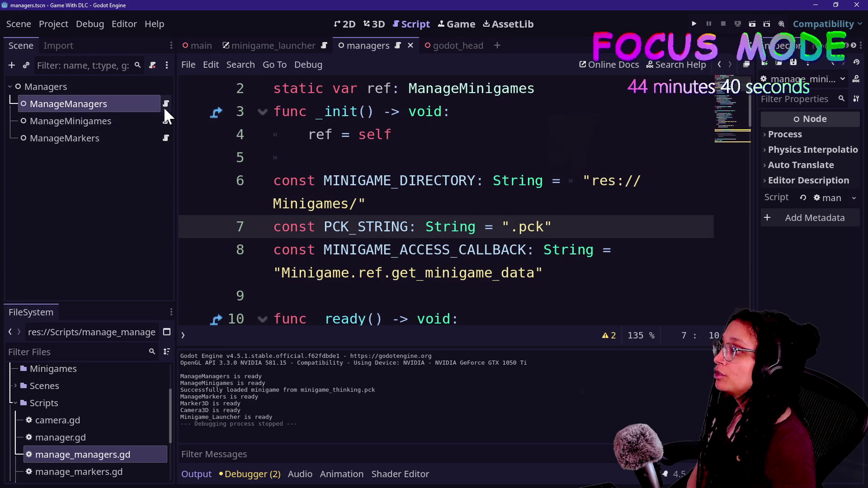
scroll(374, 221, "up", 1)
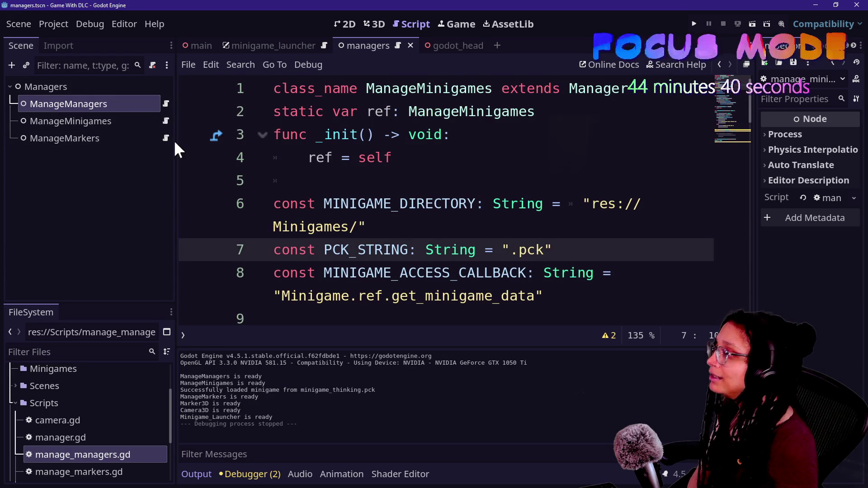
left_click(594, 88, "ctrl")
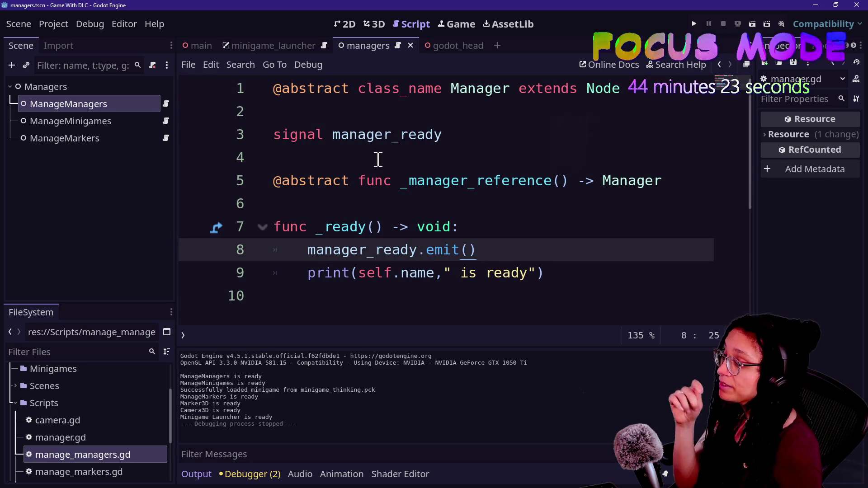
left_click_drag(461, 160, 434, 113)
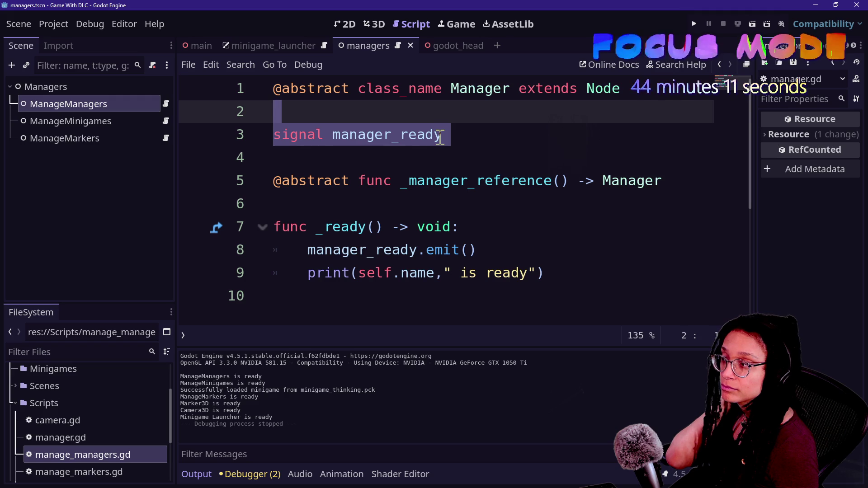
left_click(434, 153)
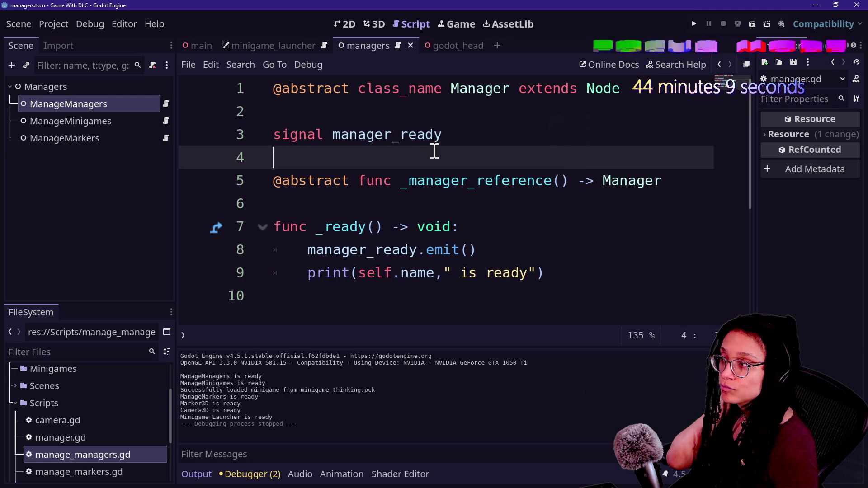
left_click(165, 104)
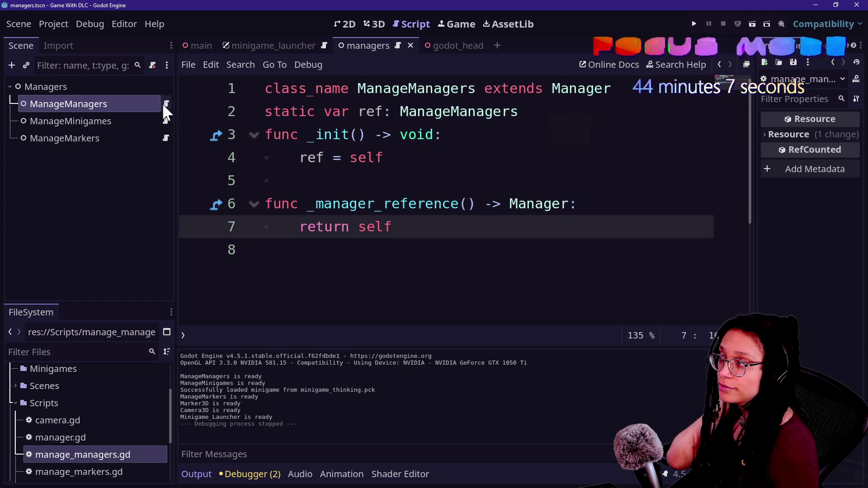
left_click(355, 113)
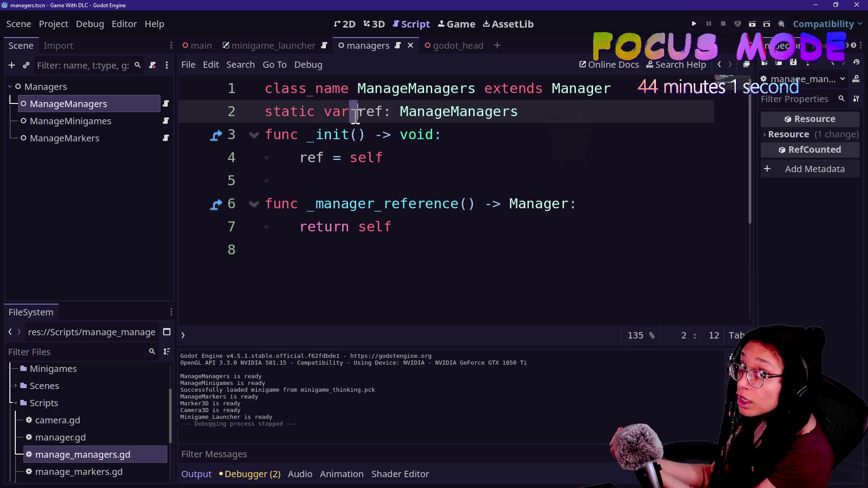
- Open minigame_marker.gd and replace the pass placeholder with ManageManagers
left_click(375, 111)
key("shift+alt+o")
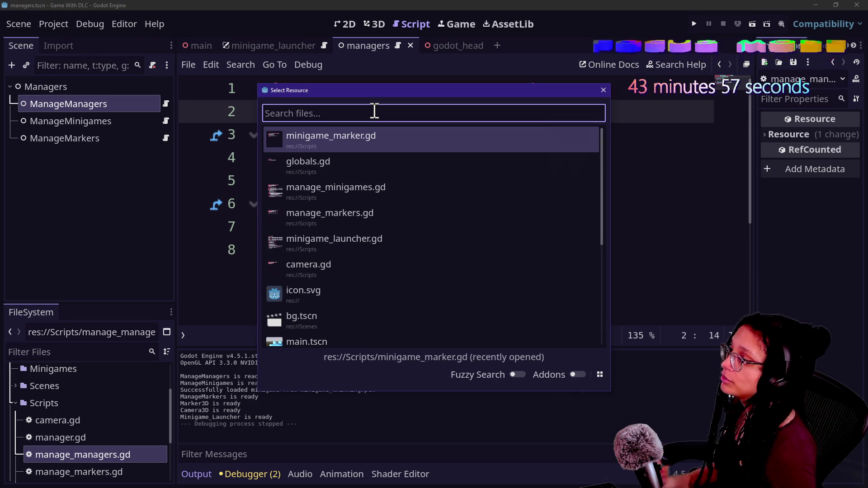
key("Return")
left_click(566, 181)
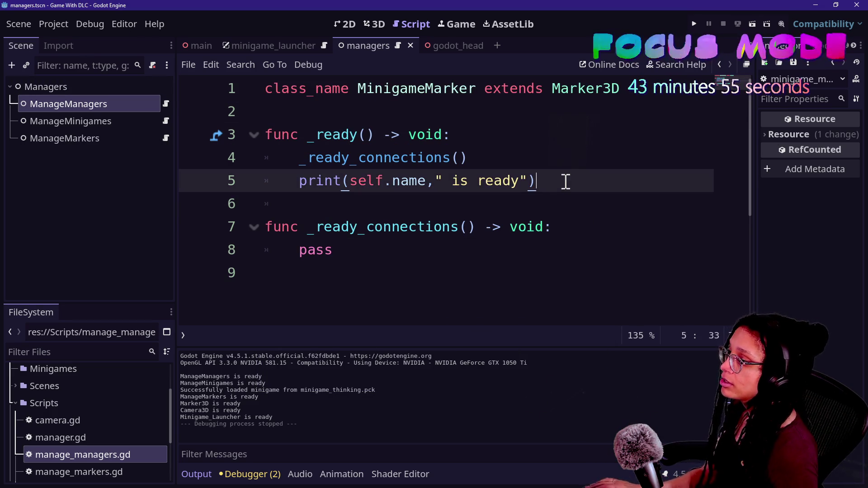
left_click(383, 245)
key("BackSpace")
key("BackSpace")
key("BackSpace")
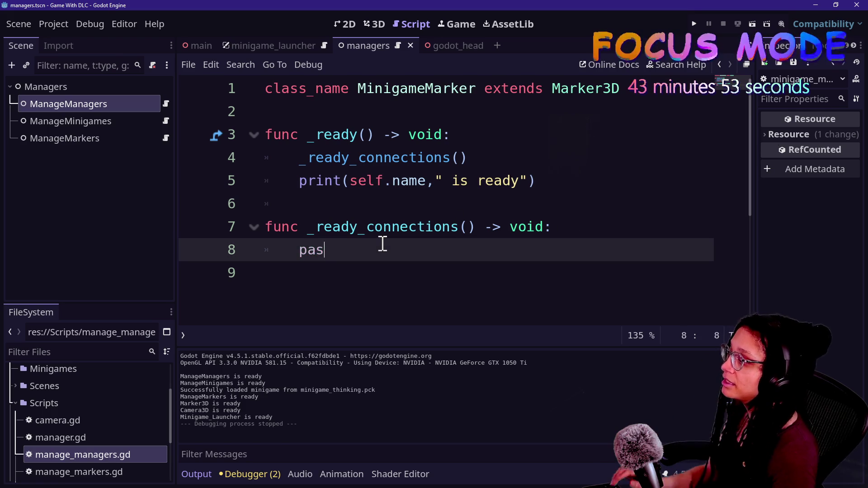
type("M")
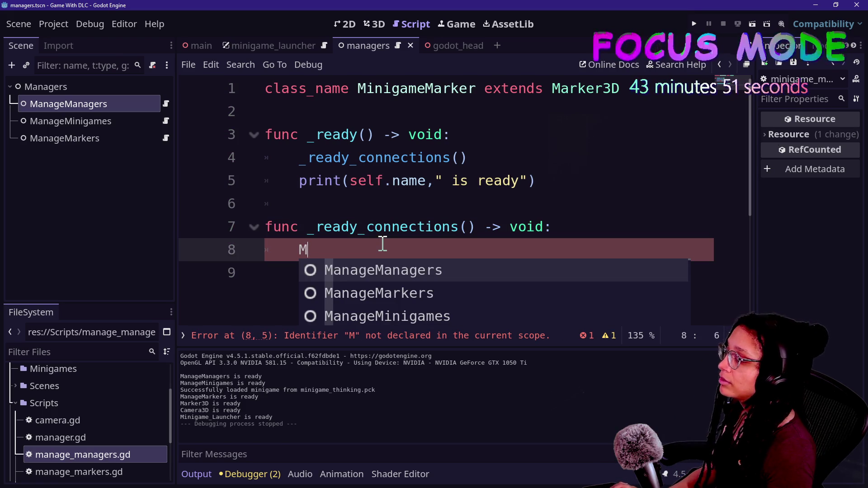
type("ana")
key("Return")
- Extend the line to ManageManagers.ref.manager_ready.connect(_on_manager_ready)
type(".ref.")
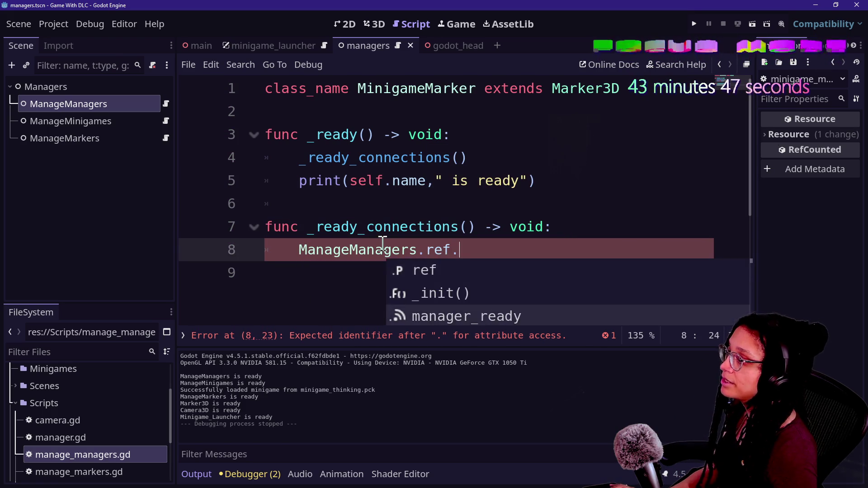
key("Down")
key("Return")
key("ctrl+shift+F11")
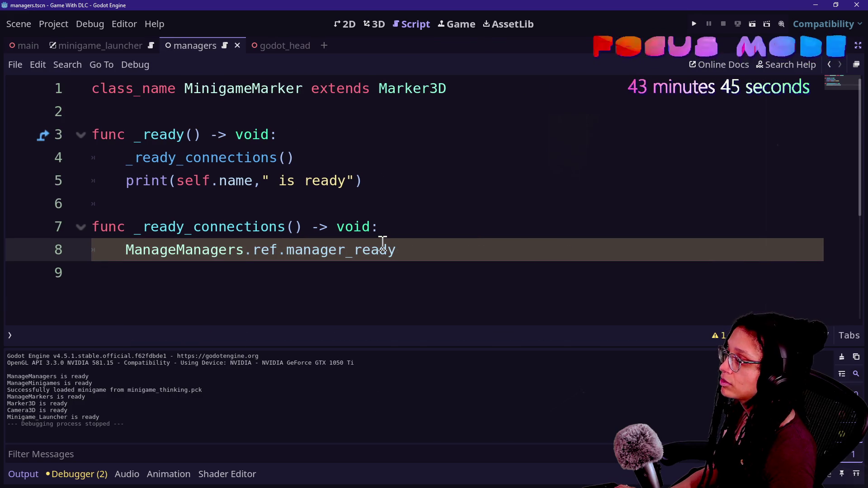
type(".")
key("Return")
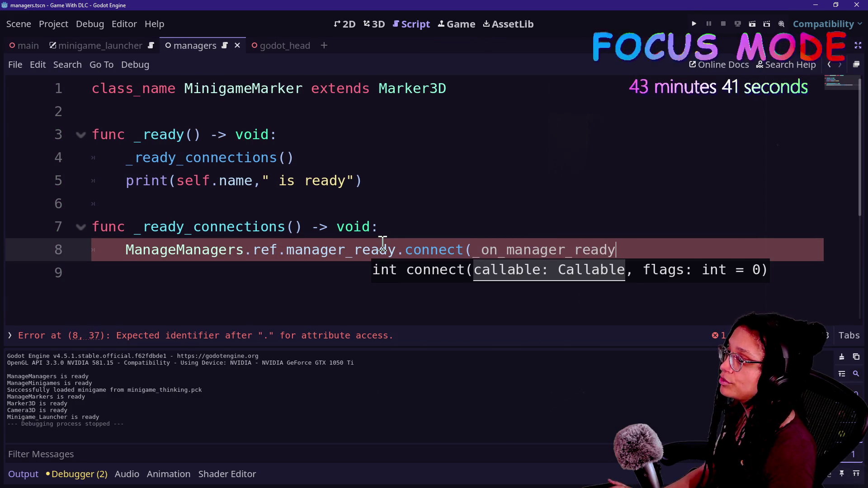
key("Escape")
- Start a _on_manager_ready function below, then jump to the manager_ready signal declaration
key("Return")
key("Return")
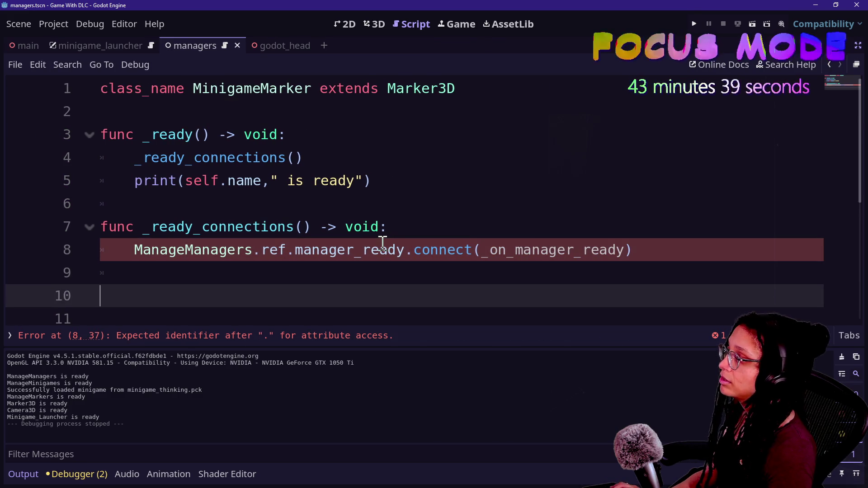
type("func_")
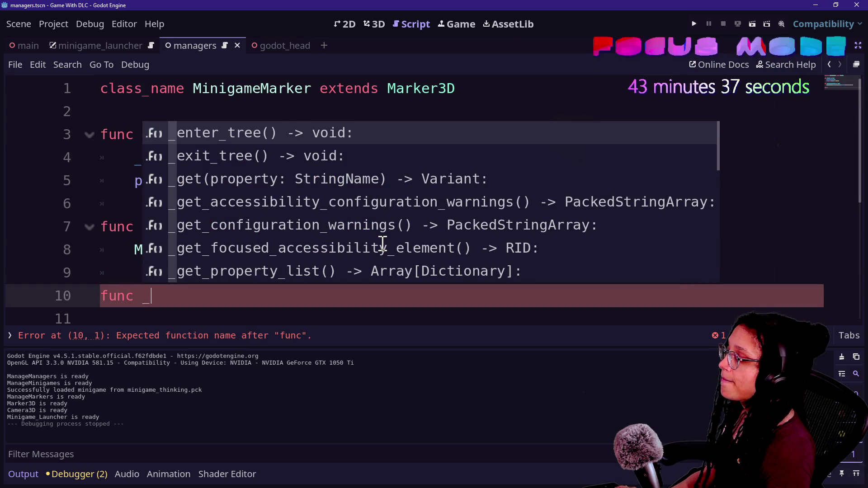
type("oo")
key("BackSpace")
type("n")
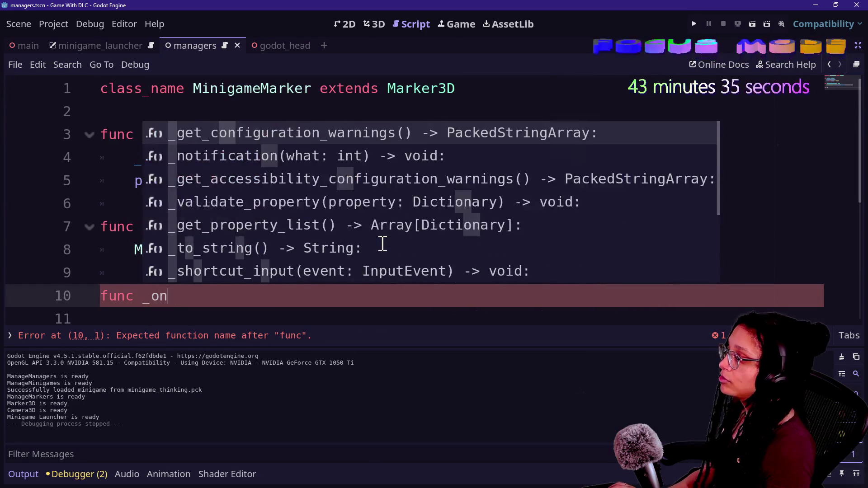
type("_manager_Read")
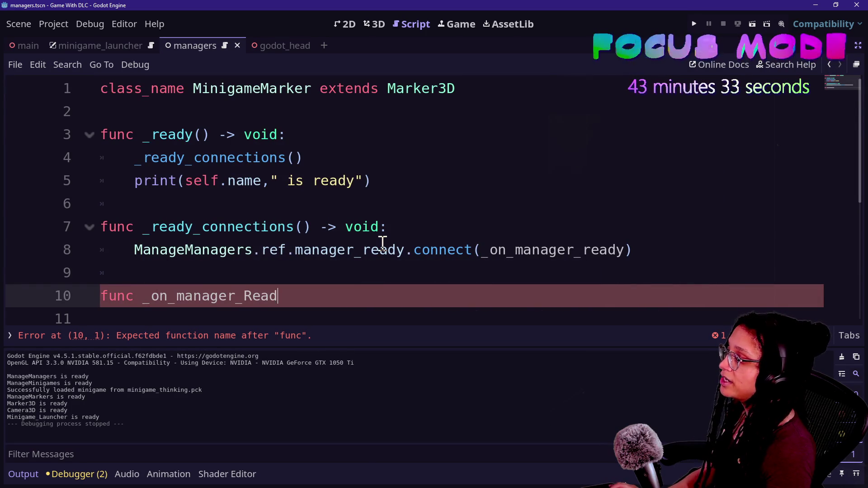
type("y")
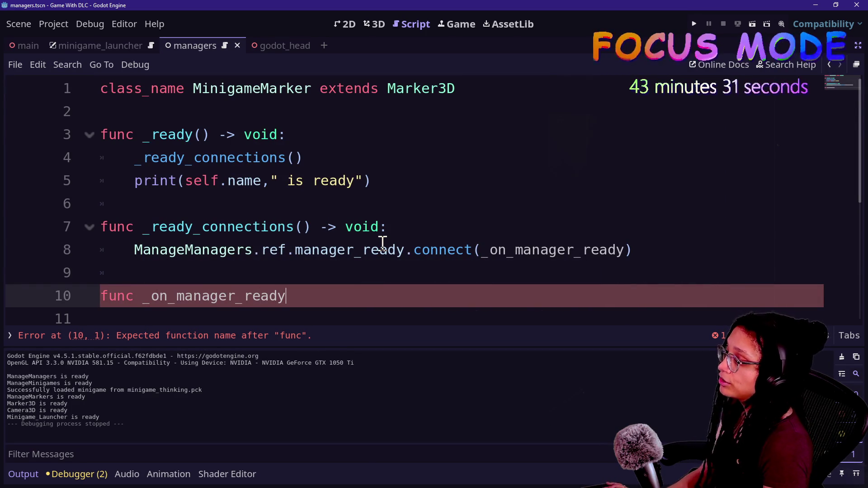
mouse_move(382, 243)
left_mouse_down()
mouse_move(497, 256)
mouse_move(422, 256)
left_mouse_up()
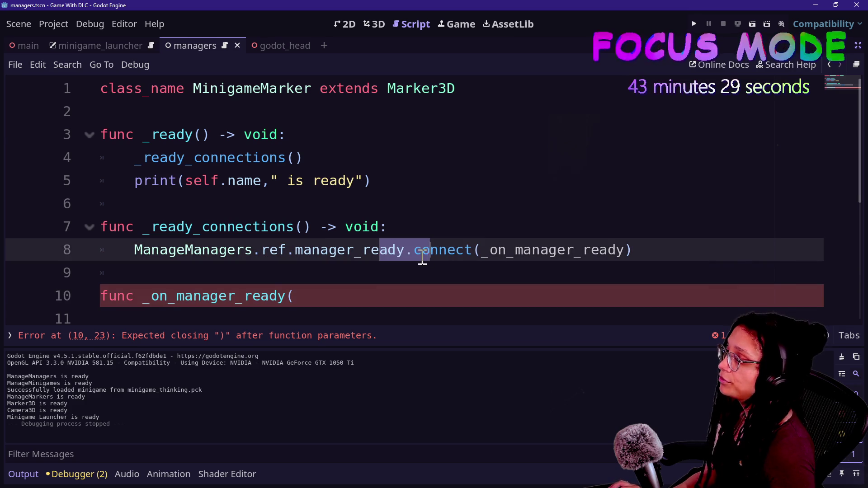
left_click(422, 250)
left_click(361, 248, "ctrl")
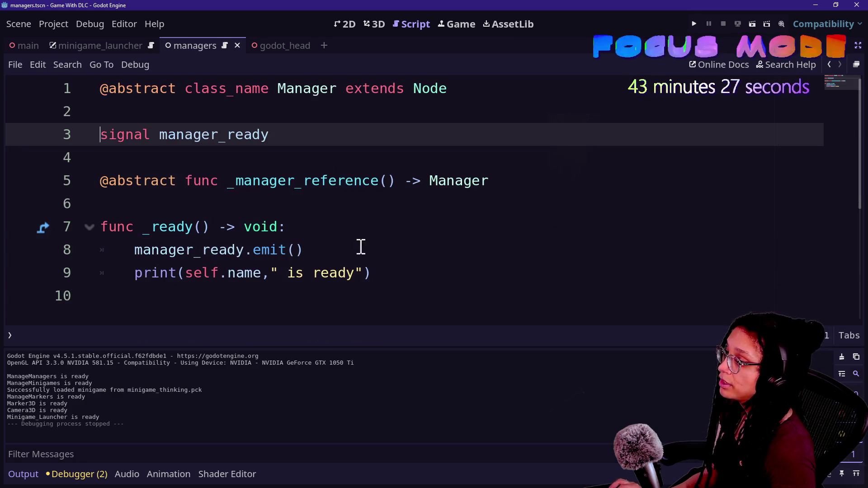
- Give manager_ready a manager: Manager parameter, emit it with self, save, and reopen minigame_marker.gd
type("(")
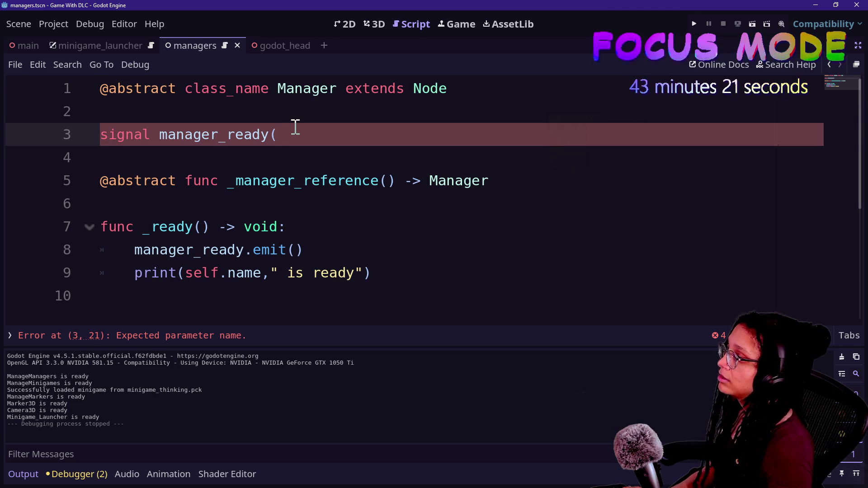
type("Manager")
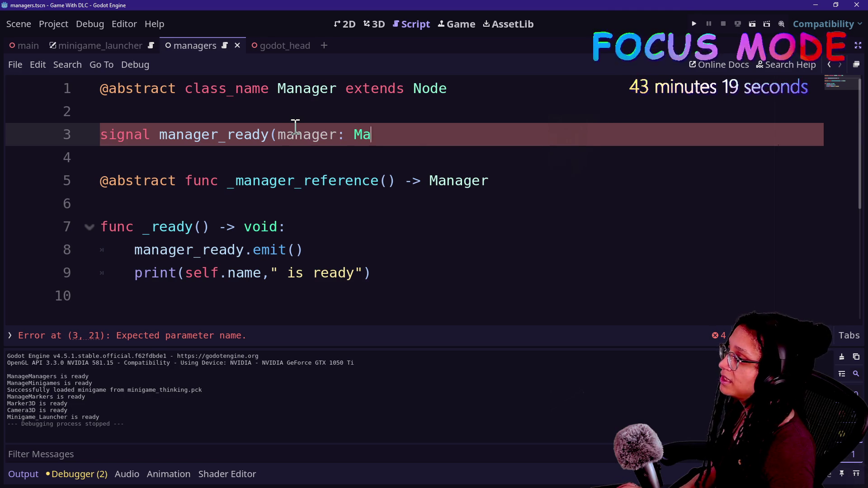
left_click(239, 250)
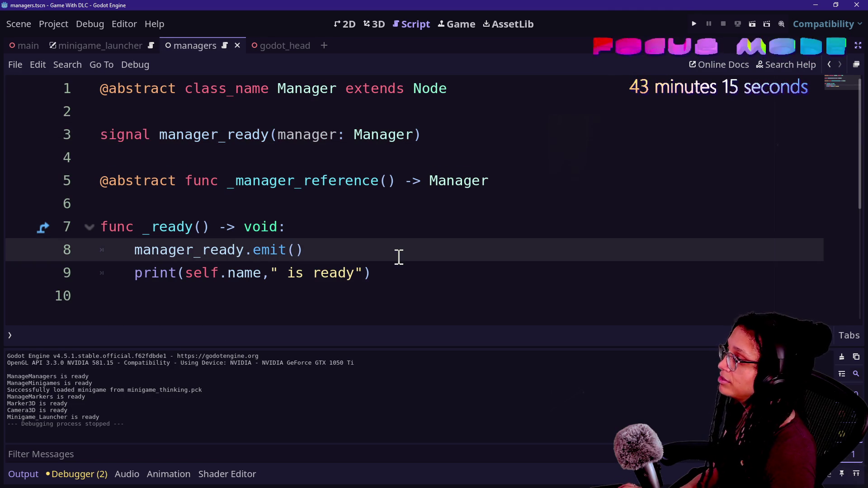
type("self")
key("ctrl+s")
left_click(441, 185, "ctrl")
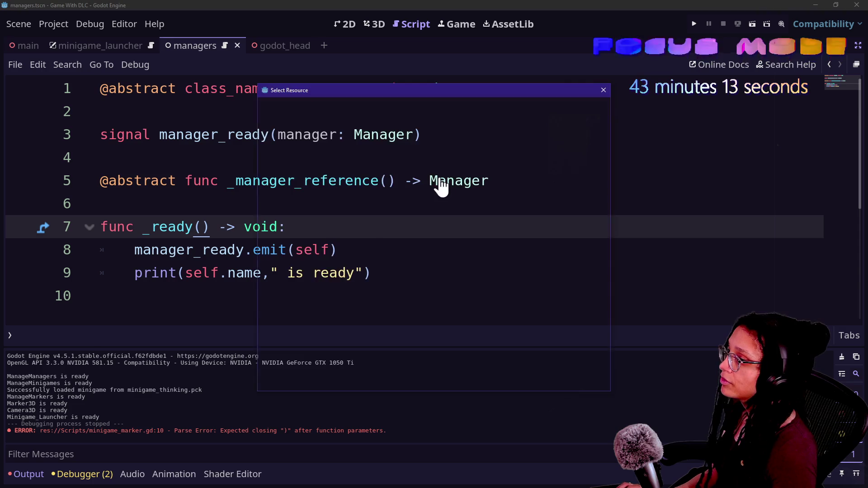
key("Return")
- Complete the handler as func _on_manager_ready(manager: Manager) -> void: and begin 'if manager is' on line 11
left_click(413, 296)
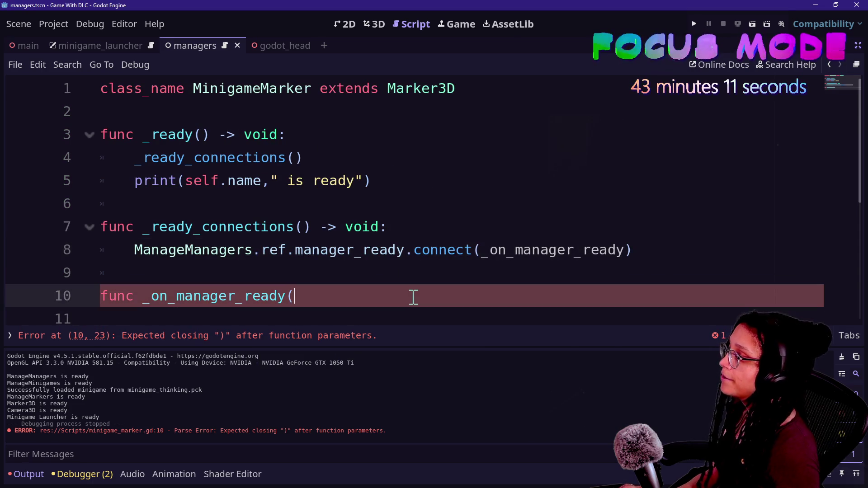
type("manage")
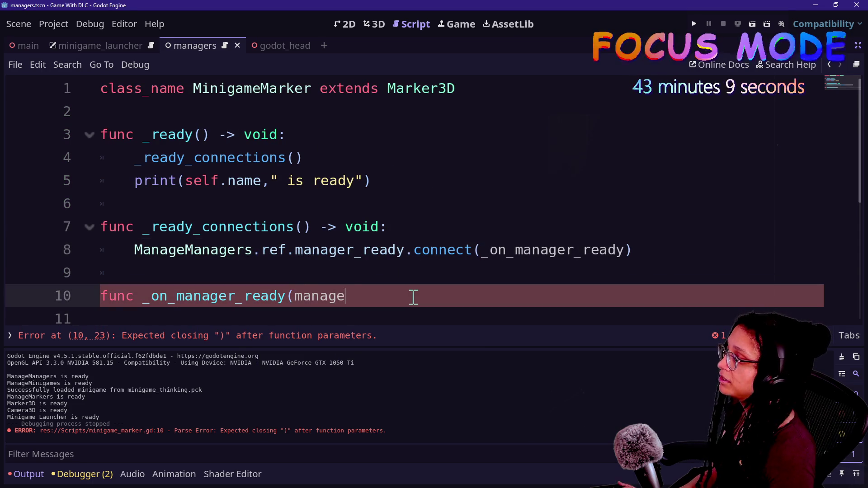
type("r: Manager) -> voidL")
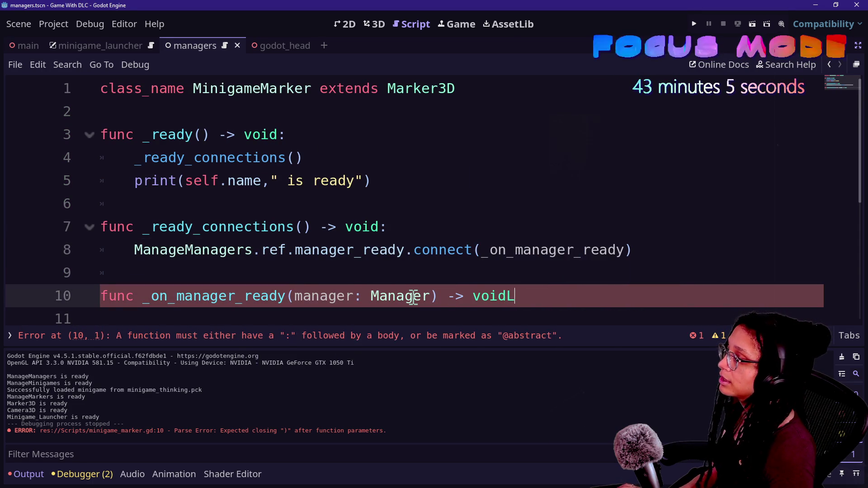
type(":")
key("Return")
type("if ")
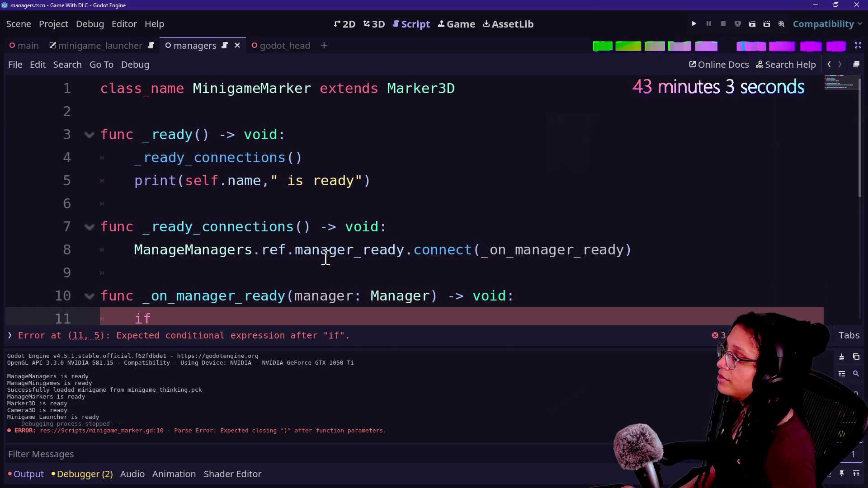
type("manager is")
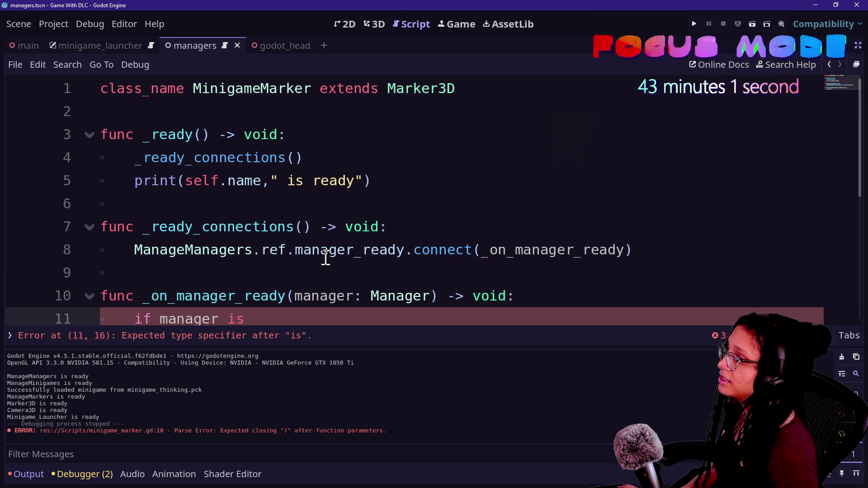
scroll(424, 237, "down", 2)
type("Manager")
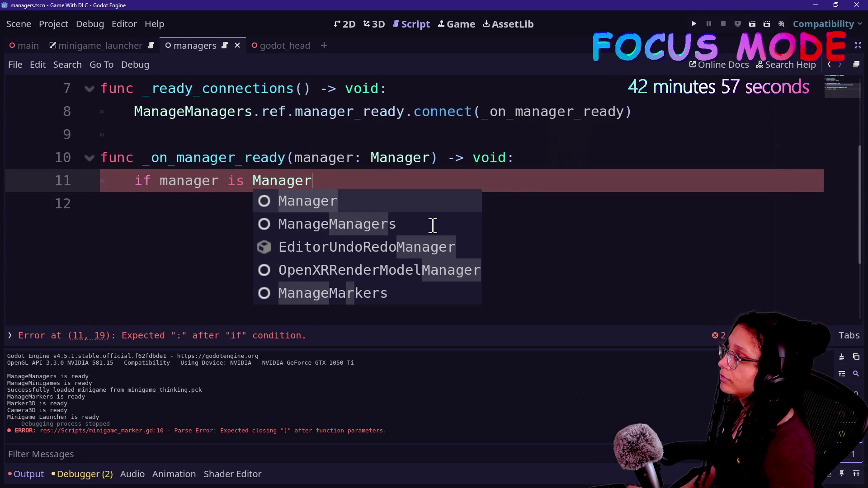
type("R")
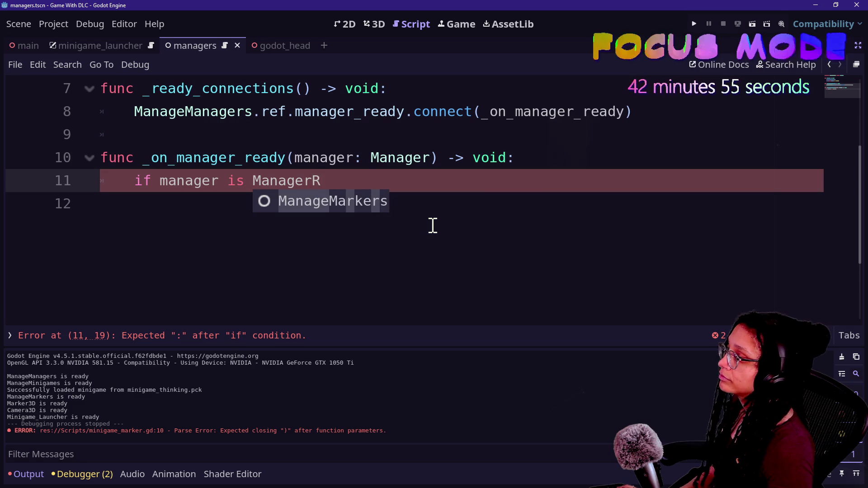
key("BackSpace")
type("M")
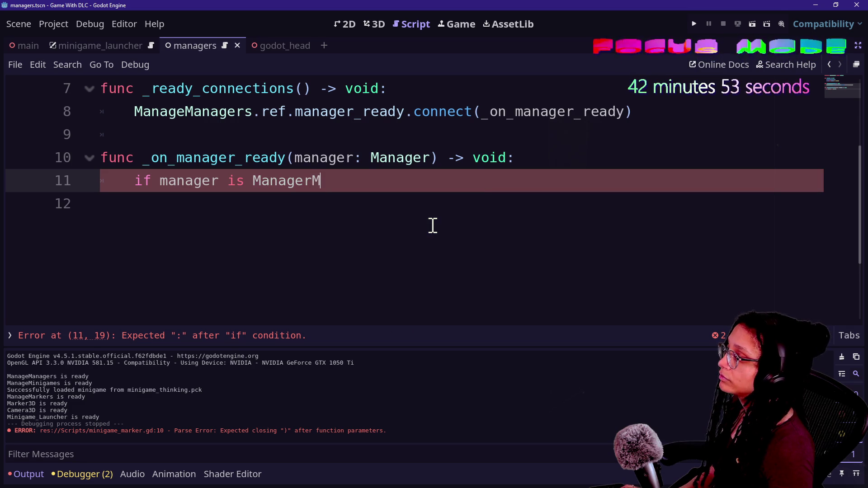
scroll(433, 225, "up", 3)
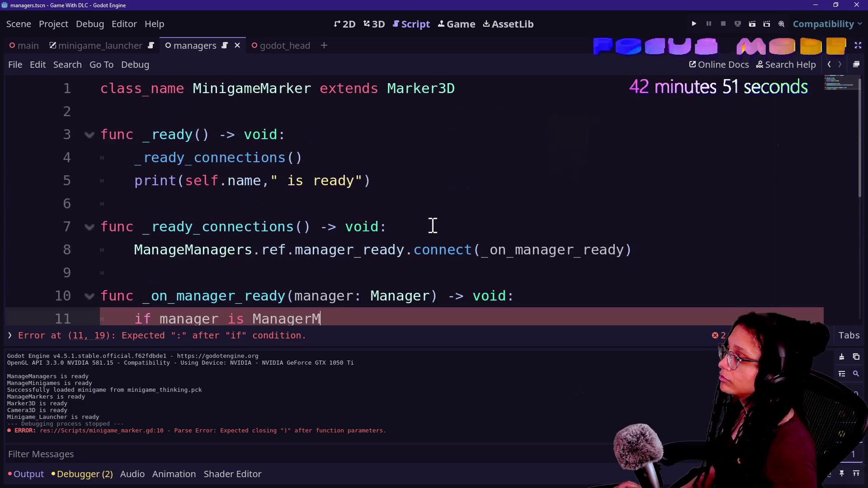
key("ctrl+shift+F11")
left_click(146, 122)
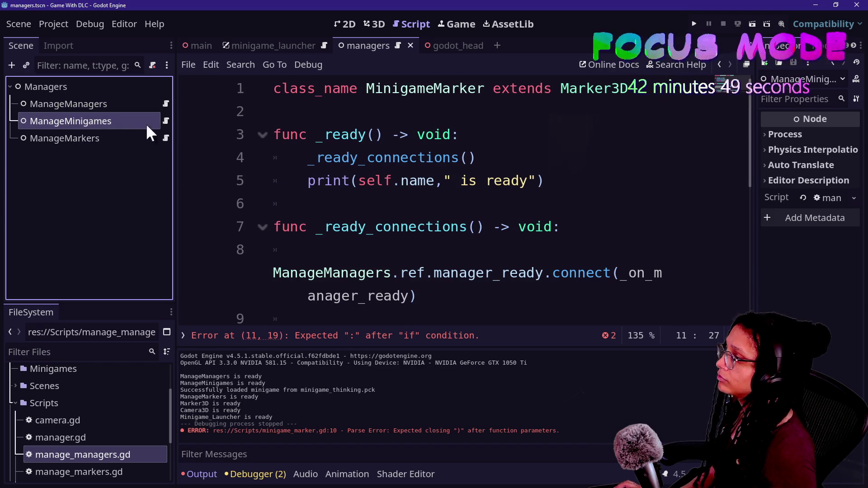
- Glance at the ManageMinigames script, then in minigame_marker.gd complete the checked type as ManageMinigames
left_click(166, 122)
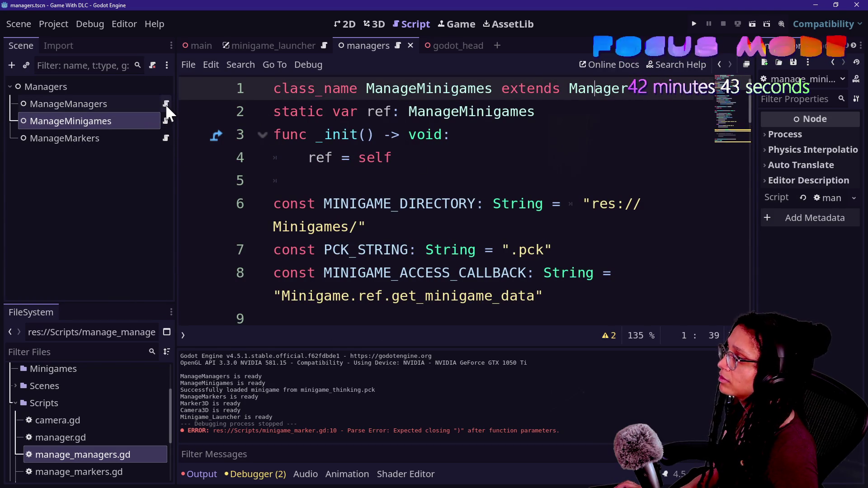
key("shift+alt+o")
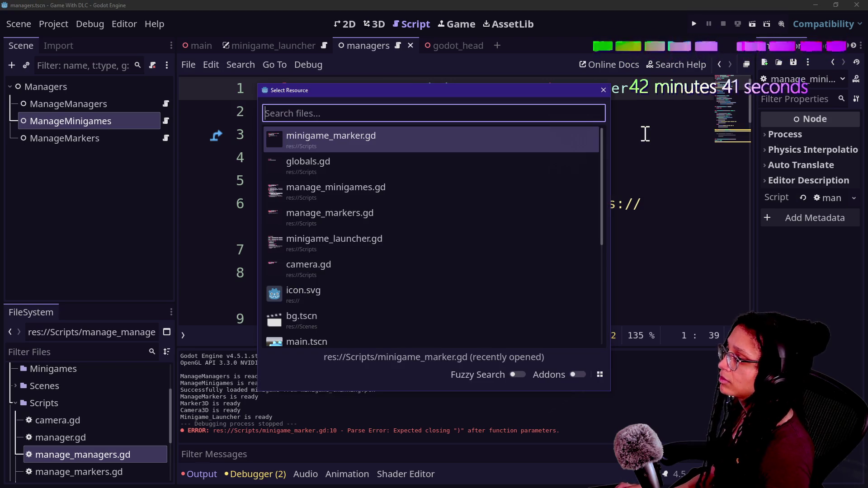
key("Return")
scroll(502, 258, "down", 2)
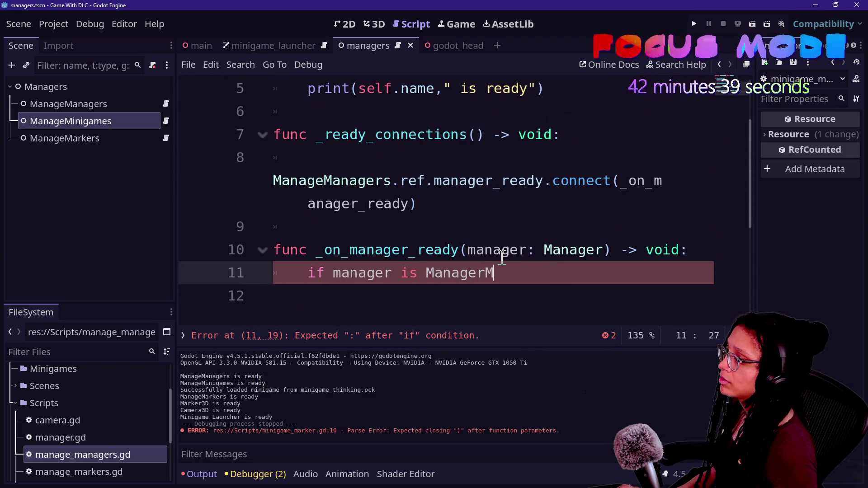
key("BackSpace")
key("BackSpace")
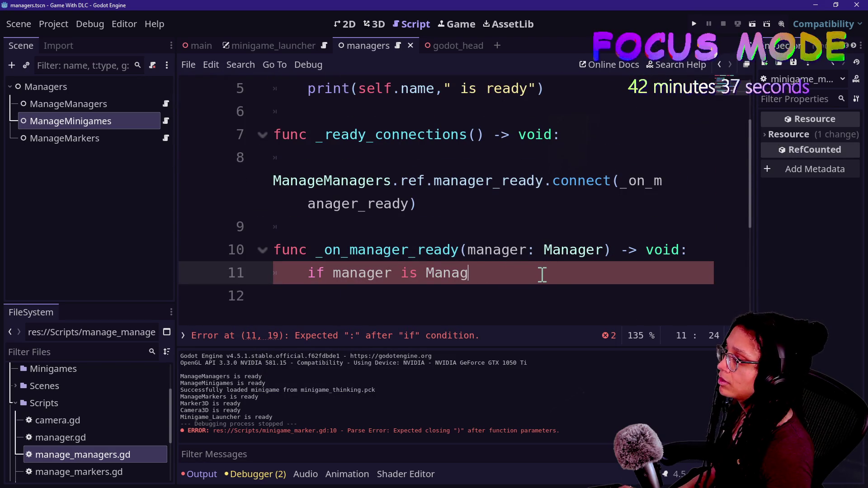
type("eMiniga")
key("Return")
- Finish the check as 'if manager is ManageMinigames:' and start an indented body line
left_click(427, 273)
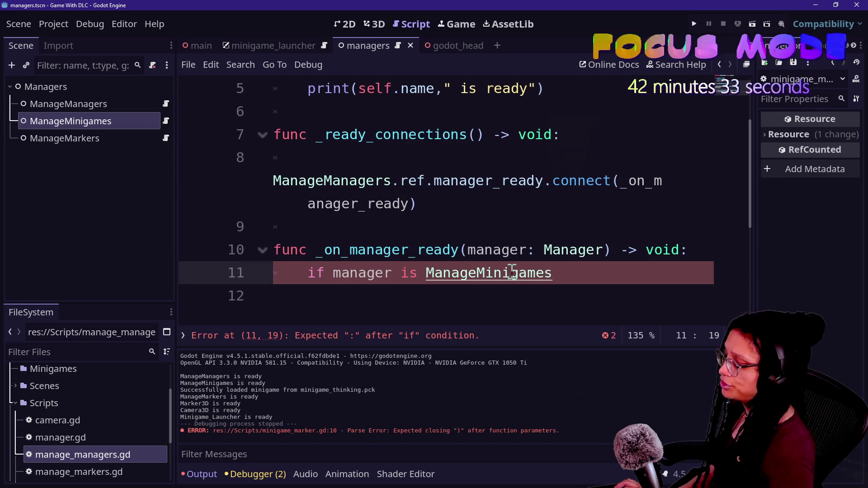
key("ctrl+shift+F11")
type(":")
key("BackSpace")
left_click(448, 226)
type(":")
key("Return")
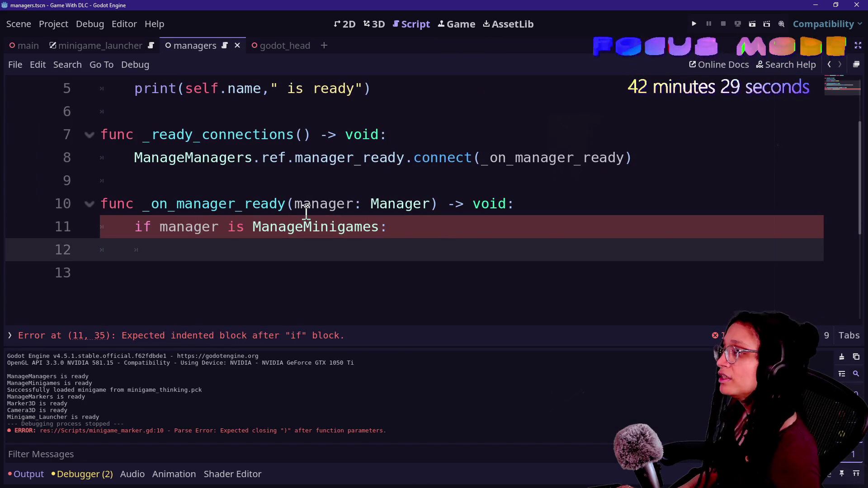
- Jump to the ManageMinigames script definition and collapse the Output panel
scroll(306, 210, "up", 1)
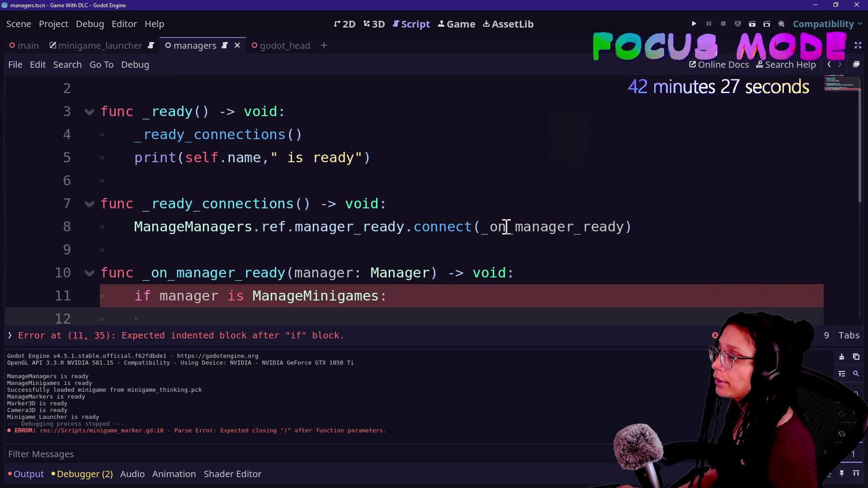
mouse_move(505, 222)
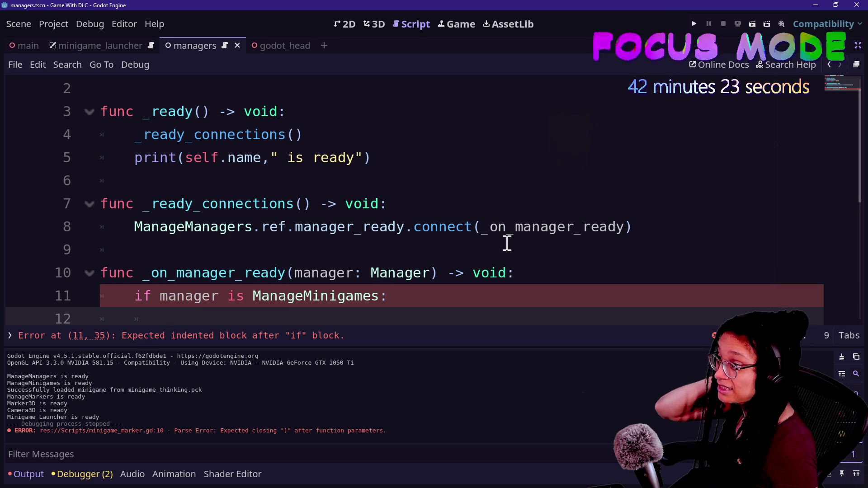
scroll(361, 310, "down", 1)
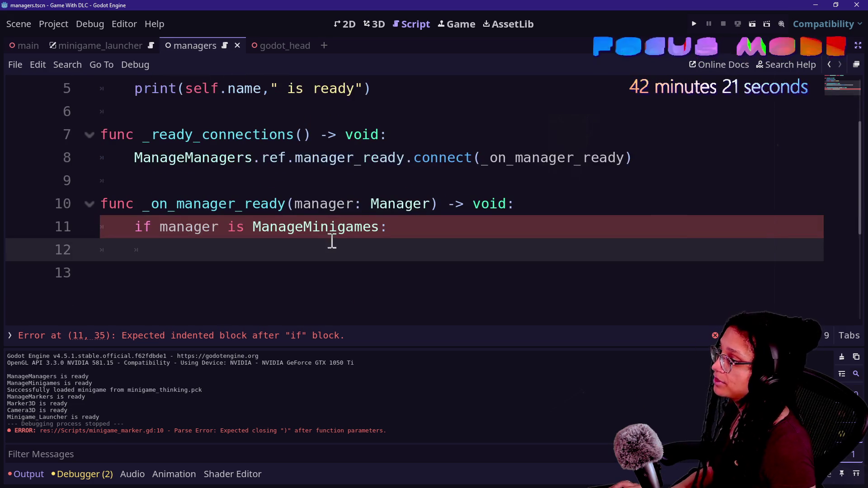
left_click(319, 226, "ctrl")
scroll(434, 274, "down", 3)
key("ctrl+j")
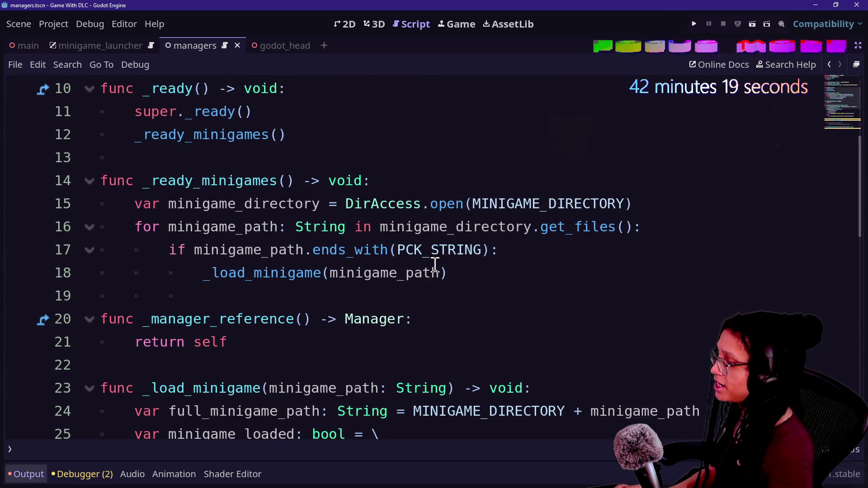
- Below return self in ManageMinigames, declare func add_minigame_marker(marker: MinigameMarker) -> void:
scroll(259, 339, "down", 2)
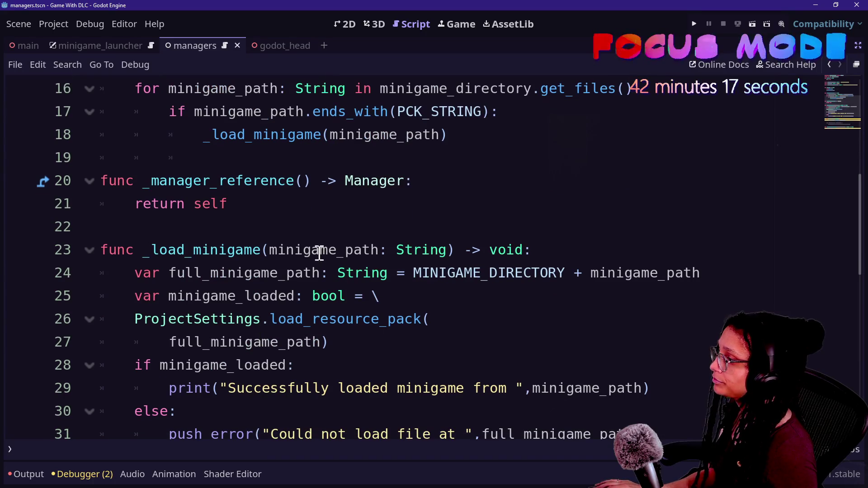
scroll(321, 240, "up", 1)
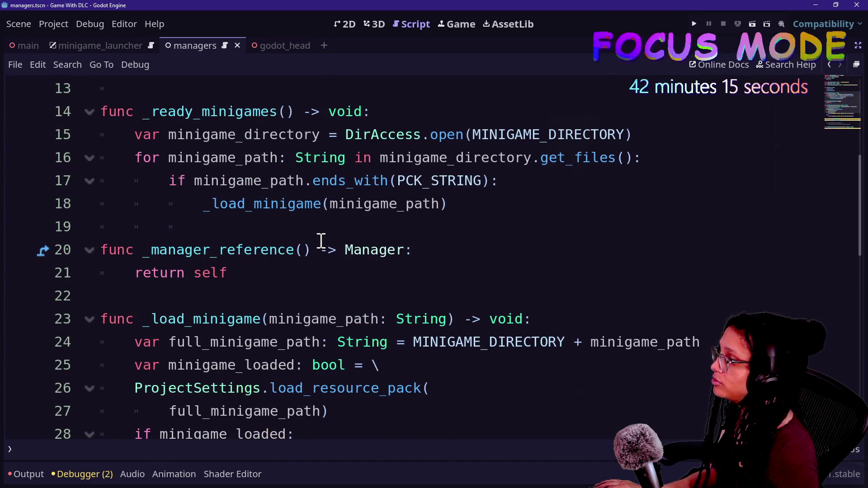
scroll(321, 240, "up", 1)
scroll(322, 240, "down", 2)
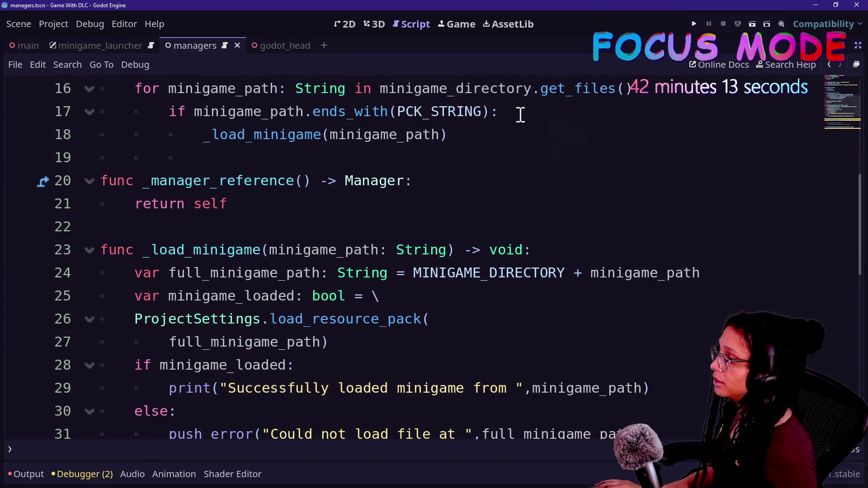
left_click(389, 203)
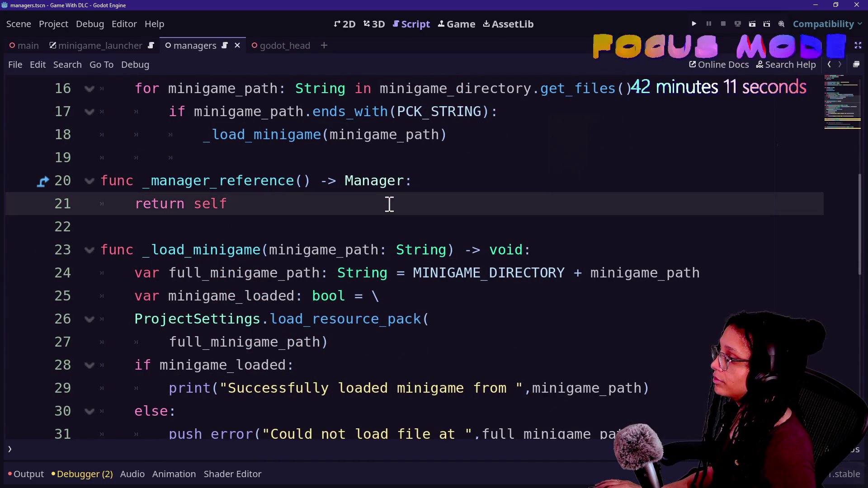
key("Return")
key("Return")
type("func add_")
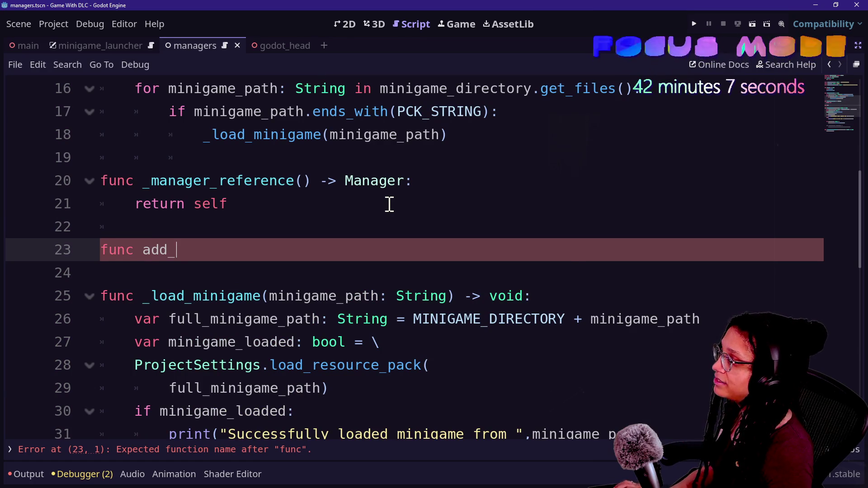
type("ma")
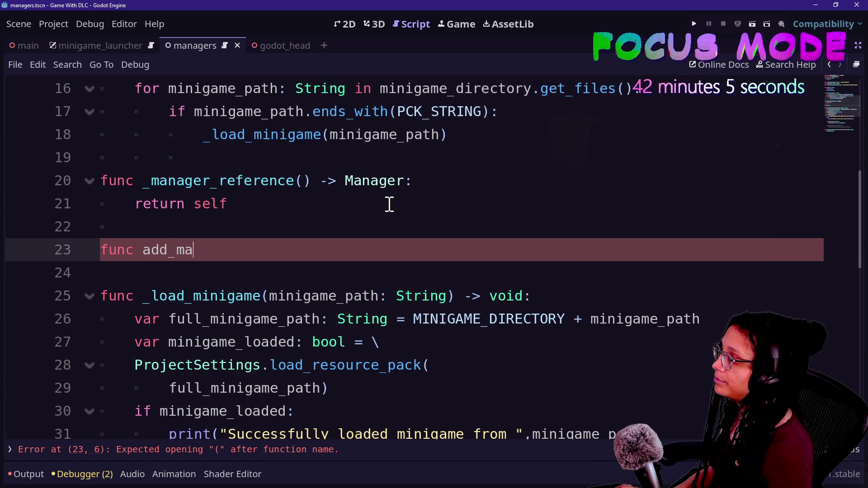
type("rame_marker")
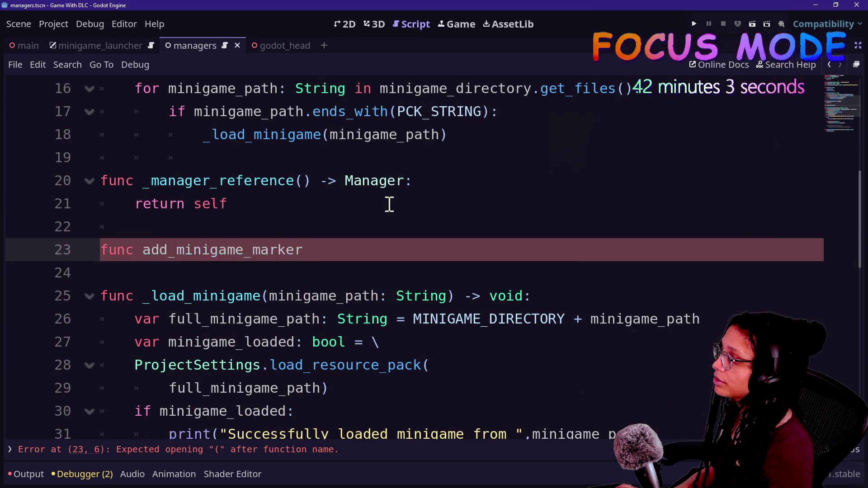
type("v")
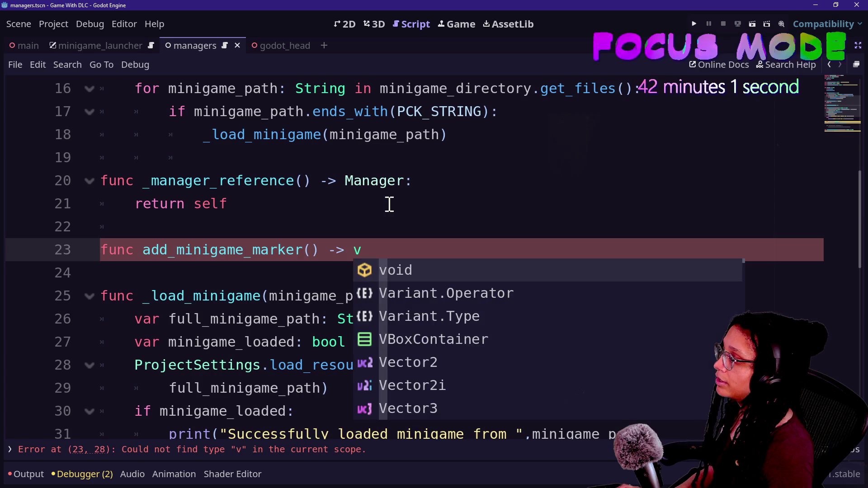
key("BackSpace")
key("BackSpace")
key("BackSpace")
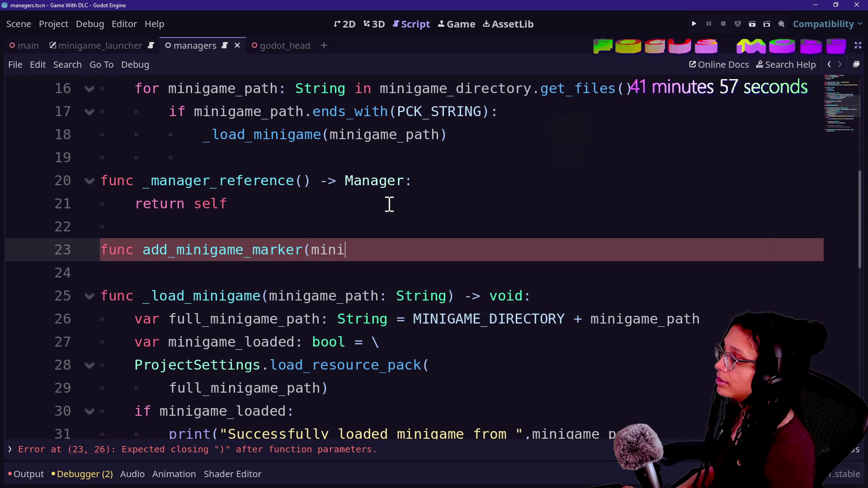
type("Miniga")
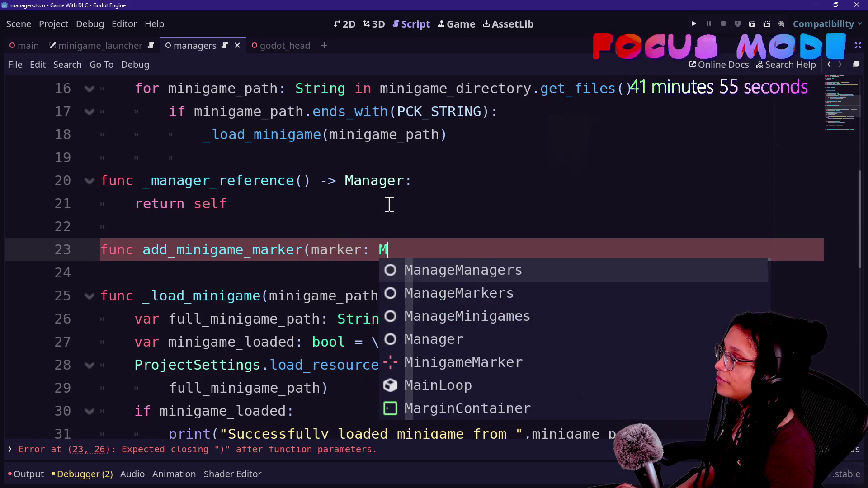
key("Return")
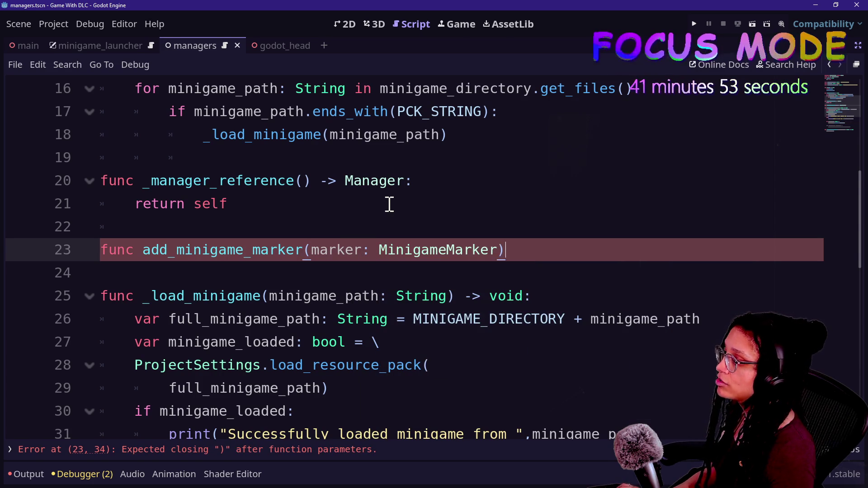
type(" -> void:")
key("Return")
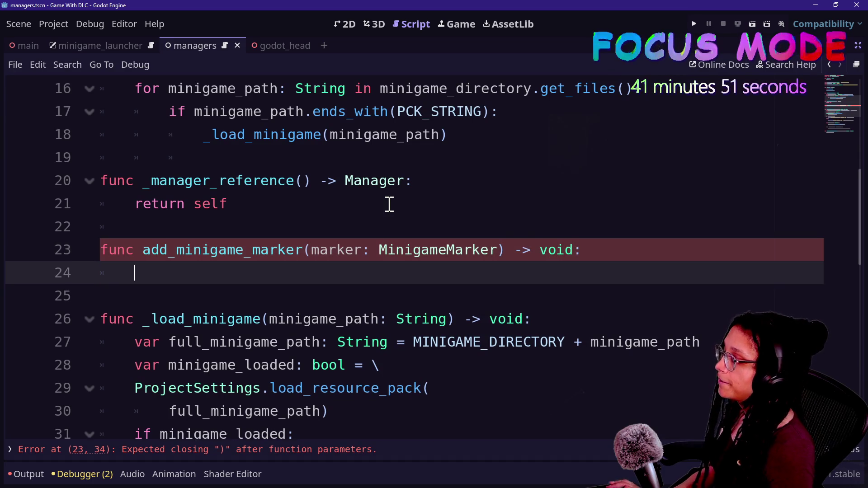
- Exit distraction-free mode and open the ManageMarkers script, then the ManageManagers script
scroll(390, 204, "up", 5)
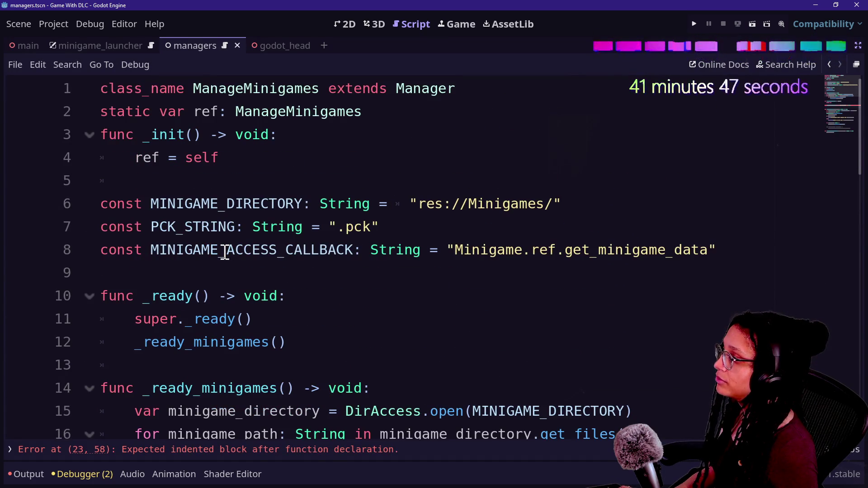
scroll(285, 247, "down", 1)
scroll(286, 246, "up", 1)
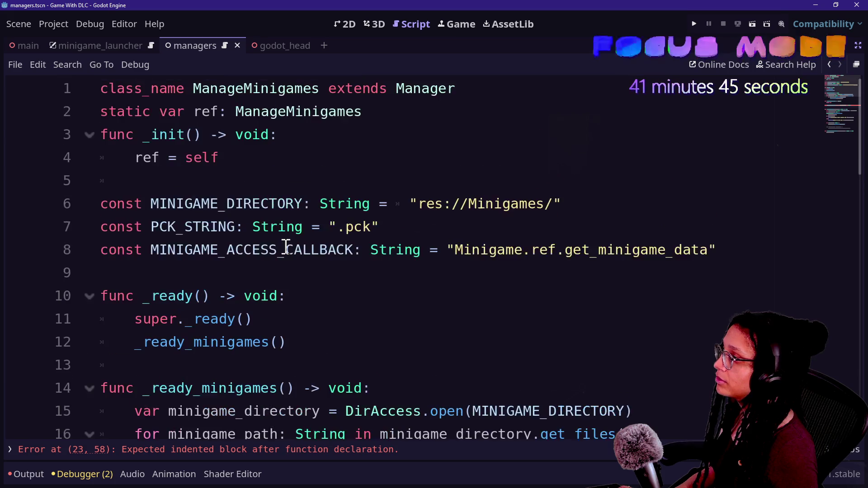
key("ctrl+shift+F11")
left_click(166, 138)
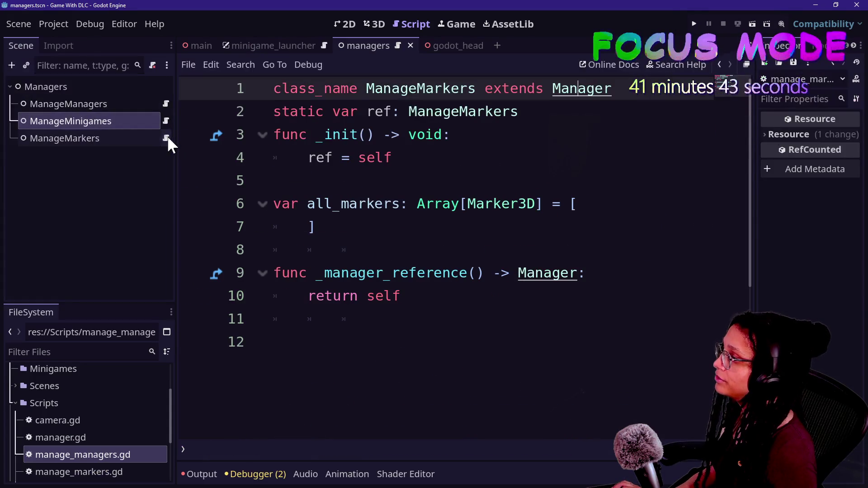
left_click(166, 104)
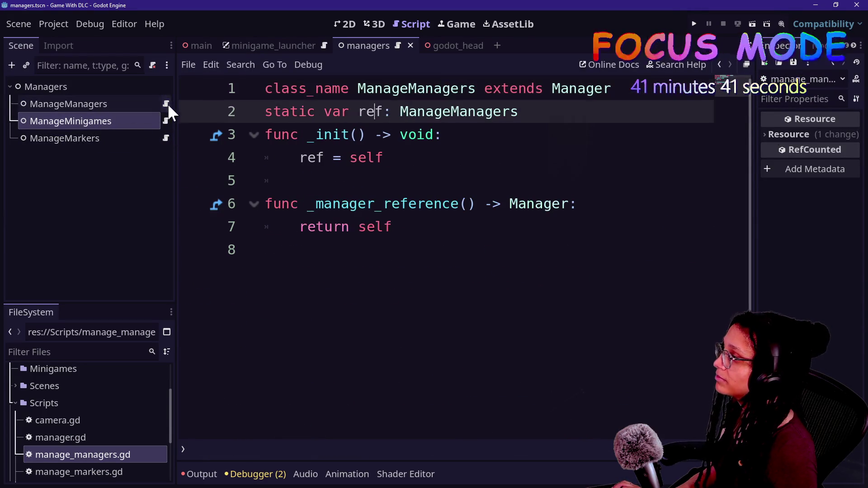
- Cut the add_minigame_marker function out of the ManageMinigames script
left_click(160, 120)
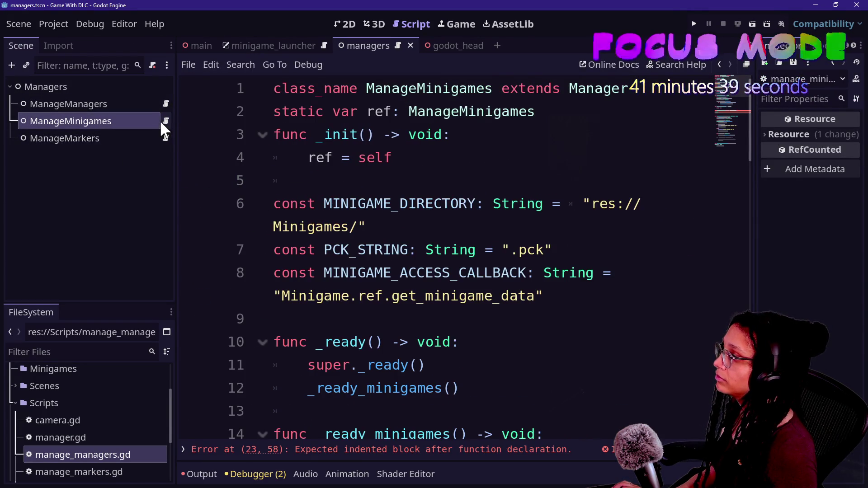
left_click(158, 104)
left_click(158, 120)
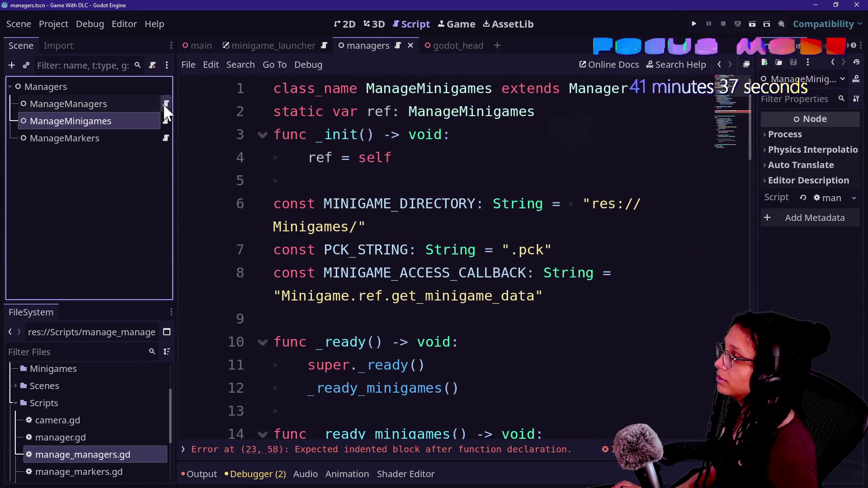
left_click(164, 104)
left_click(164, 137)
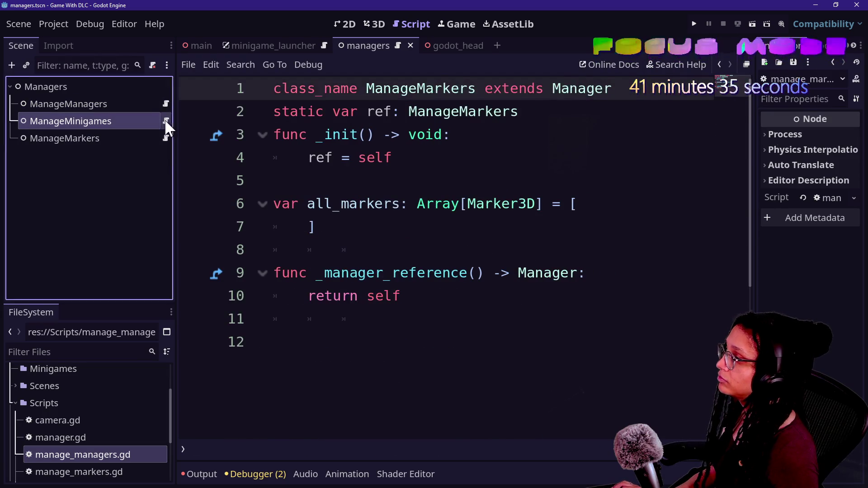
left_click(166, 121)
scroll(338, 217, "down", 6)
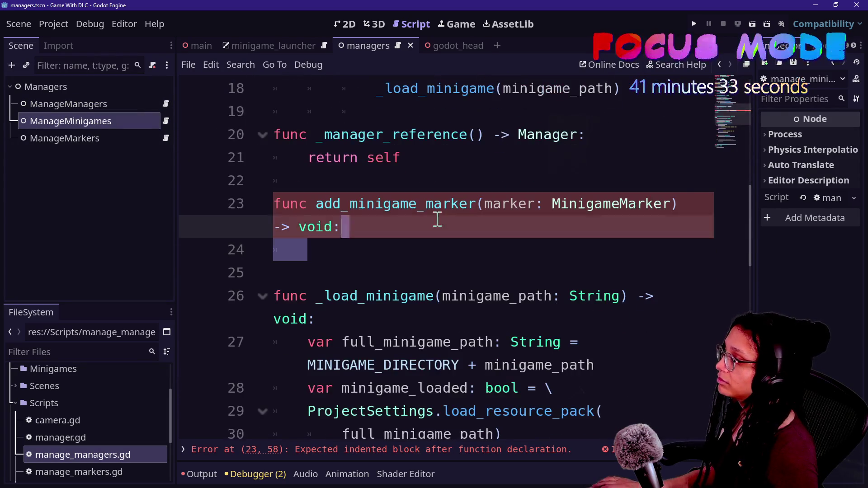
left_click(426, 180, "shift")
key("BackSpace")
key("BackSpace")
- Paste add_minigame_marker at the end of the ManageManagers script
scroll(426, 179, "up", 3)
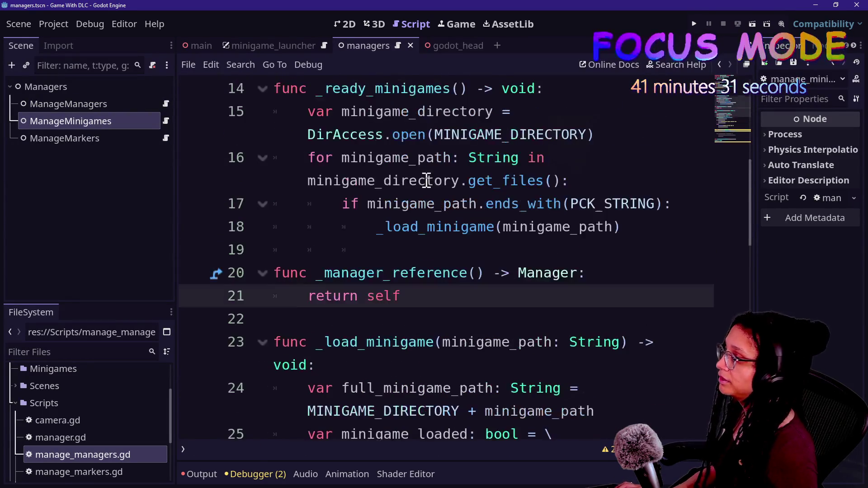
left_click(113, 104)
left_click(166, 104)
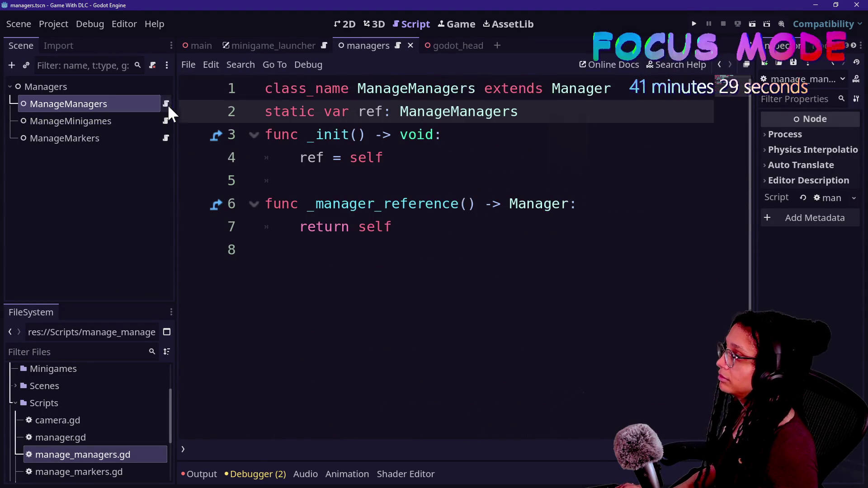
left_click(459, 291)
type("func add_minigame_marker(marker: MinigameMarker) -> void:")
left_click_drag(429, 246, 362, 188)
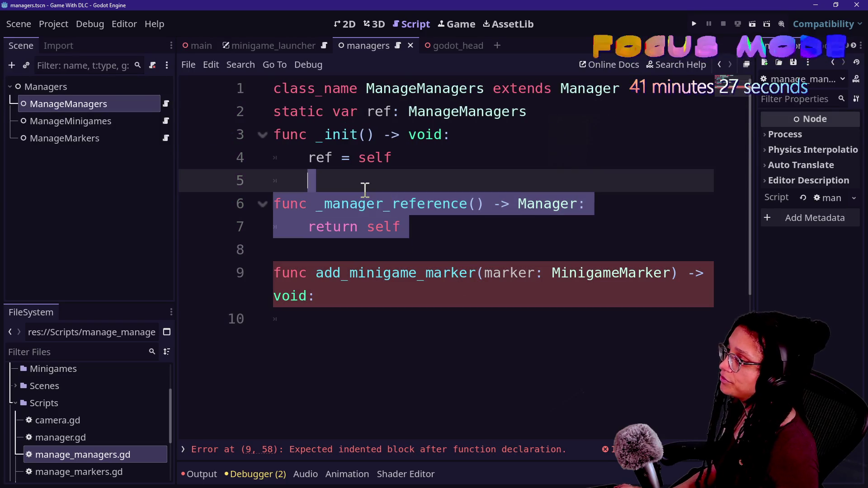
- Review the pasted add_minigame_marker header in ManageManagers, toggling distraction-free mode off and on
left_click(356, 160)
key("ctrl+shift+F11")
left_click(310, 206)
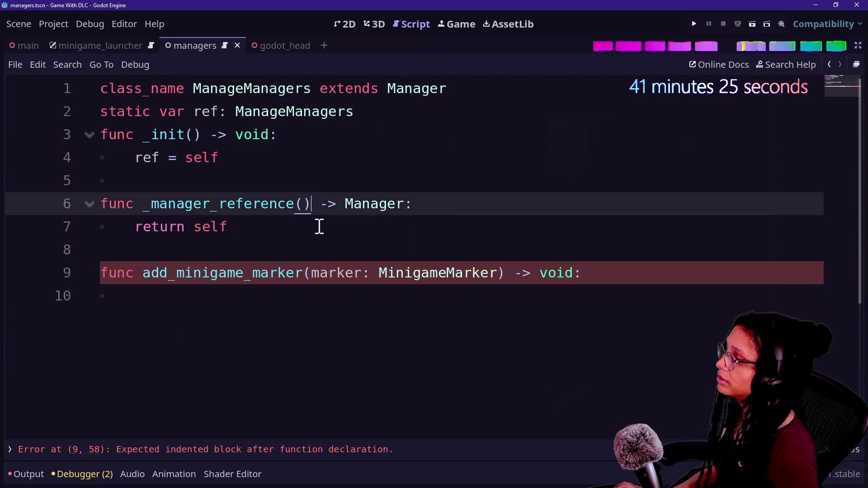
left_click(317, 230)
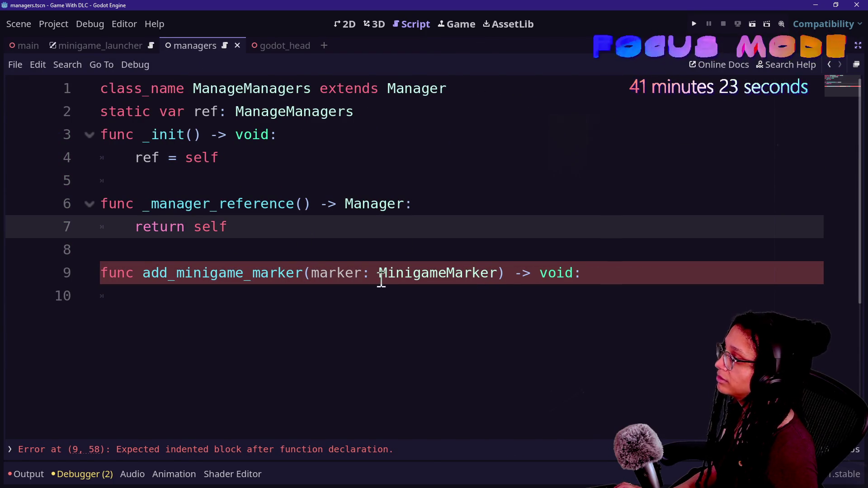
left_click(673, 270)
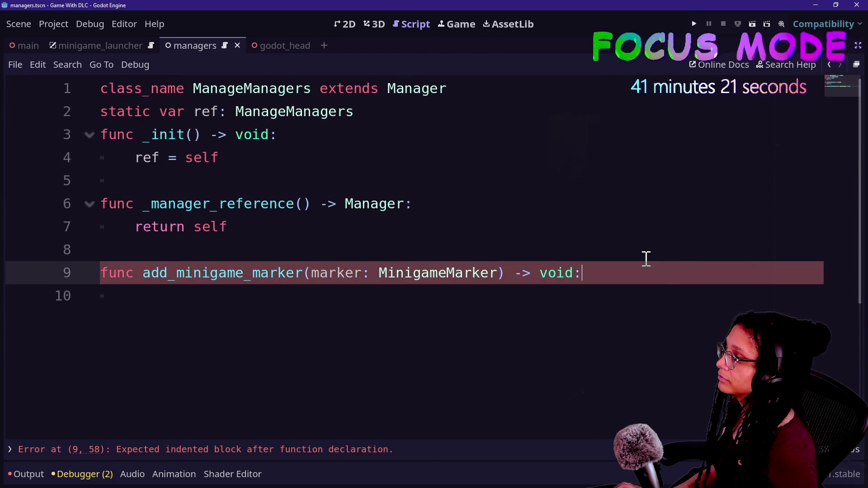
key("ctrl+shift+F11")
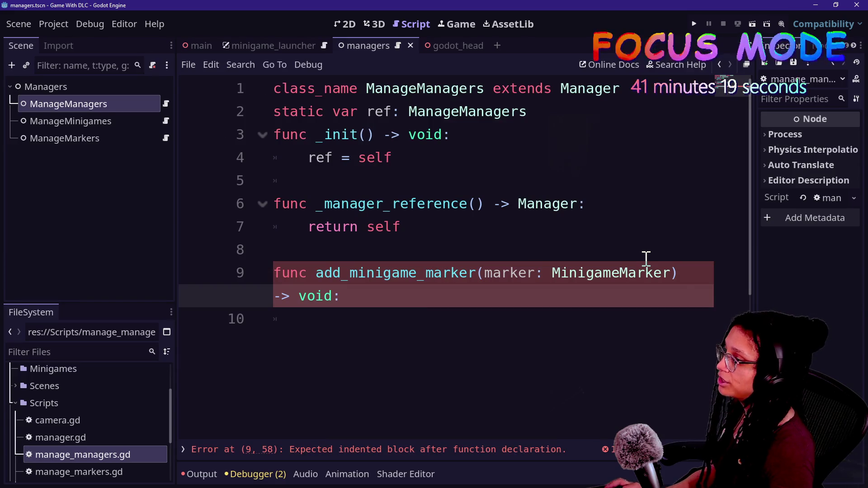
- Quick-open the minigame_marker.gd script
key("shift+alt+o")
type("minag")
key("BackSpace")
key("BackSpace")
key("BackSpace")
type("inig")
key("Return")
- Change the manager check to 'if manager is ManageMarkers:' with a pass body
double_click(468, 275)
type("ManageMar")
key("Return")
left_click(374, 222)
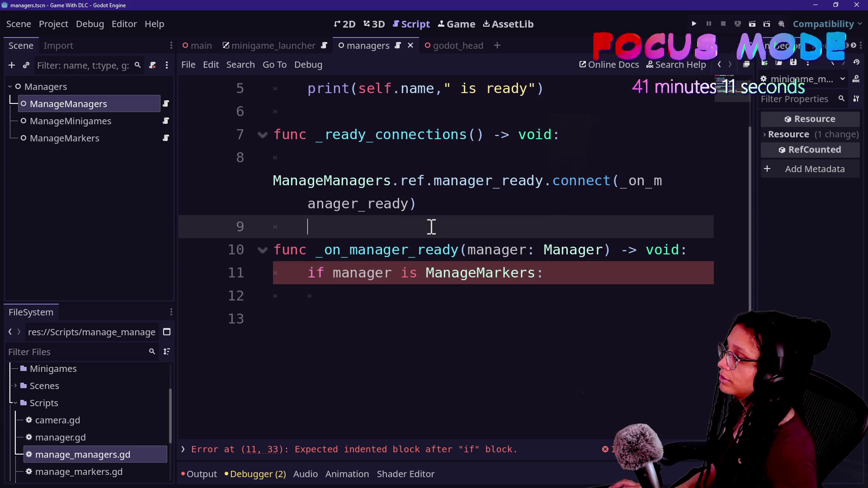
left_click(573, 277)
key("Return")
type("pass")
- Open the ManageMarkers script from the Scene dock and click into its code
left_click(334, 201)
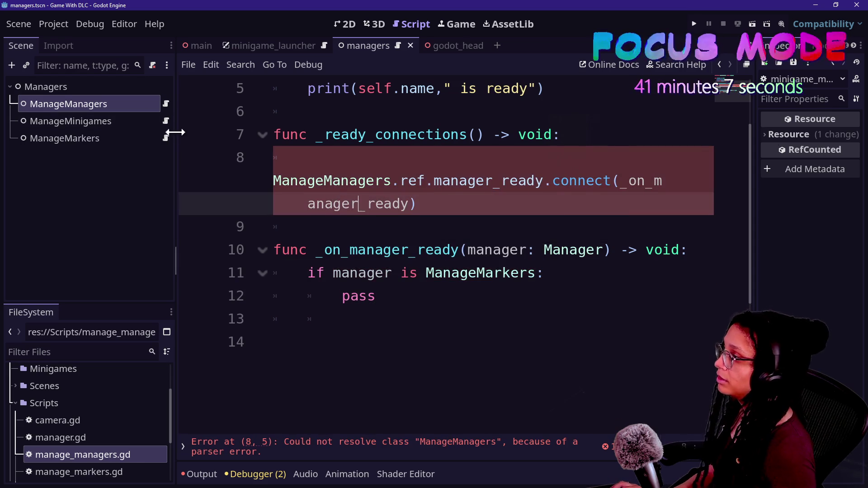
left_click(166, 138)
left_click(484, 206)
left_click(486, 316)
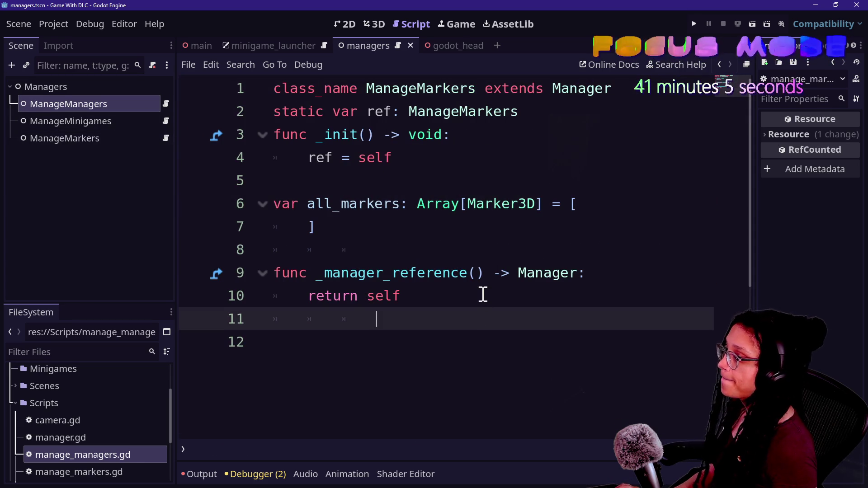
- Paste the add_minigame_marker header below return self in manage_markers.gd
left_click(483, 294)
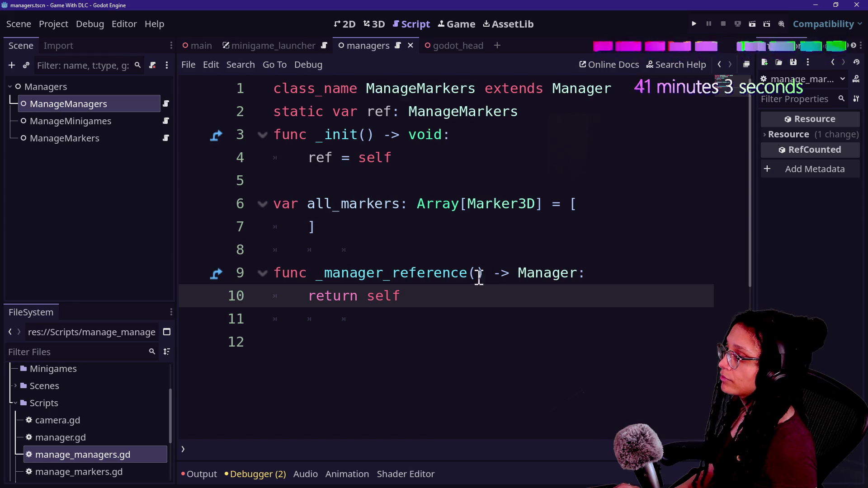
key("Down")
key("Down")
key("Return")
key("Return")
type("func add_minigame_marker(marker: MinigameMarker) -> void:")
left_click(429, 312)
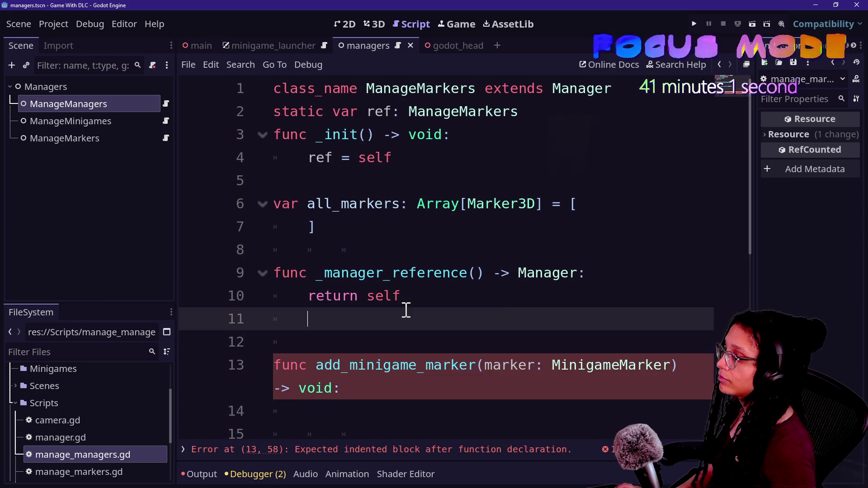
key("BackSpace")
key("BackSpace")
left_click_drag(417, 388, 419, 319)
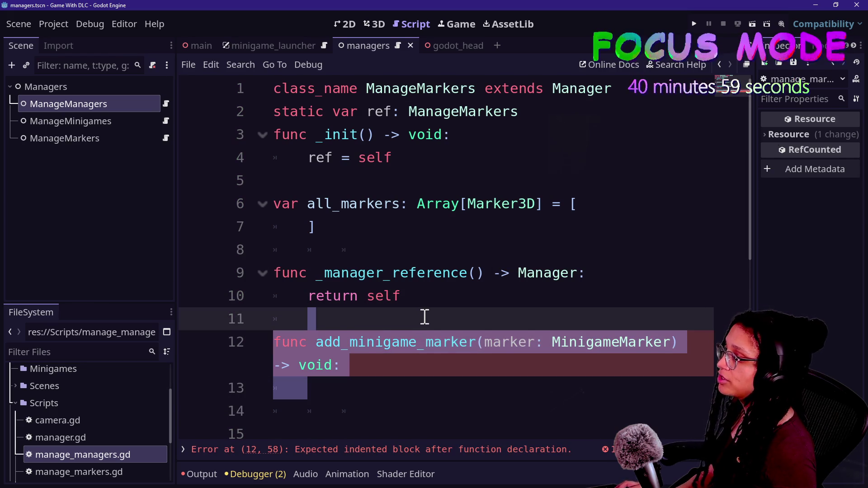
left_click(420, 319)
- Give add_minigame_marker the body all_markers.append(marker)
scroll(416, 322, "down", 1)
left_click(454, 301)
key("Return")
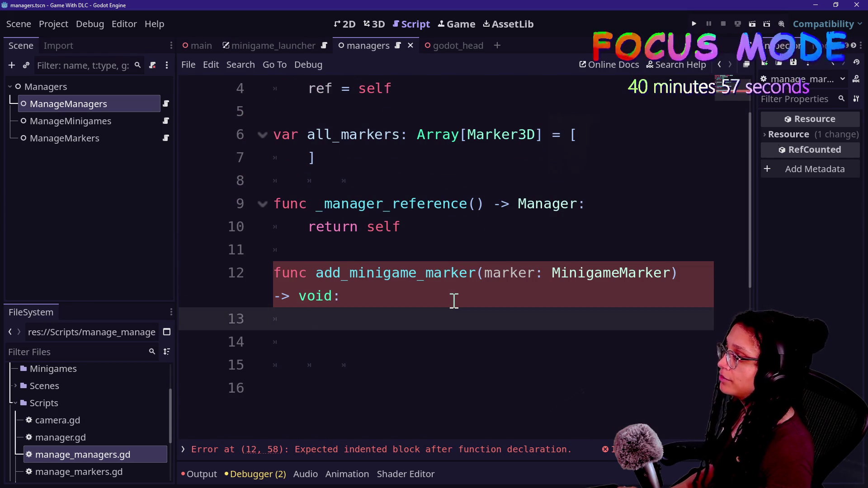
type("all_markers.")
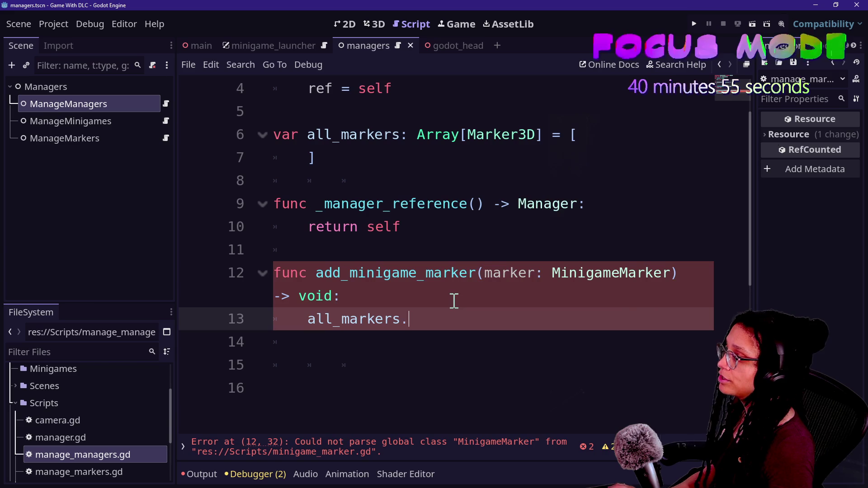
type("append(")
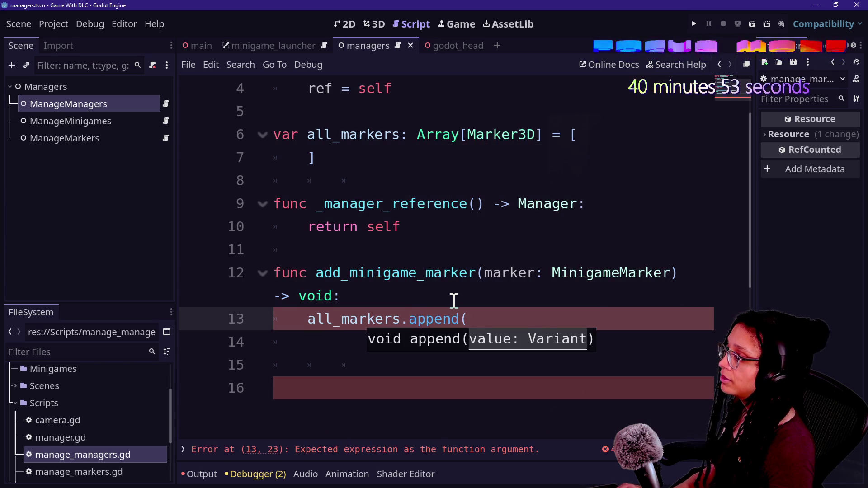
type("marker)")
left_click(366, 273)
- Jump to the ManageManagers script and delete its old add_minigame_marker function
scroll(369, 274, "up", 1)
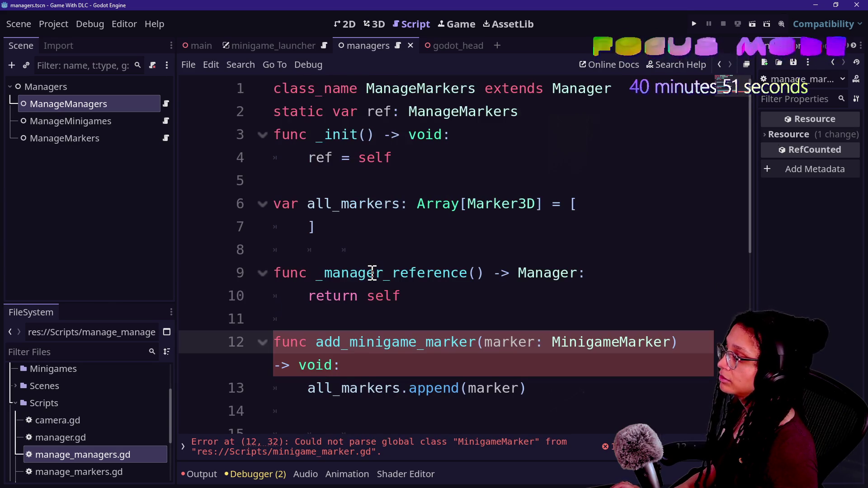
left_click(464, 375)
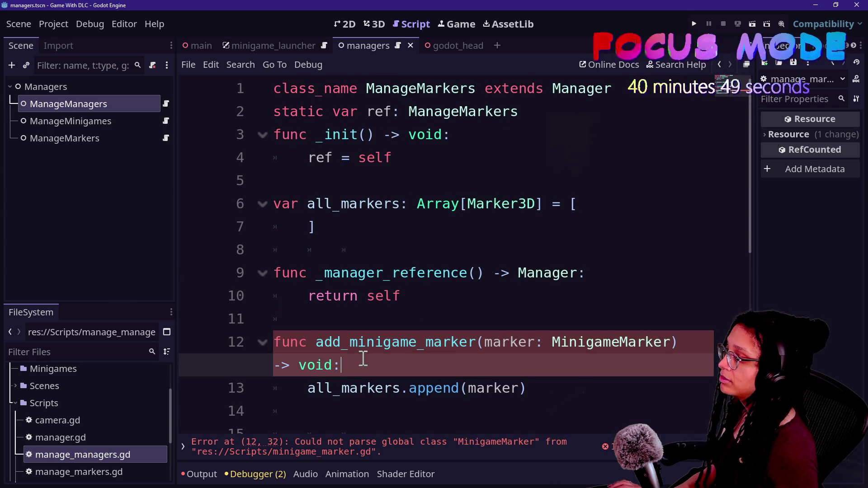
left_click(574, 356, "ctrl")
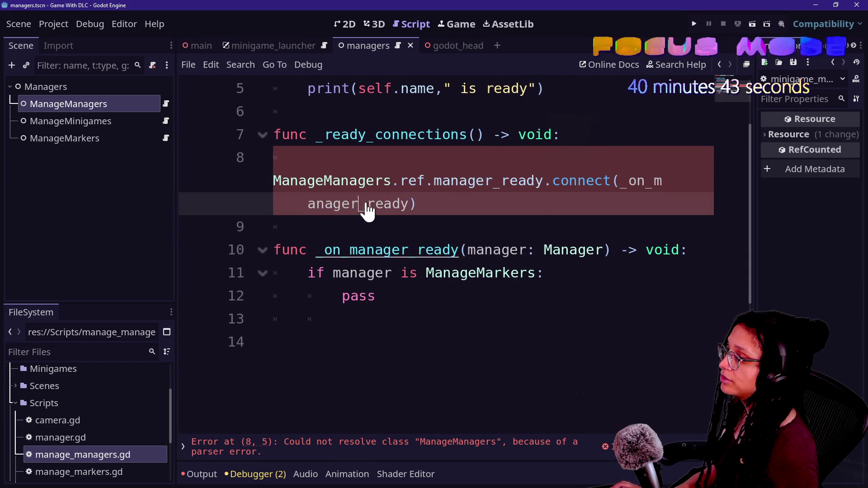
left_click(357, 178, "ctrl")
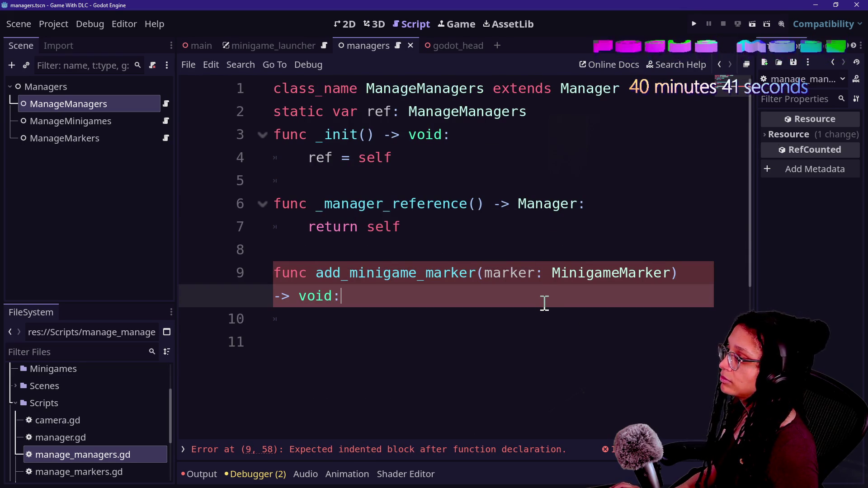
key("Return")
left_click_drag(544, 303, 519, 248)
key("BackSpace")
key("shift+alt+o")
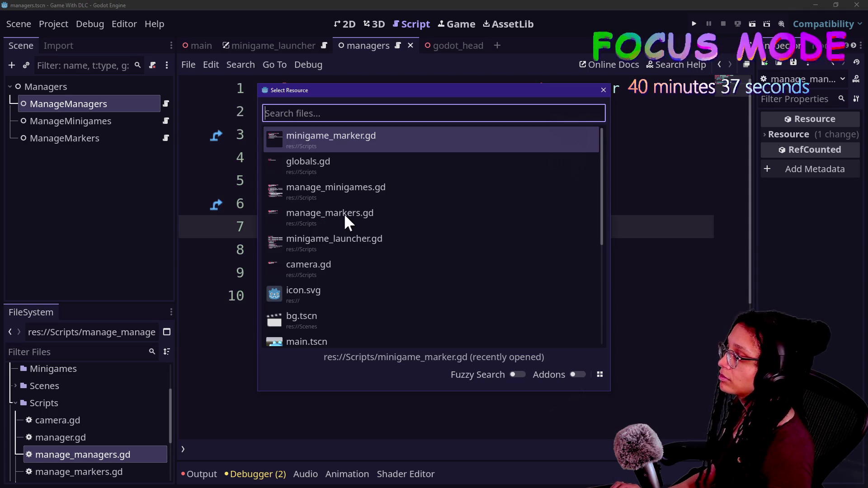
- Quick-open the manage_markers.gd script
key("Down")
key("Down")
key("Up")
key("Escape")
key("shift+alt+o")
key("Down")
left_click(345, 215)
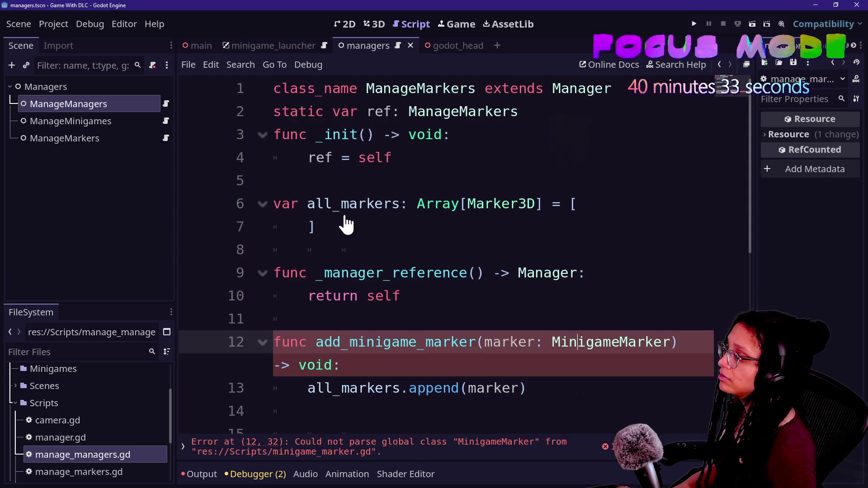
- Remove a stray plus sign after the append line and save
left_click(537, 297)
left_click(608, 393)
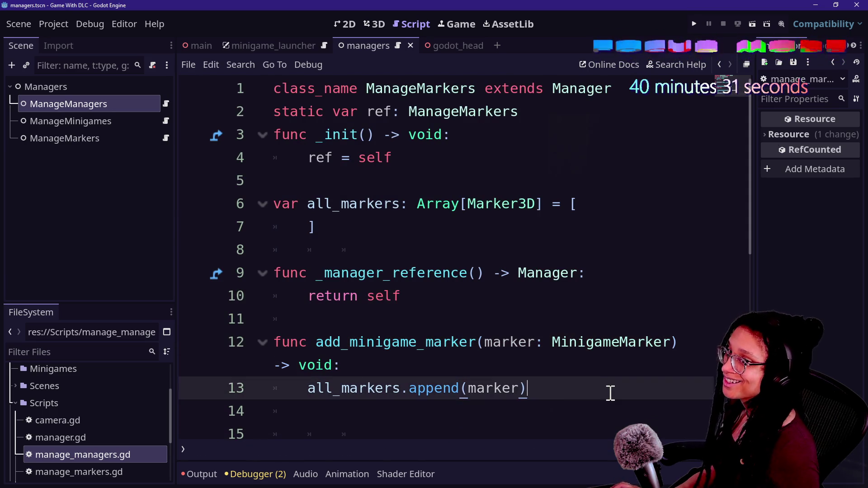
key("Down")
key("Down")
key("Down")
left_click(534, 357)
type("+")
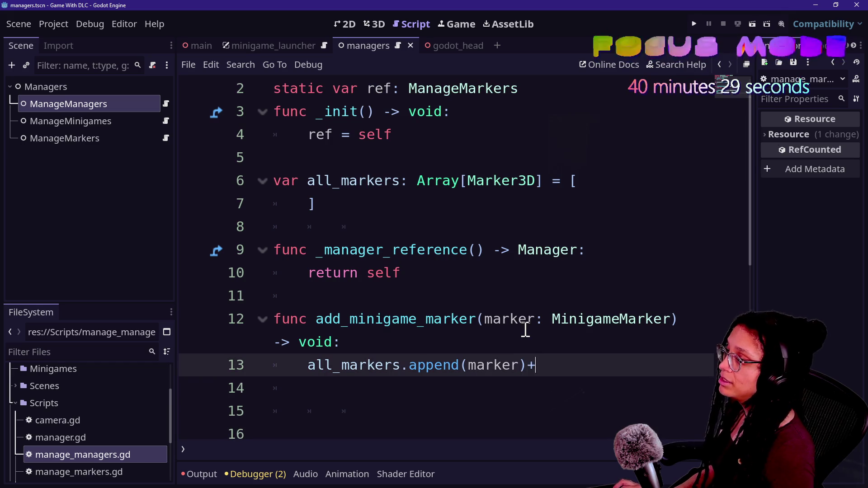
key("ctrl+shift+F11")
key("ctrl+s")
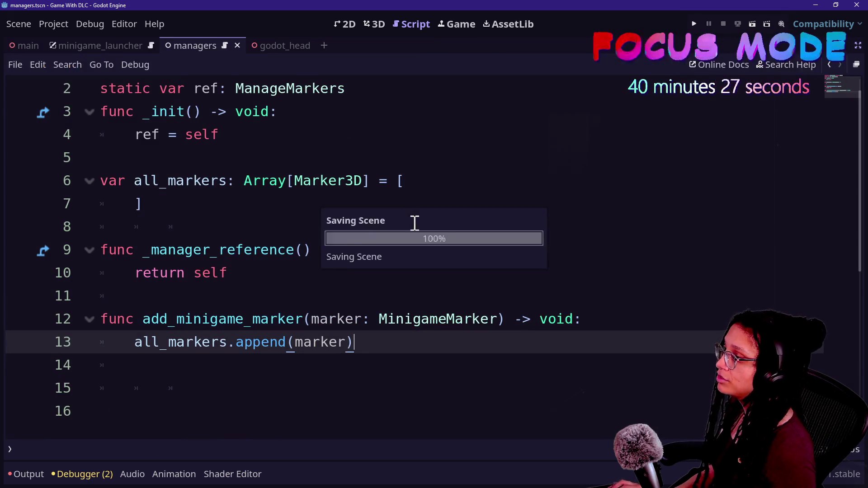
- Delete the trailing blank lines after add_minigame_marker, save, and open the MinigameMarker script
left_click_drag(440, 350, 437, 356)
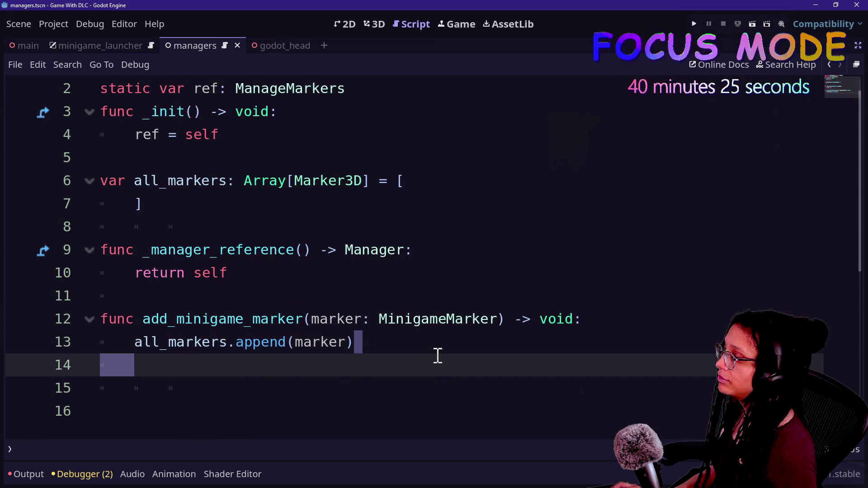
left_click(390, 397)
key("BackSpace")
key("BackSpace")
key("BackSpace")
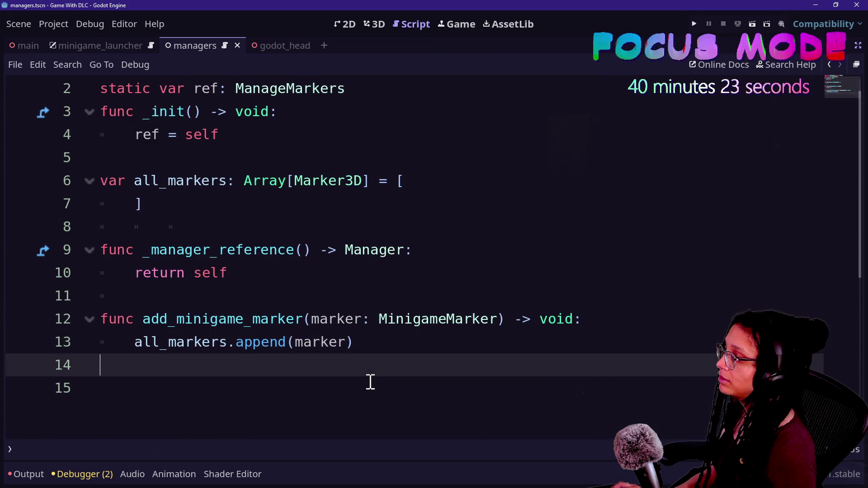
key("BackSpace")
key("ctrl+s")
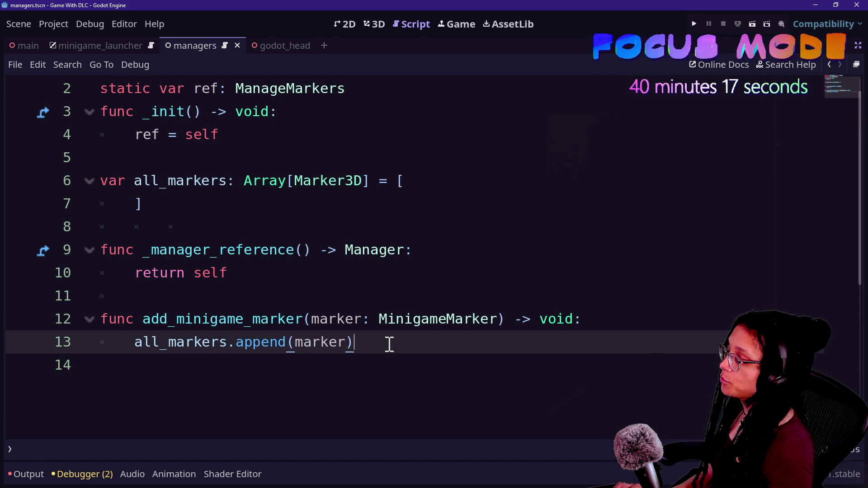
key("ctrl+shift+F11")
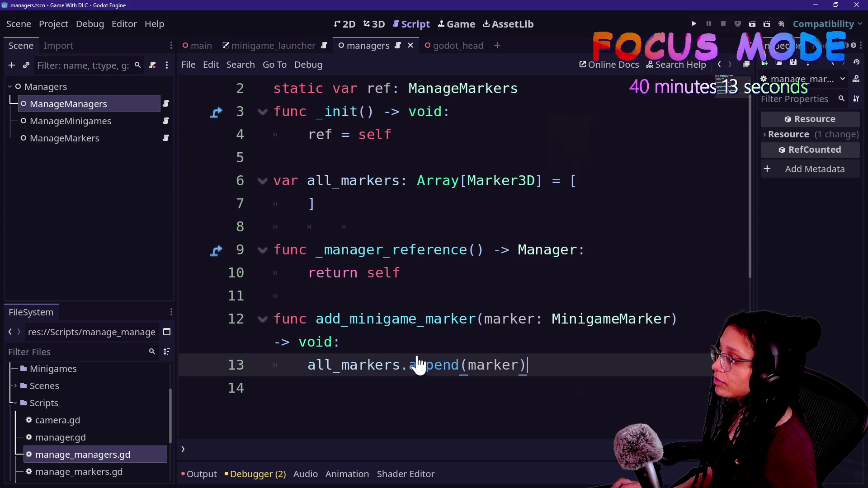
left_click(584, 322, "ctrl")
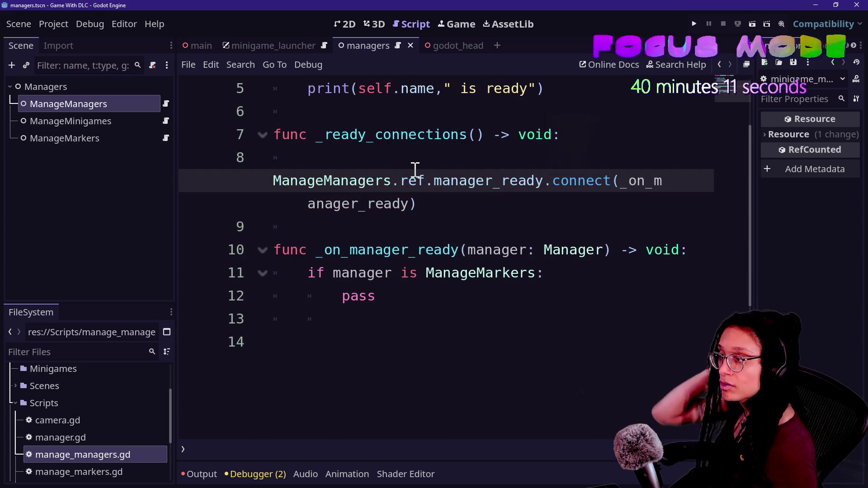
scroll(405, 163, "up", 2)
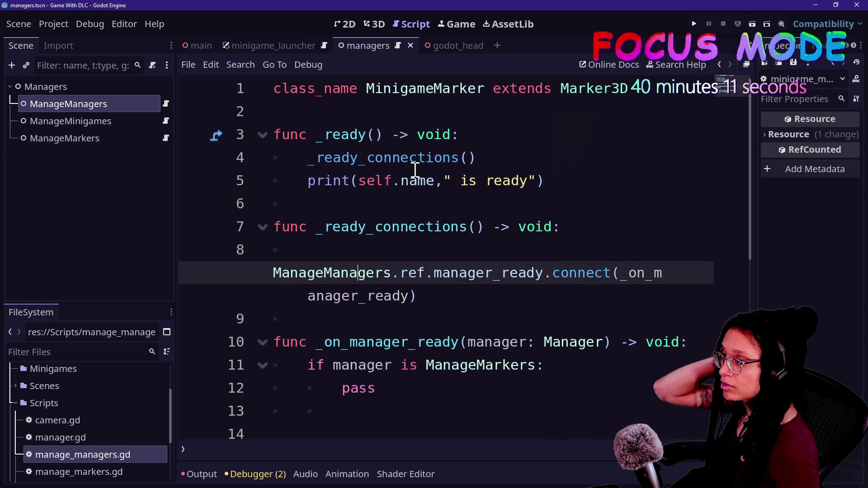
left_click(556, 179)
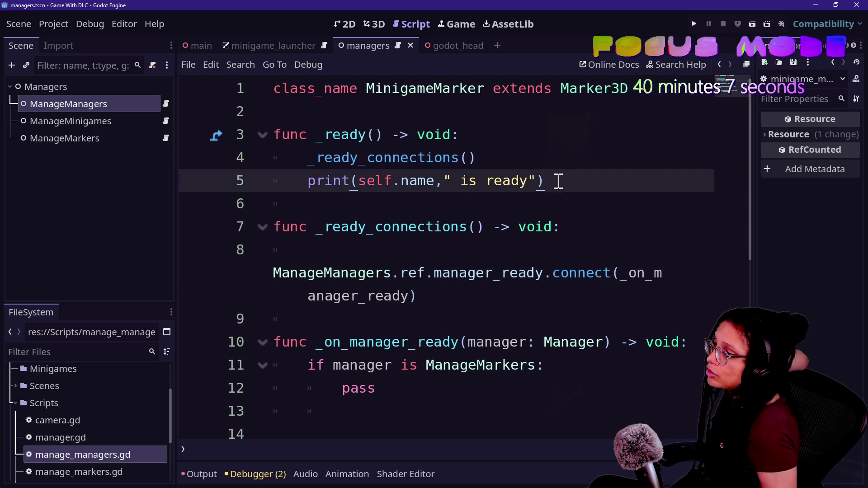
left_click_drag(556, 178, 555, 158)
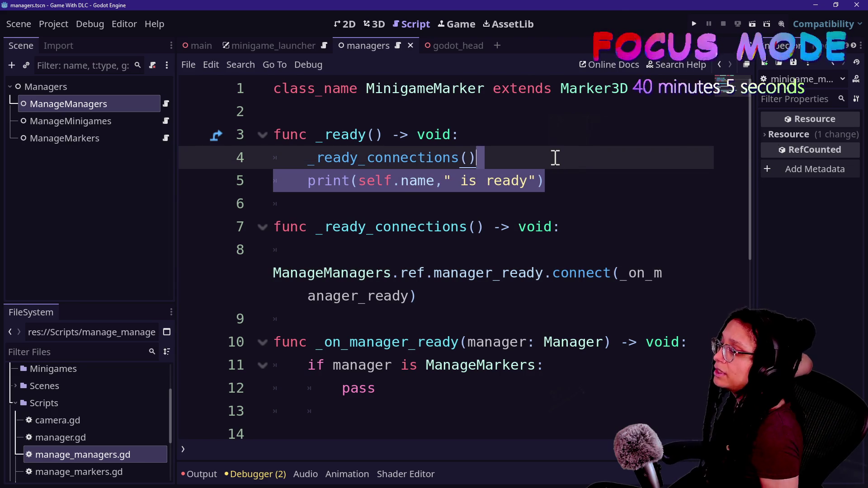
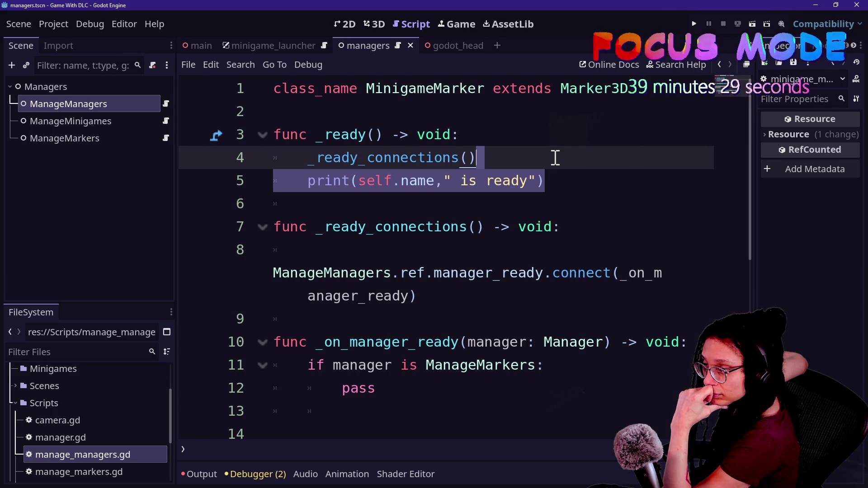
- Replace the pass on line 12 with ManageMarkers.ref.add_minigame_marker(self), using autocomplete
left_click_drag(450, 291, 388, 389)
double_click(378, 388)
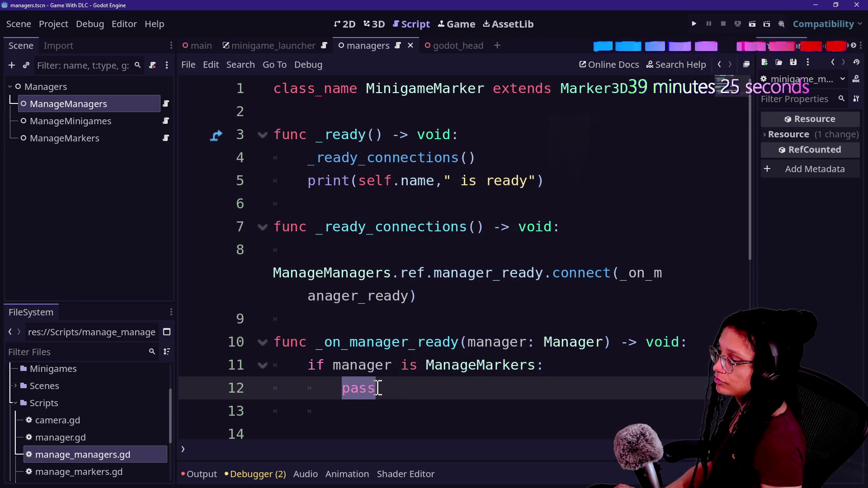
type("Mana")
key("Return")
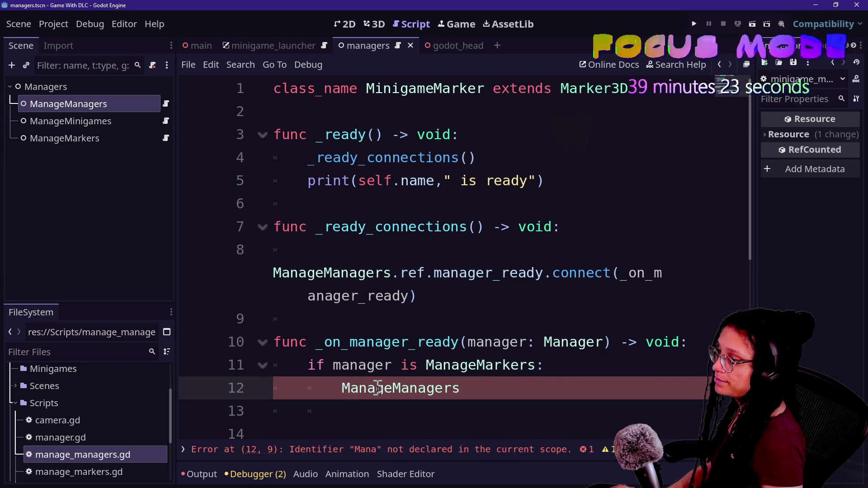
key("BackSpace")
key("BackSpace")
key("BackSpace")
key("BackSpace")
type("rkers.r")
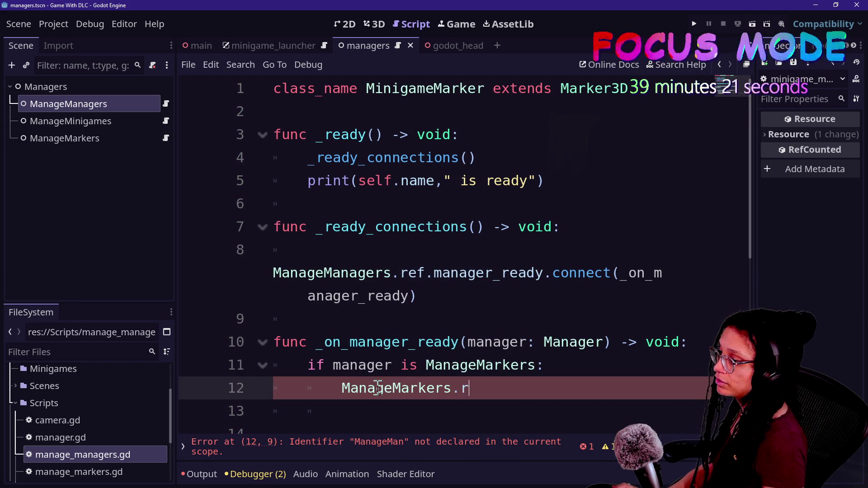
type("ef.ad")
key("Return")
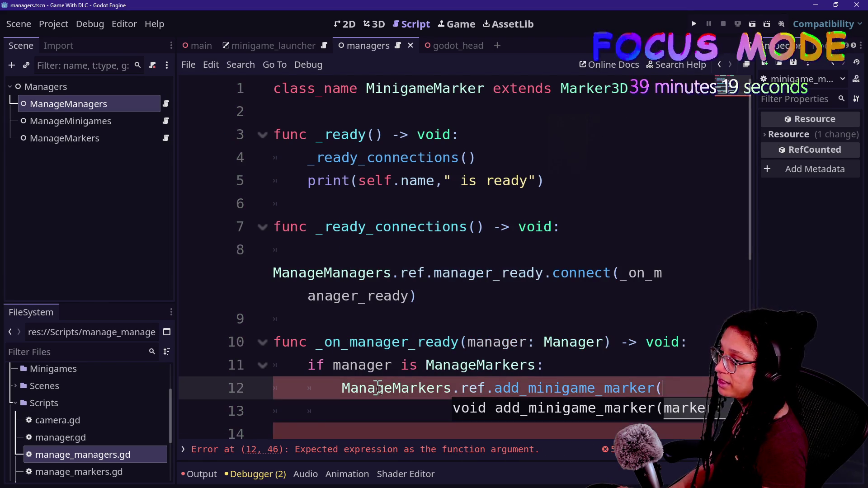
type(")")
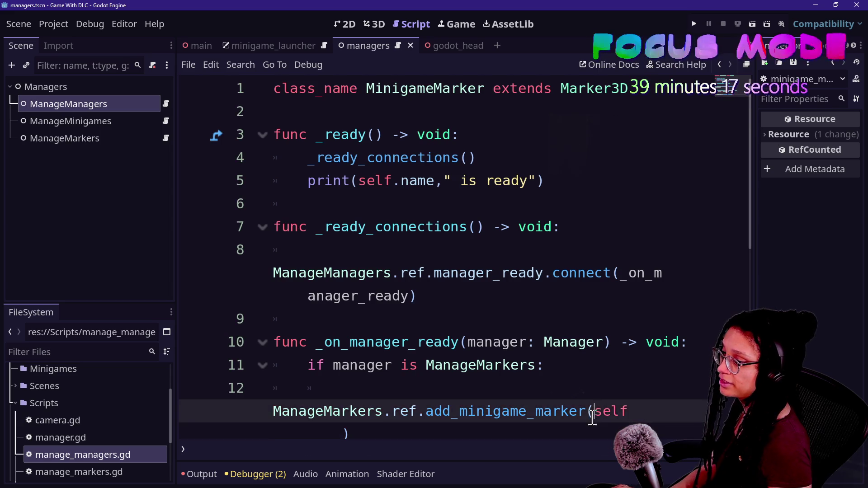
- Look over the new call, then move the caret up to empty line 2
scroll(484, 325, "down", 3)
left_click(484, 316)
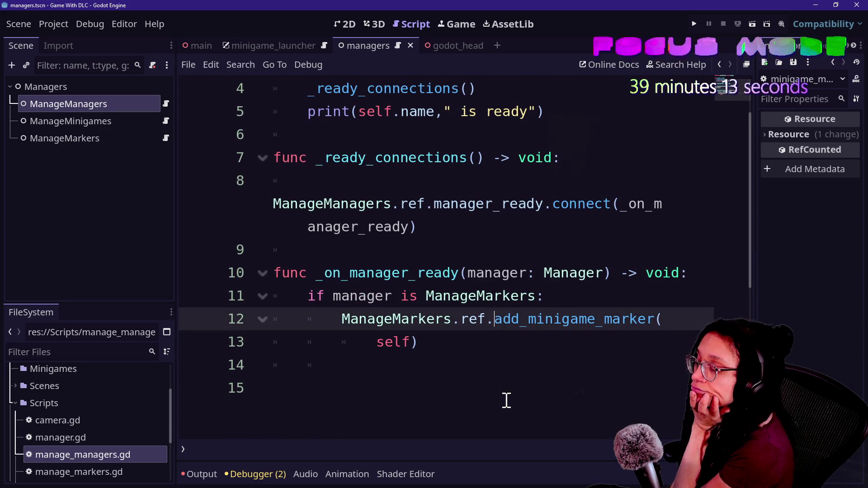
scroll(505, 401, "up", 3)
left_click(474, 159)
left_click_drag(475, 158, 560, 112)
left_click(569, 111)
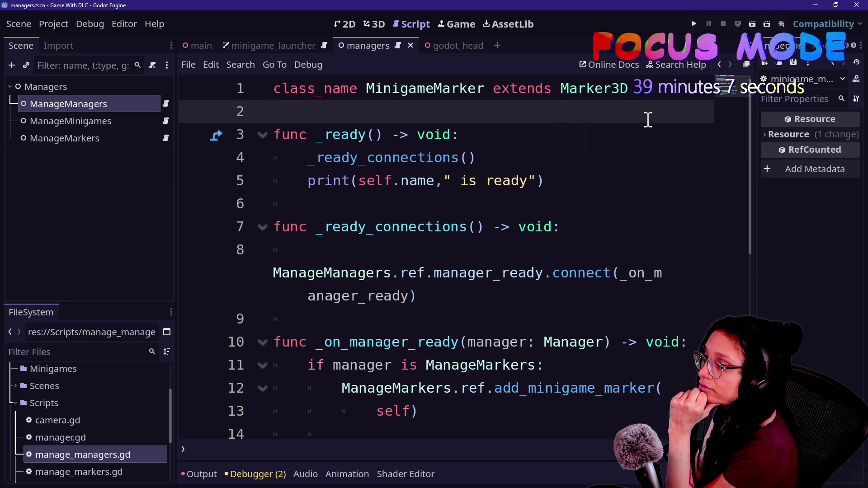
- Wrap the _on_manager_ready callback onto its own line after connect(
left_click(661, 97)
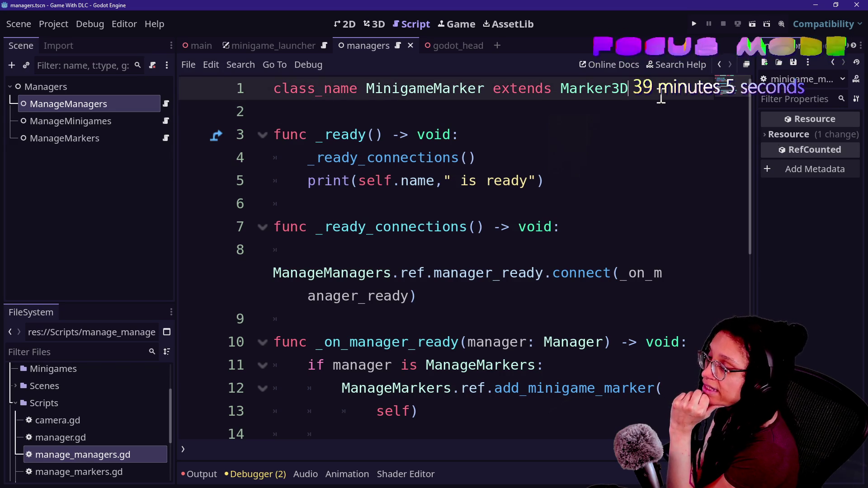
key("Return")
key("Return")
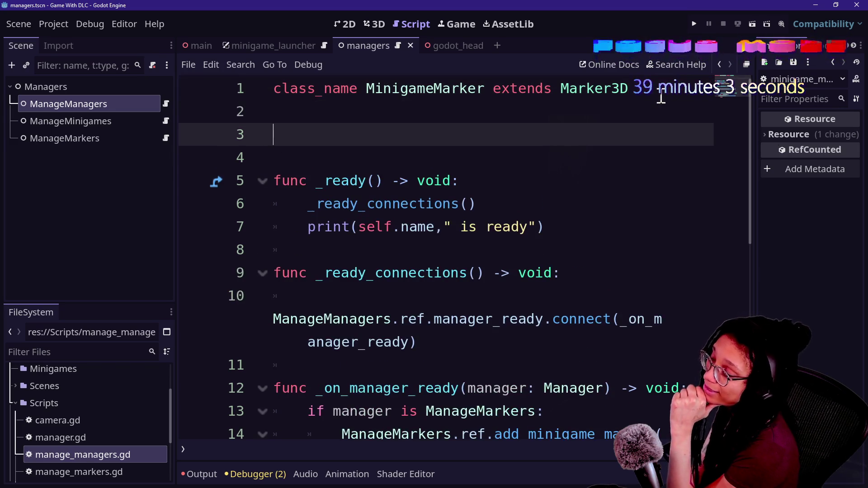
key("BackSpace")
key("BackSpace")
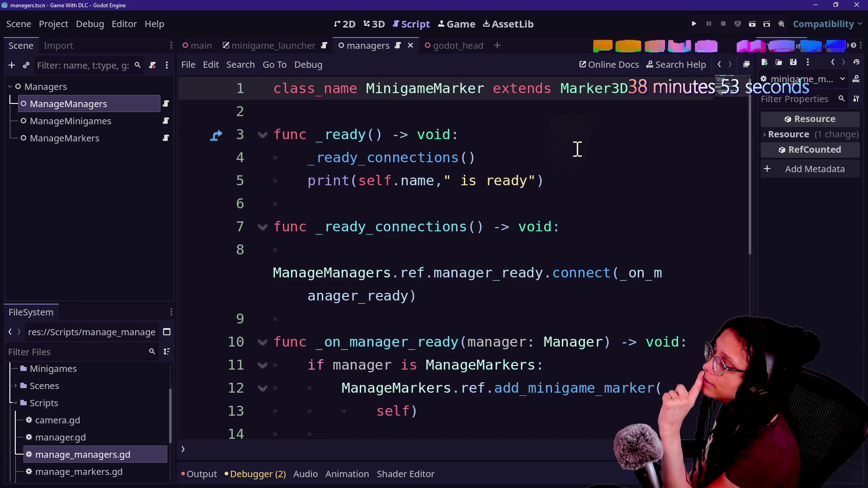
left_click(620, 273)
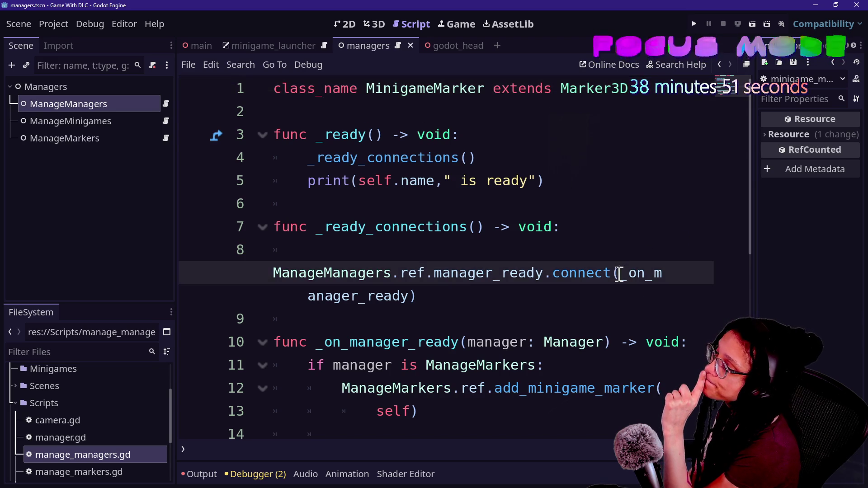
key("Return")
- Tidy the blank lines below the class declaration and select lines 7 to 13
left_click(606, 165)
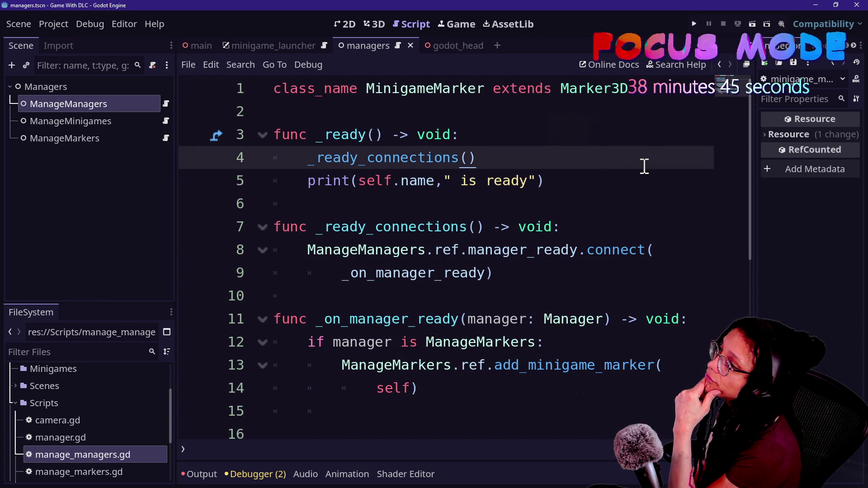
left_click(643, 99)
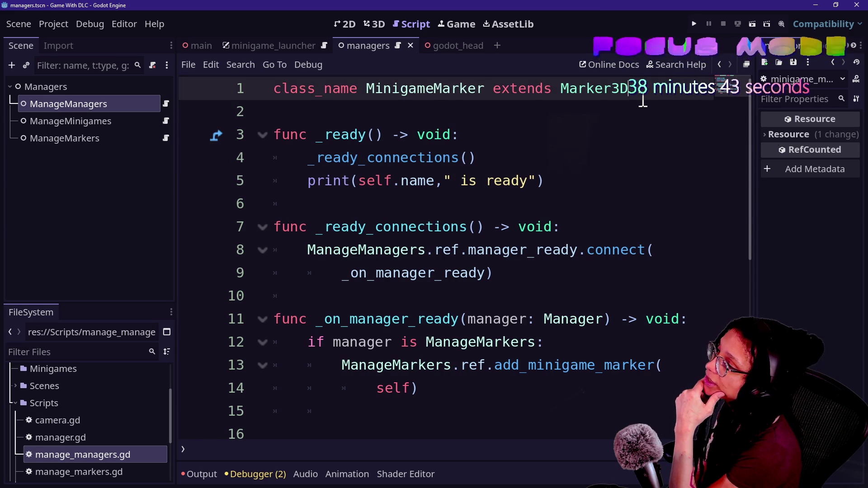
key("Return")
key("Return")
key("BackSpace")
key("BackSpace")
mouse_move(381, 95)
left_mouse_down()
mouse_move(514, 182)
mouse_move(529, 204)
left_mouse_up()
left_click(538, 203)
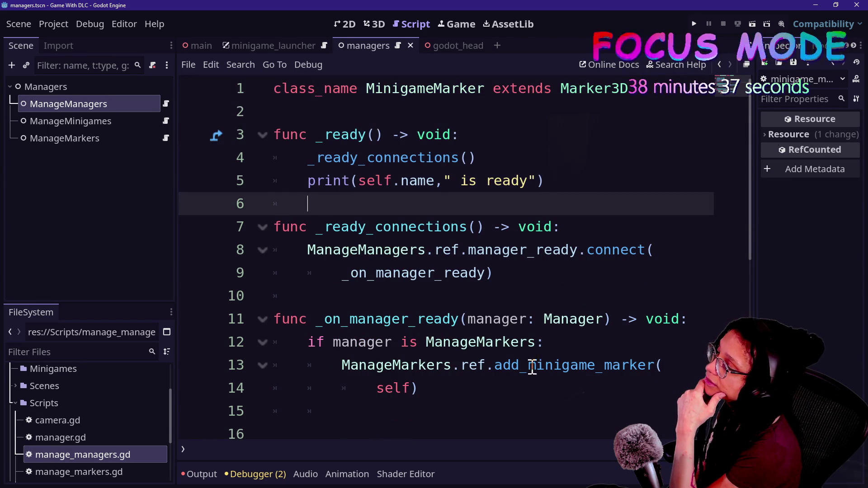
left_click_drag(532, 367, 519, 226)
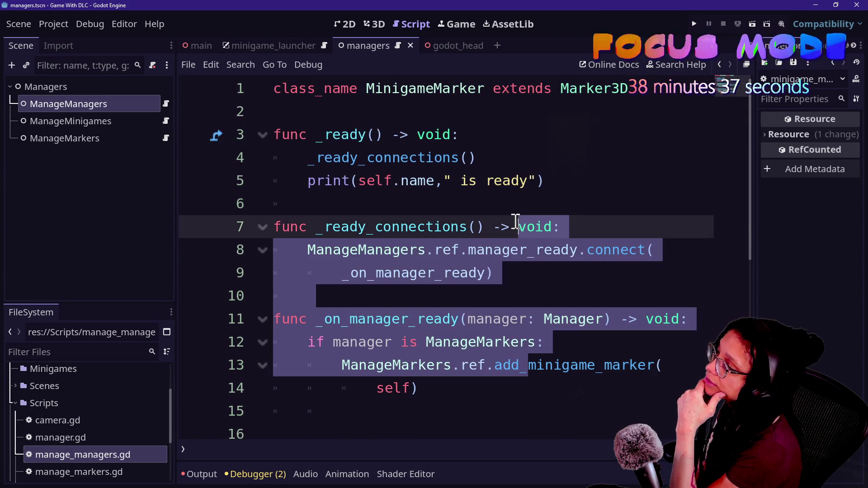
- In the godot_head 3D scene, rename the Marker3D node to minigame_thinking
left_click(438, 43)
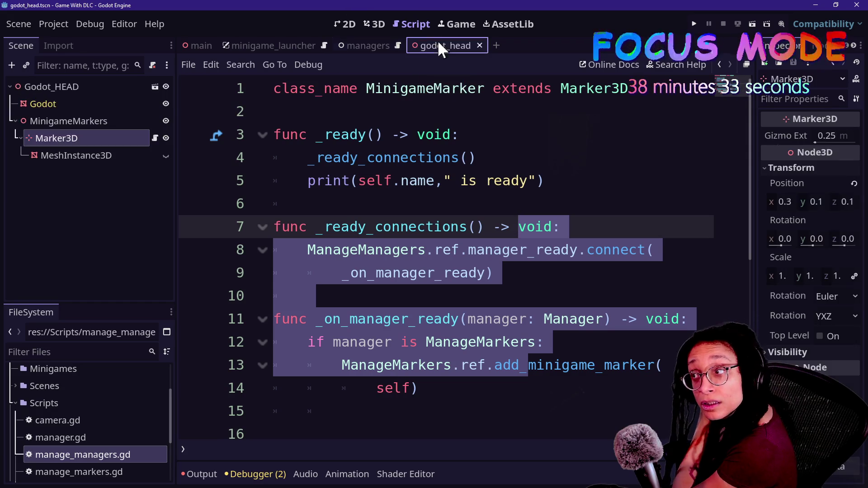
left_click(371, 21)
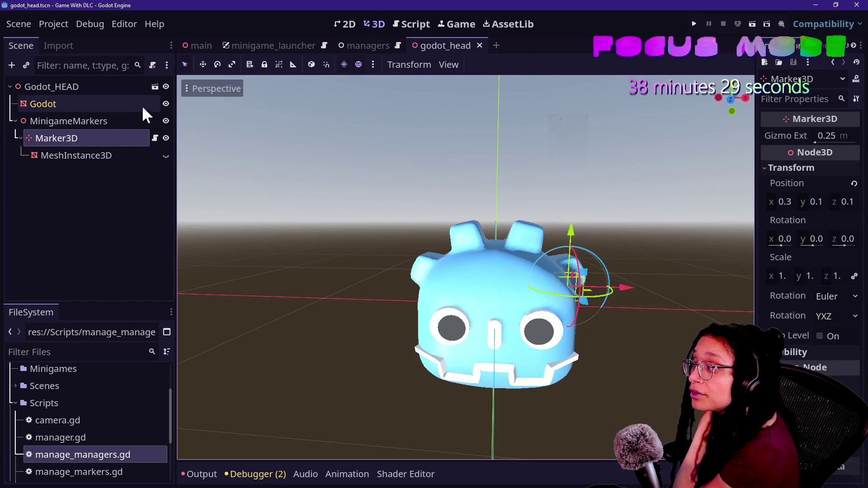
left_click(122, 133)
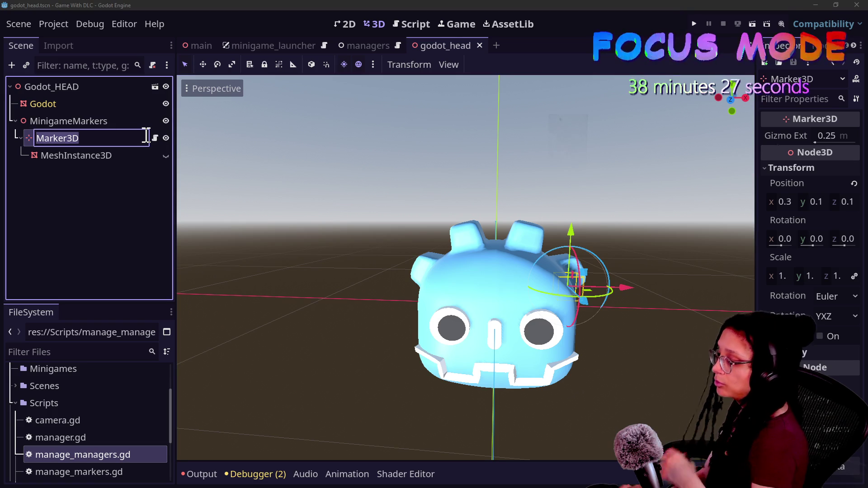
type("minigame_")
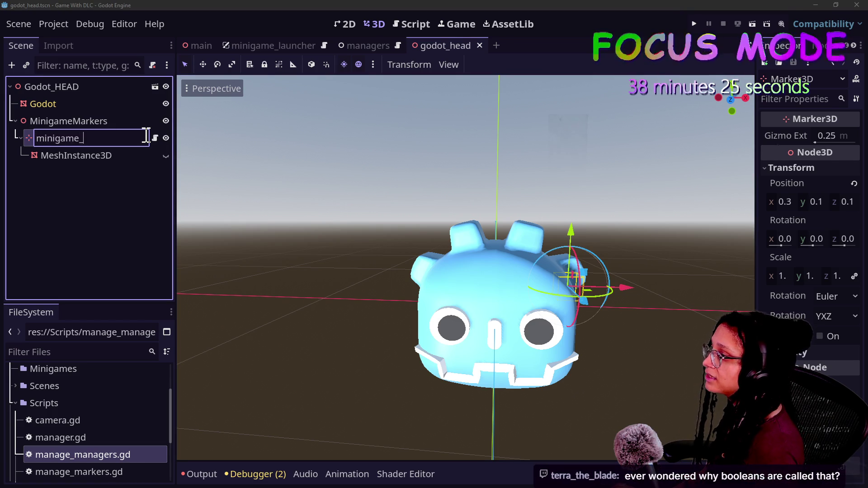
type("thinking")
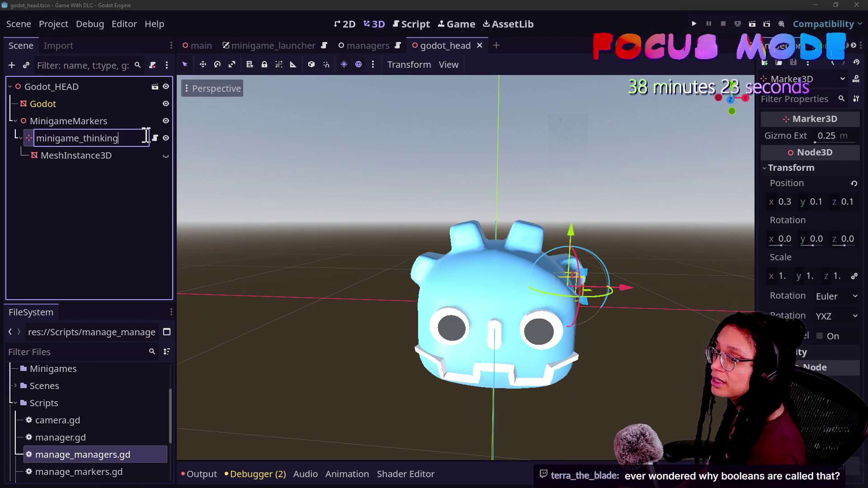
key("Return")
- Reselect the minigame_thinking marker and go back to its MinigameMarker script
left_click(113, 156)
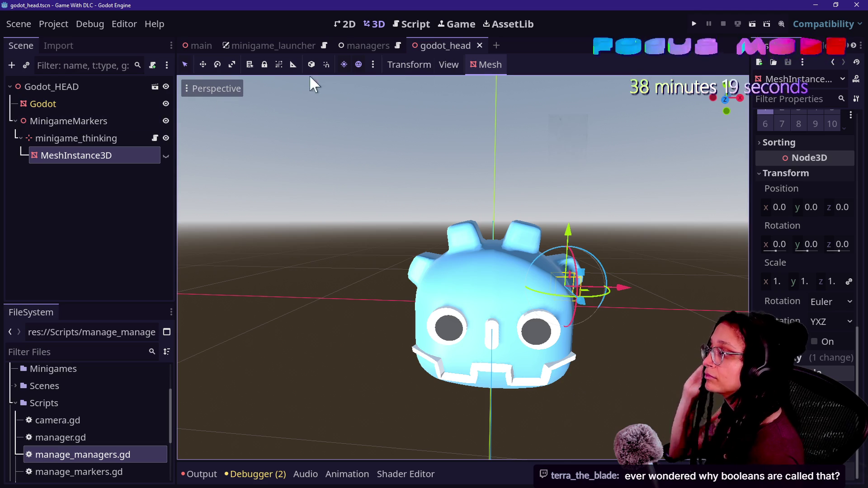
left_click(68, 144)
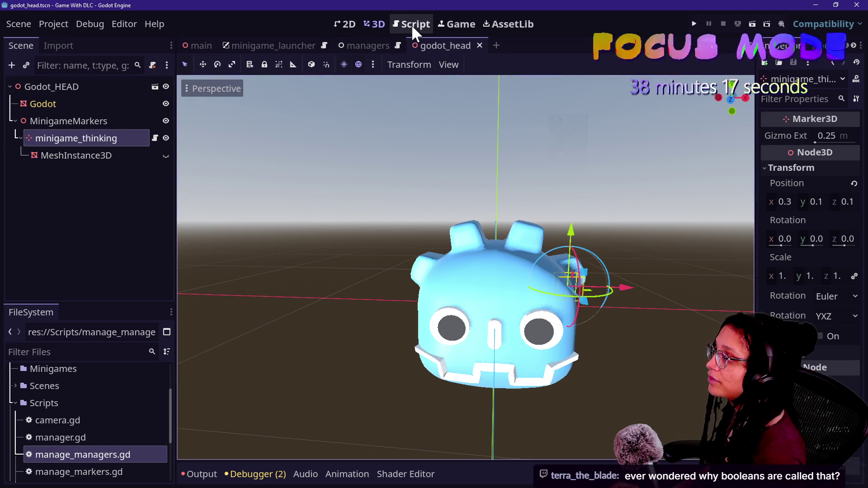
left_click(411, 23)
left_click(383, 226)
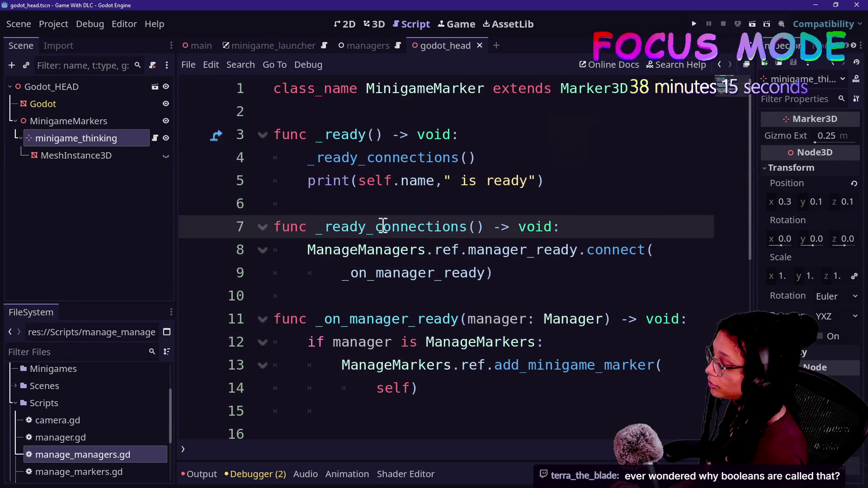
- Quick-open manage_minigames.gd, hide the side docks, and go to line 28
key("shift+alt+o")
key("Down")
key("Down")
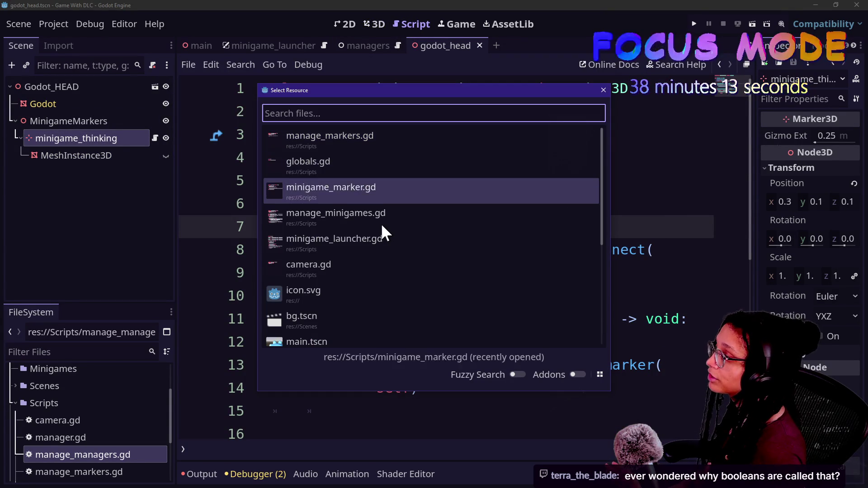
key("Up")
key("Down")
key("Down")
key("Return")
left_click(427, 229)
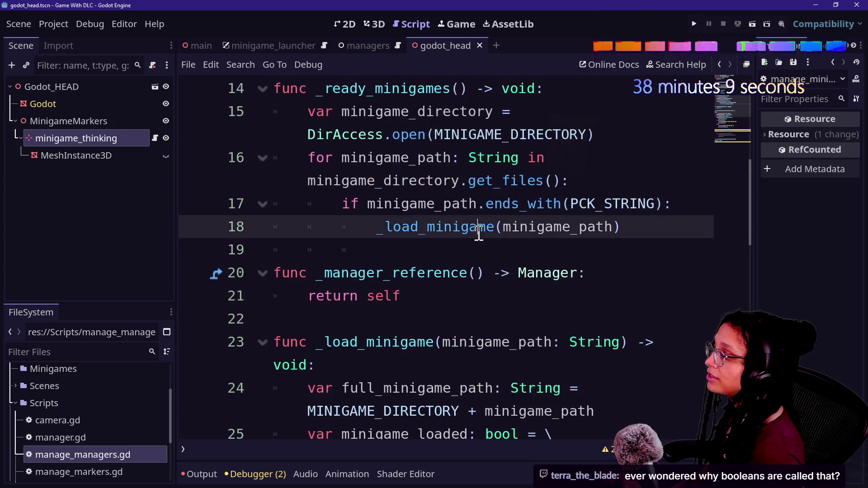
key("ctrl+shift+F11")
scroll(376, 243, "down", 2)
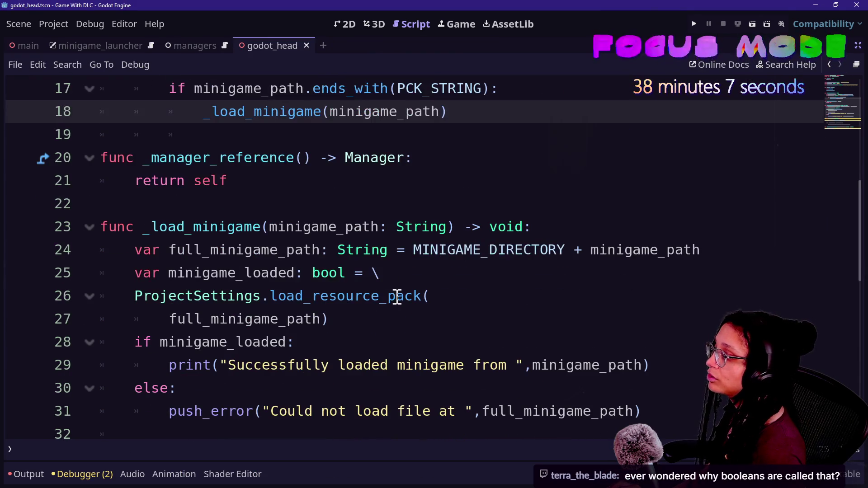
left_click(407, 342)
- Quick-open minigame_marker.gd and place the caret at the end of line 12
key("shift+alt+o")
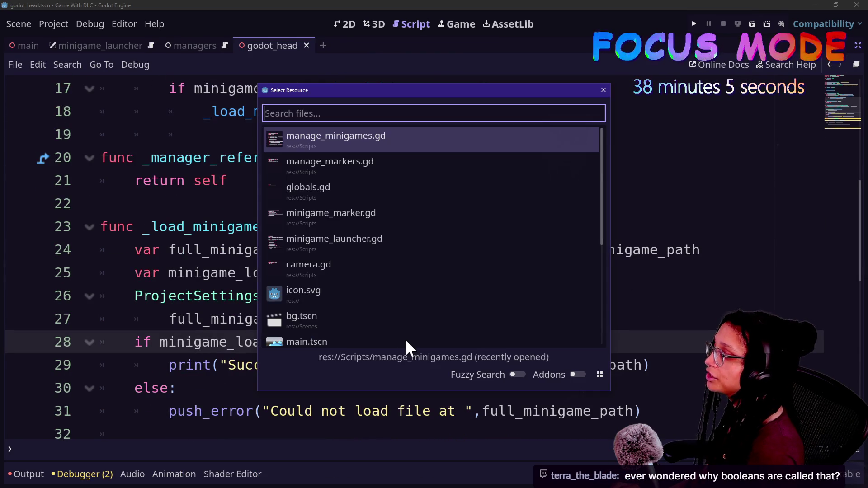
key("Down")
key("Down")
key("Down")
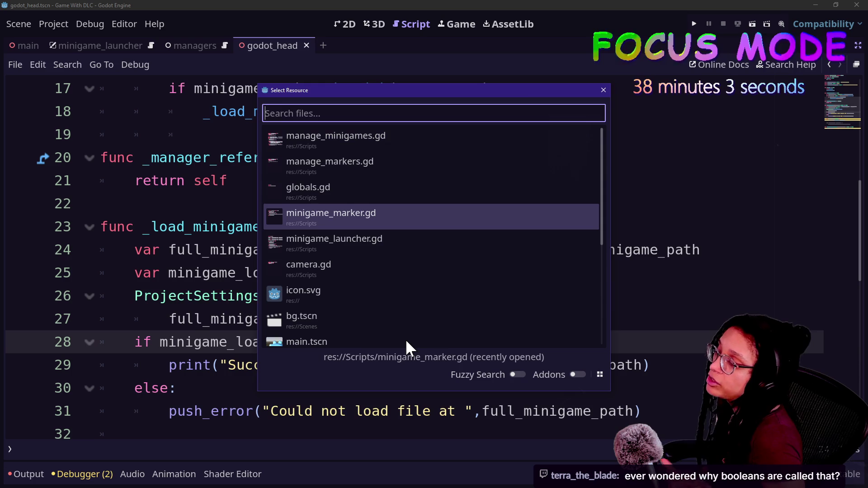
key("Return")
left_click(407, 341)
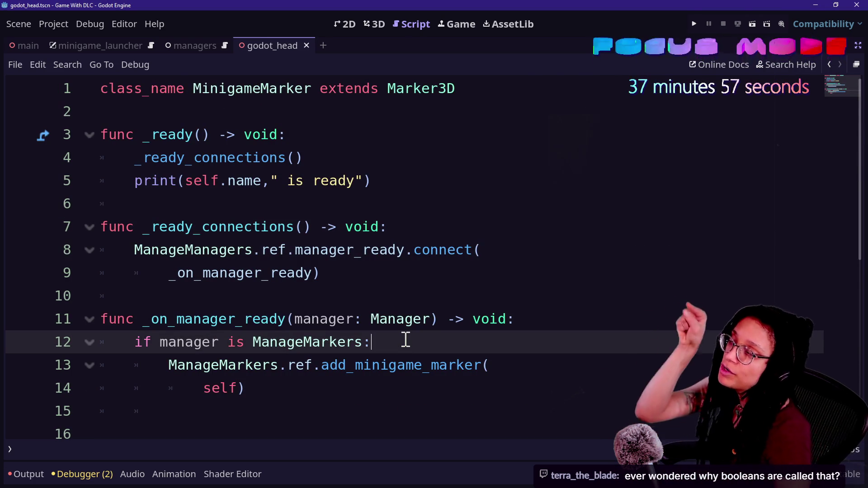
- Browse the quick-open list to manage_markers.gd, cancel, and return to line 10
key("shift+alt+o")
key("Down")
key("Down")
key("Down")
key("Up")
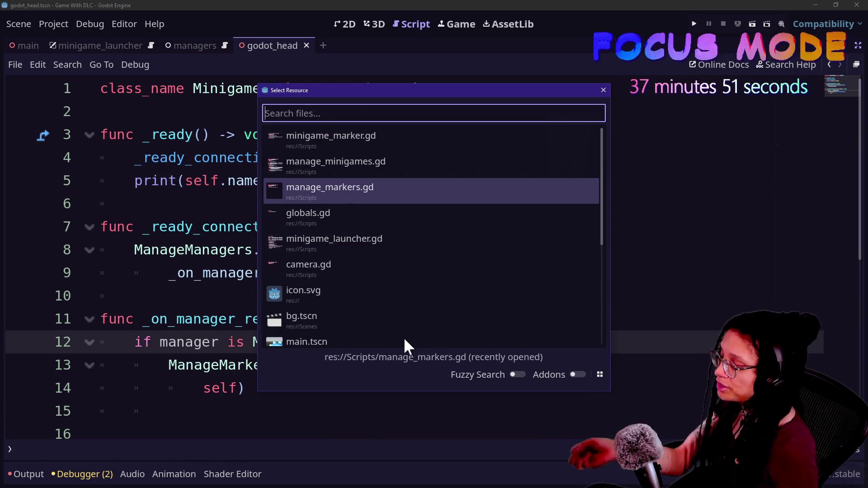
key("Up")
key("Down")
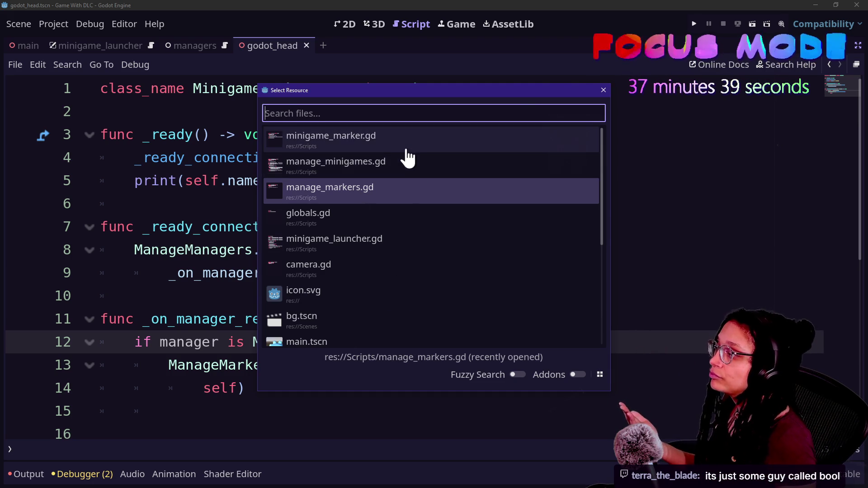
key("Escape")
left_click(424, 368)
key("Down")
key("Down")
key("Up")
key("Up")
key("Up")
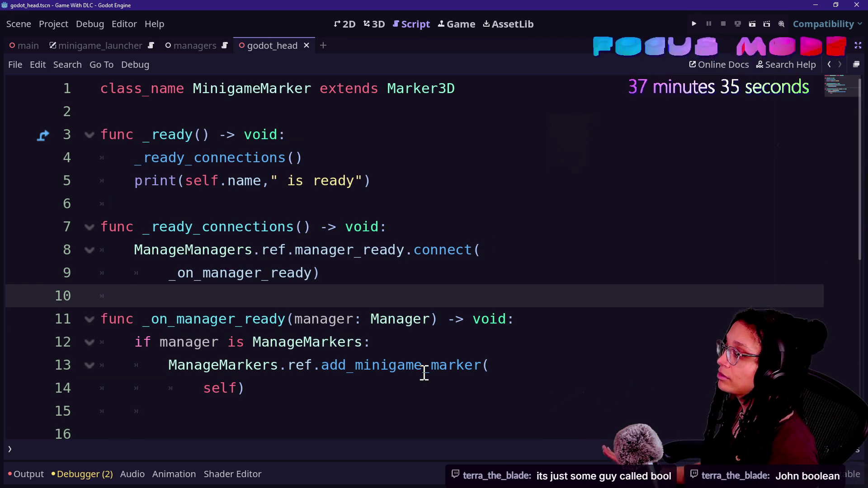
- Pick manage_minigames.gd from the quick-open list and open it
key("shift+alt+o")
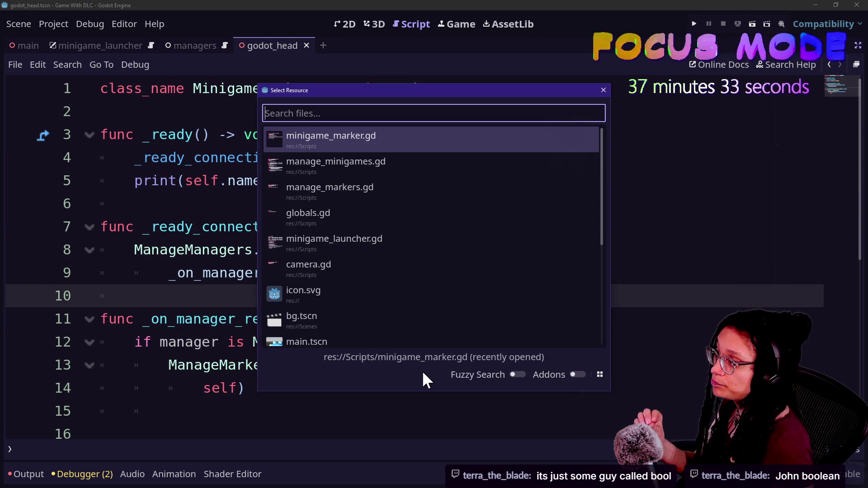
key("Down")
key("Down")
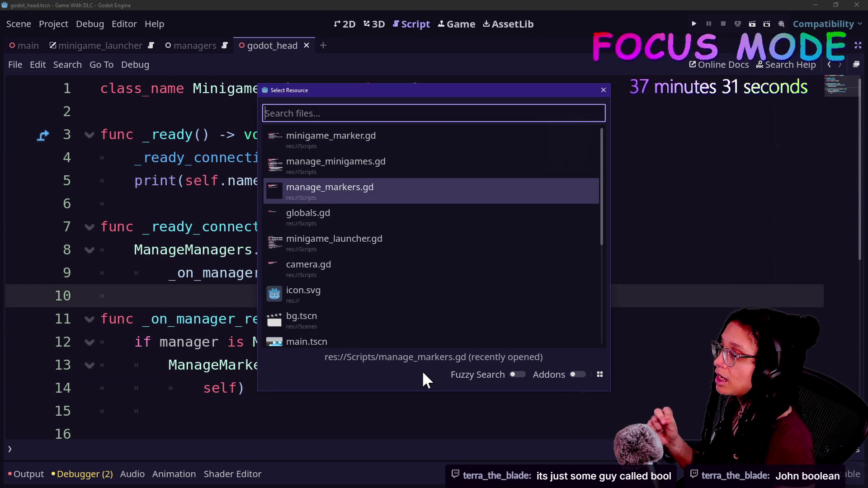
key("Up")
key("Down")
key("Up")
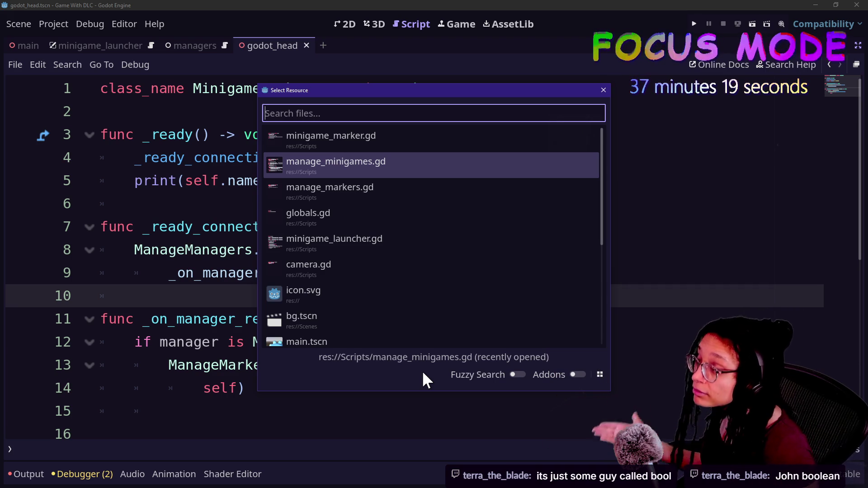
key("Return")
- Review _load_minigame and start a new indented line below line 40
scroll(255, 349, "down", 3)
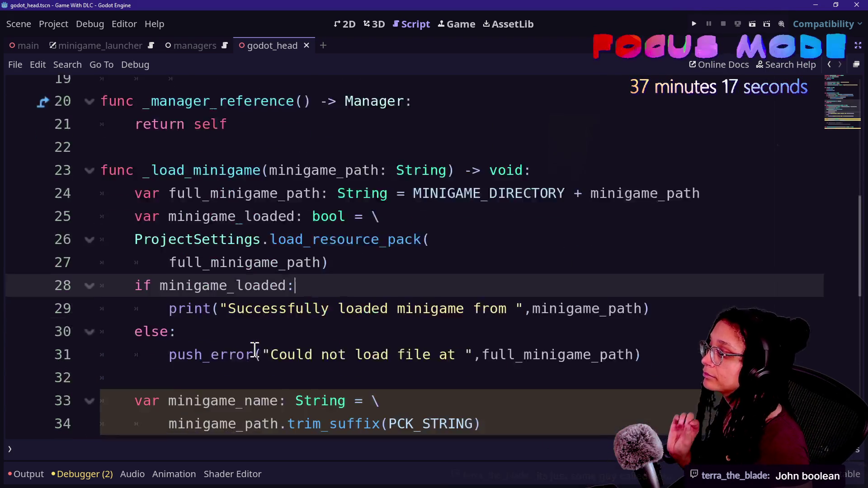
scroll(254, 350, "up", 5)
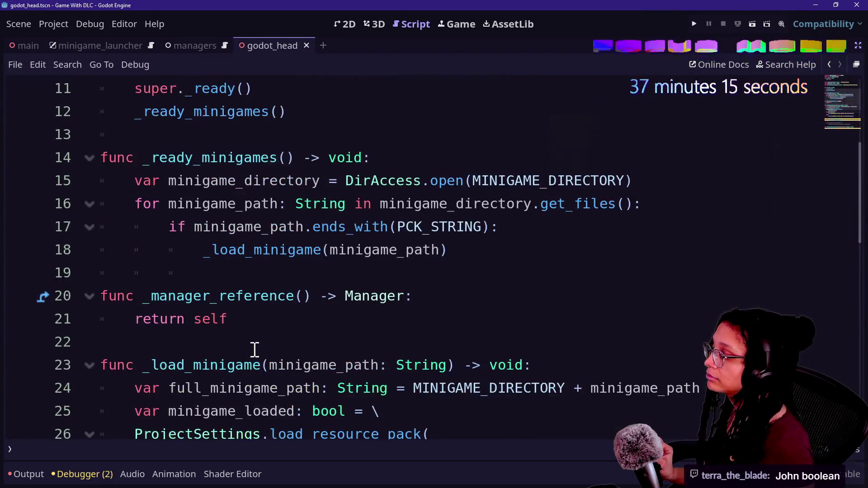
scroll(254, 349, "down", 5)
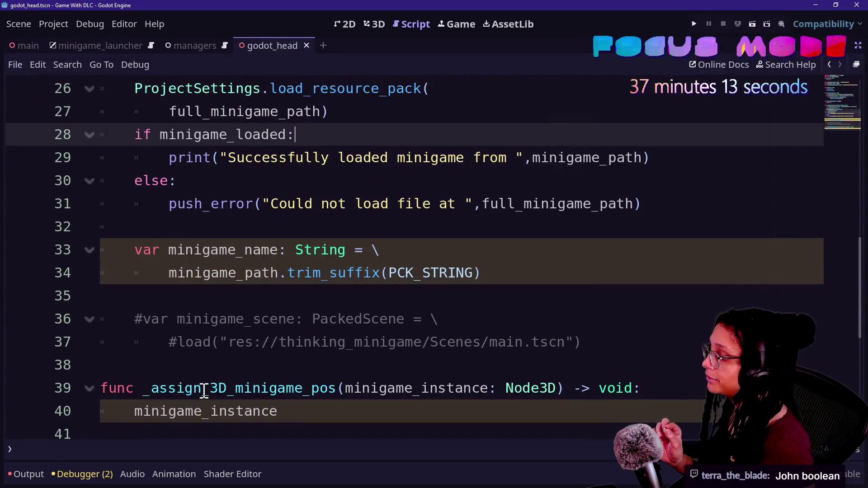
left_click(204, 370)
left_click(360, 404)
key("Return")
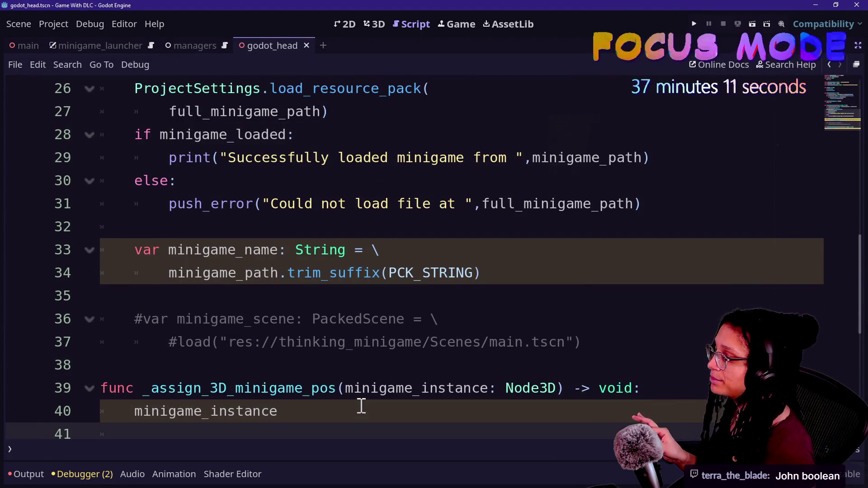
- Inspect the line 39 parameter, then switch to the DLC project's thought_bubble script
scroll(357, 405, "down", 5)
scroll(365, 218, "up", 2)
mouse_move(345, 158)
left_mouse_down()
mouse_move(601, 156)
mouse_move(371, 157)
mouse_move(556, 156)
left_mouse_up()
left_click(533, 154)
left_click(363, 156)
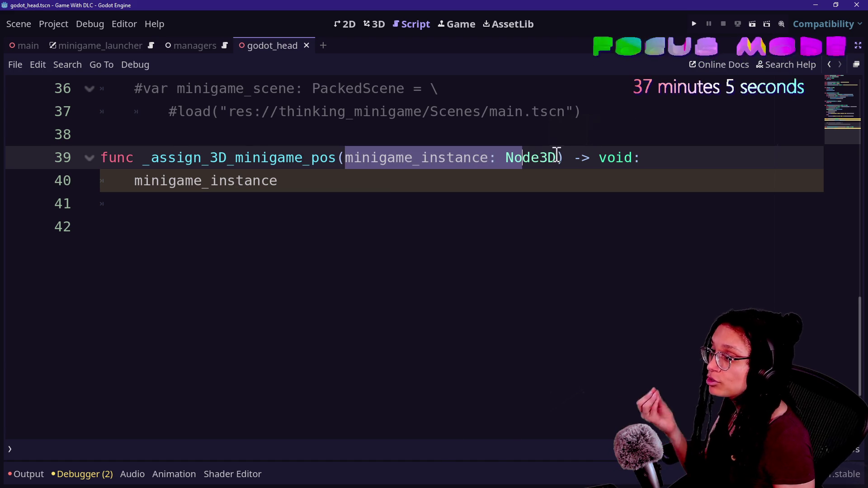
left_click(559, 157)
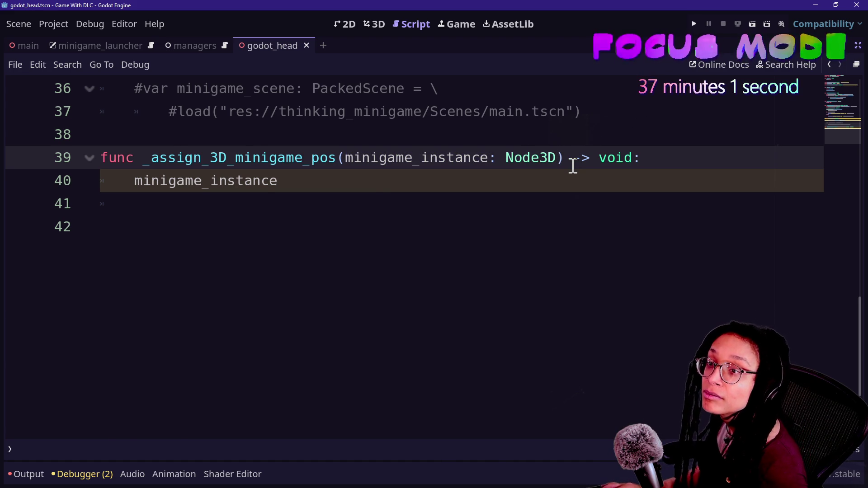
key("alt+Tab")
left_click(384, 238)
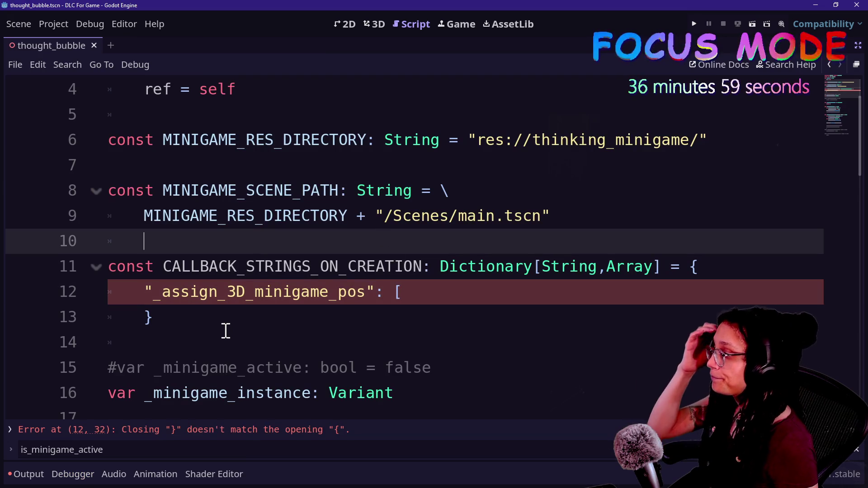
- Inspect the CALLBACK_STRINGS_ON_CREATION entry on lines 11 and 12
left_click_drag(220, 272, 421, 268)
left_click(422, 269)
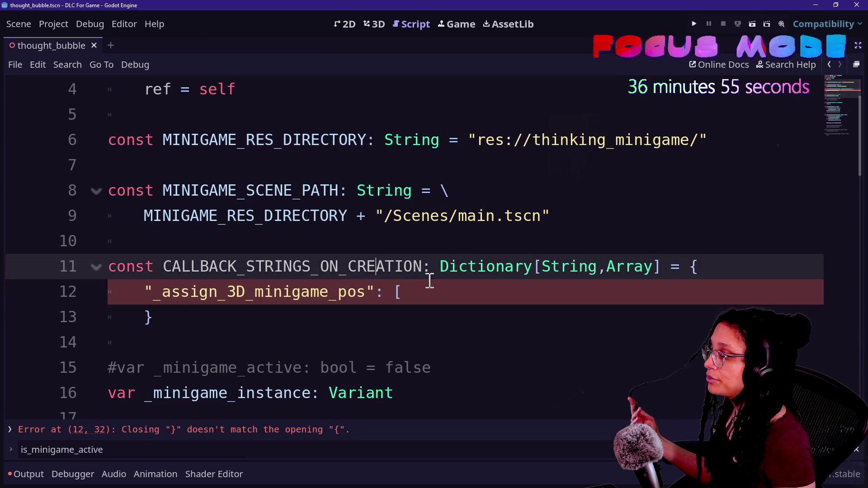
left_click(439, 292)
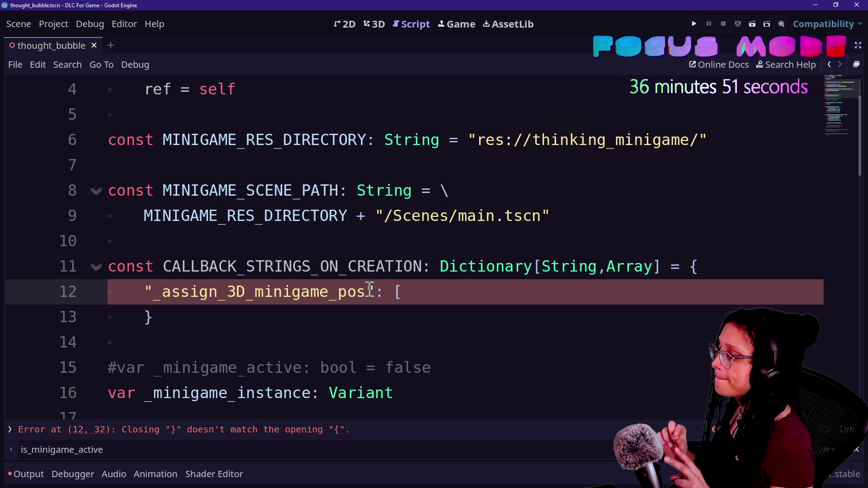
- Change the path folder from thinking_minigame to minigame_thinking in MINIGAME_RES_DIRECTORY
scroll(441, 190, "up", 1)
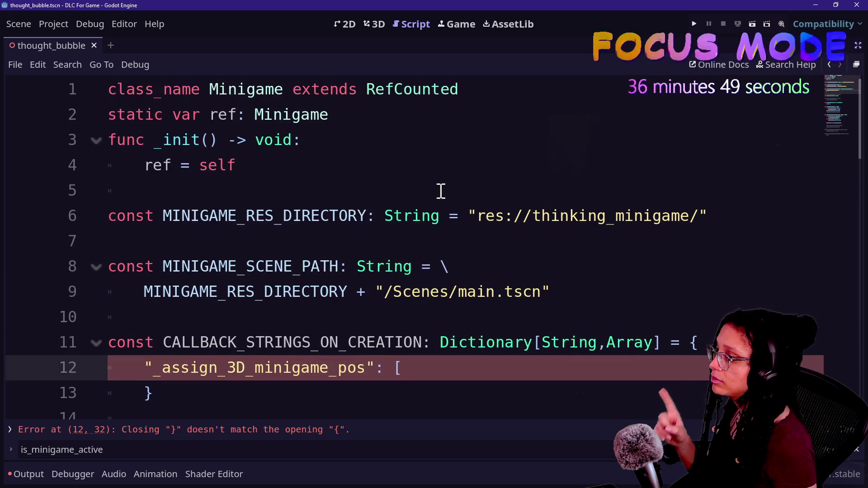
mouse_move(540, 216)
left_mouse_down()
mouse_move(704, 206)
mouse_move(688, 209)
left_mouse_up()
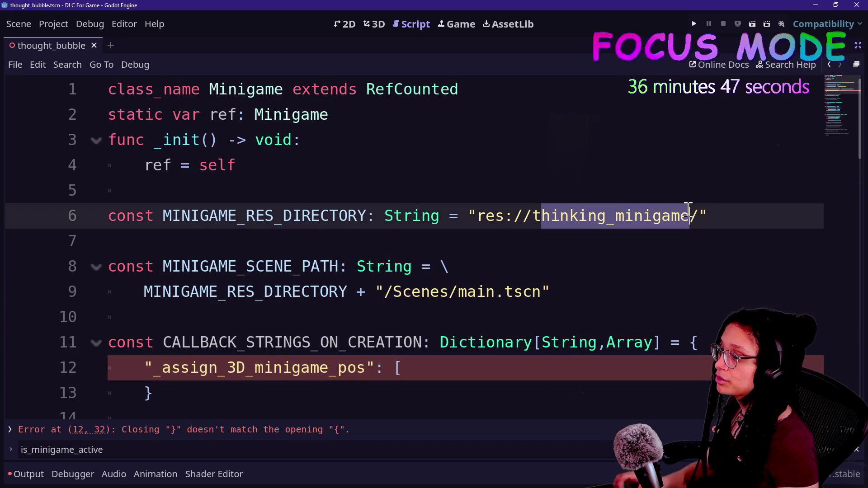
key("BackSpace")
type("minig")
type("ame_thinking")
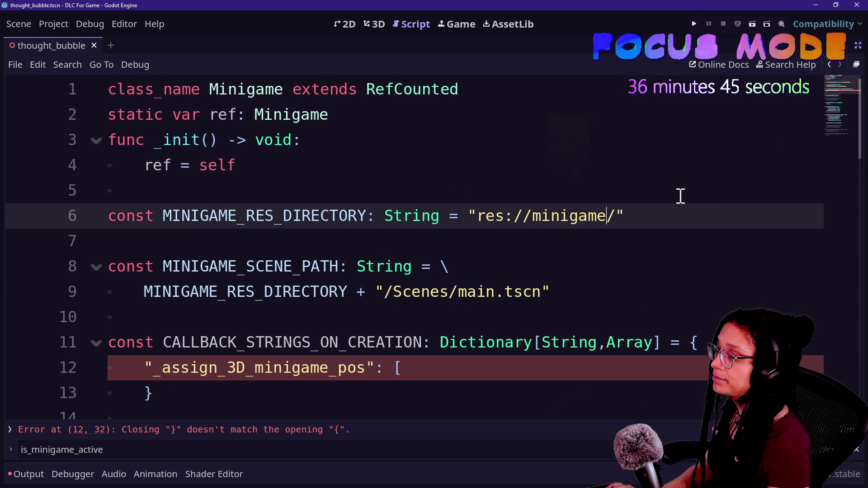
scroll(397, 252, "down", 8)
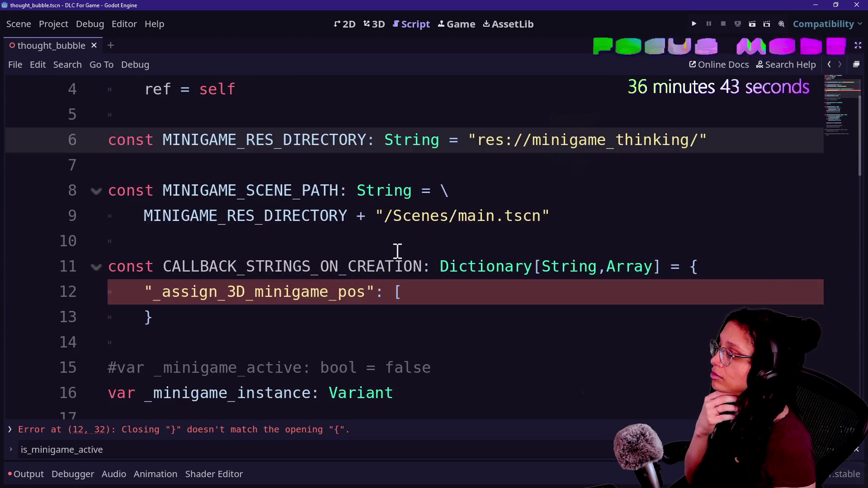
scroll(398, 251, "down", 3)
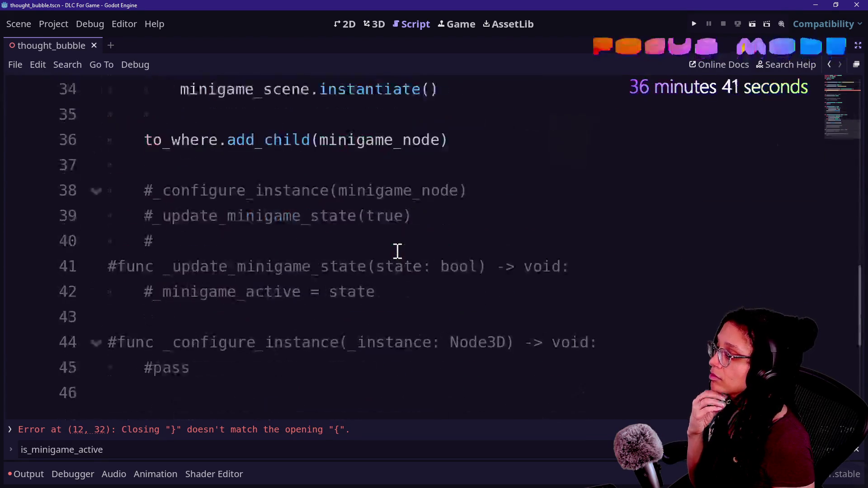
scroll(395, 248, "up", 10)
left_click(511, 102)
- Add a const of type String = "minigame_thinking" above MINIGAME_RES_DIRECTORY
left_click(510, 116)
key("Return")
key("BackSpace")
type("const MI")
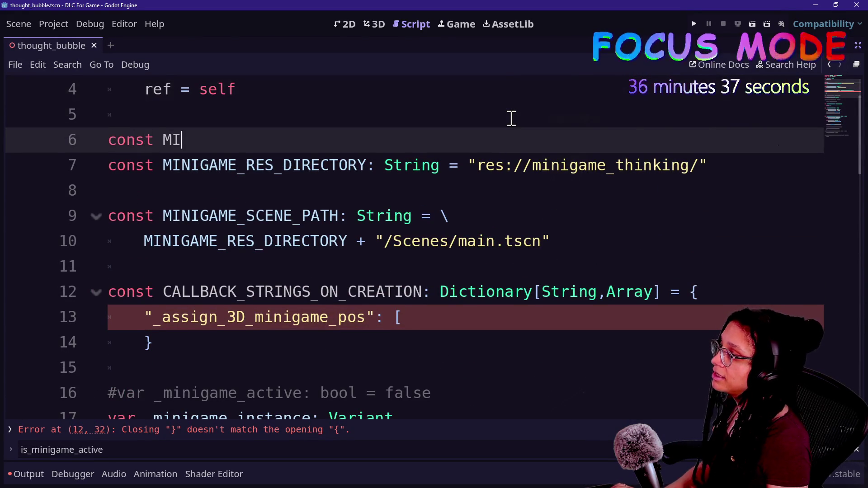
type("NIGAME_NAME")
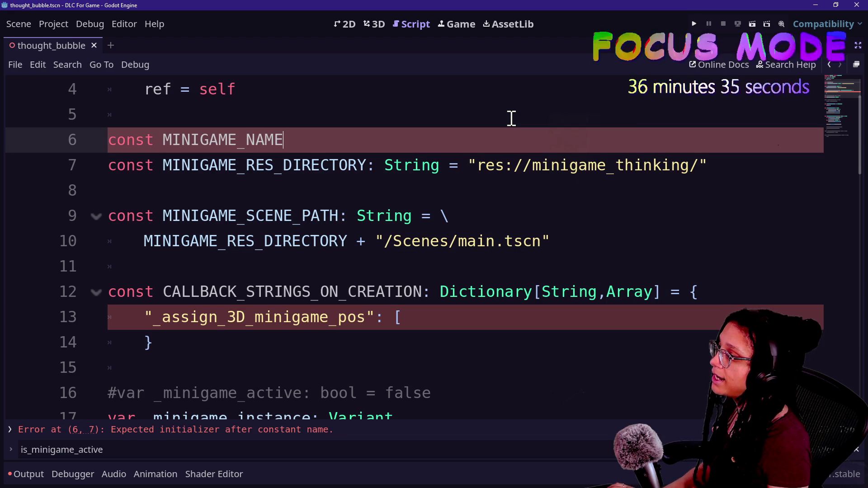
type("Sting")
key("BackSpace")
key("BackSpace")
key("BackSpace")
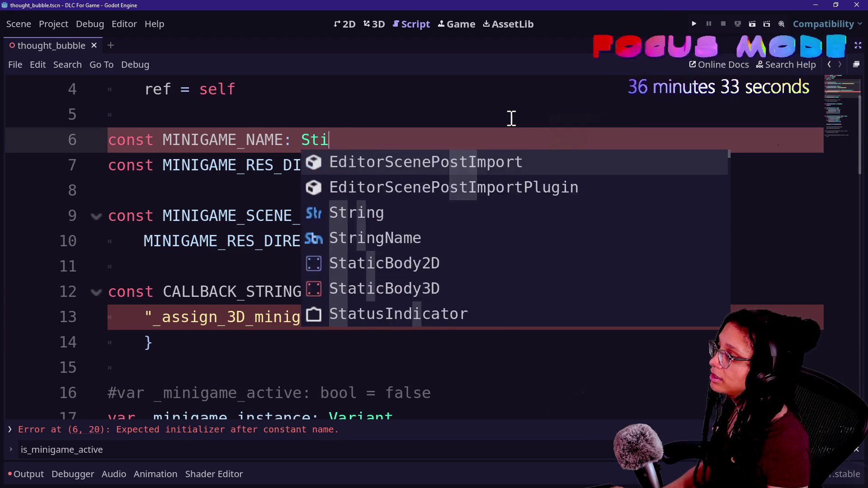
key("BackSpace")
key("BackSpace")
key("BackSpace")
key("BackSpace")
key("BackSpace")
type("FILE_")
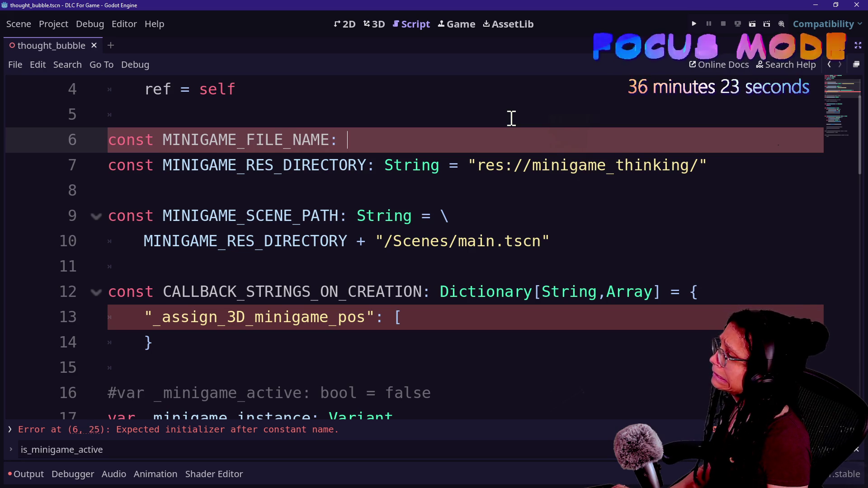
type("tring = \"minigame_")
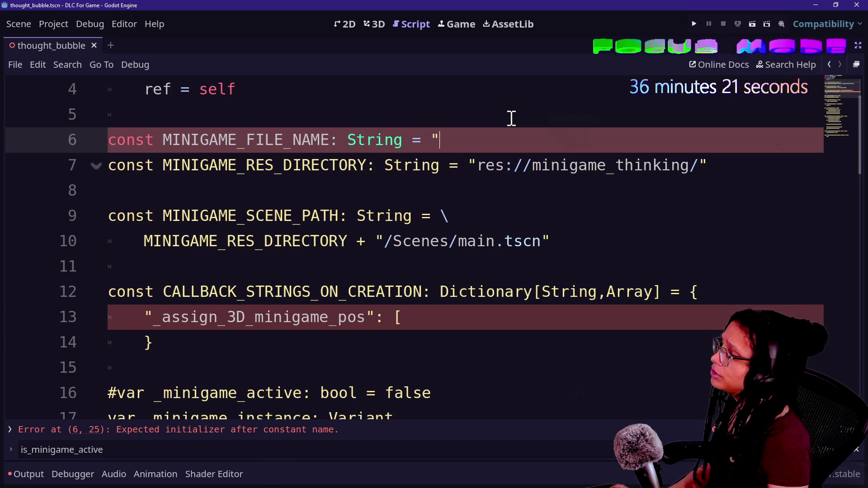
type("think")
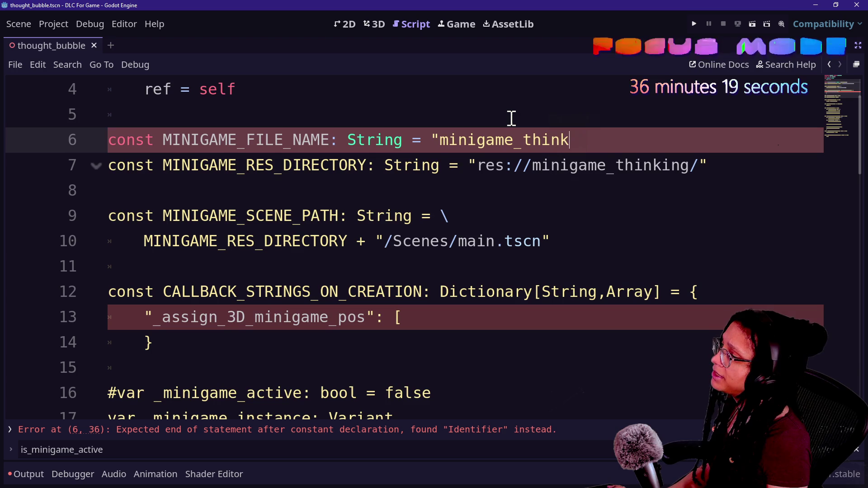
type("ing\"")
key("Return")
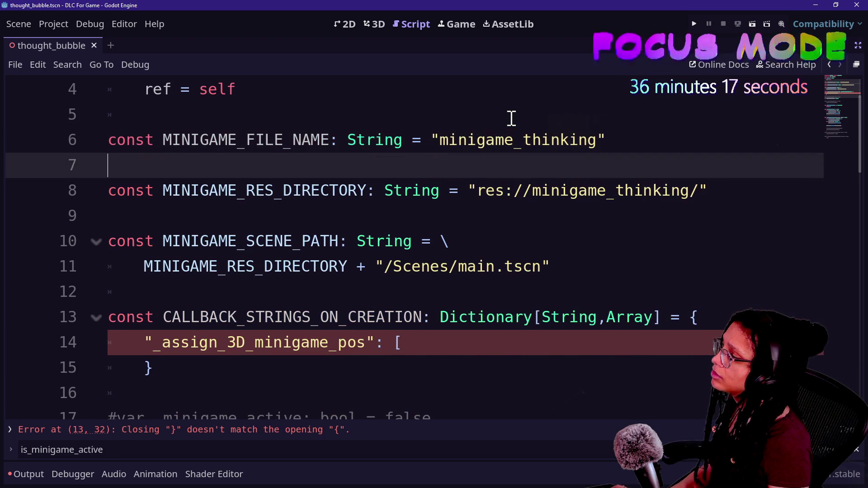
type("on")
key("BackSpace")
key("BackSpace")
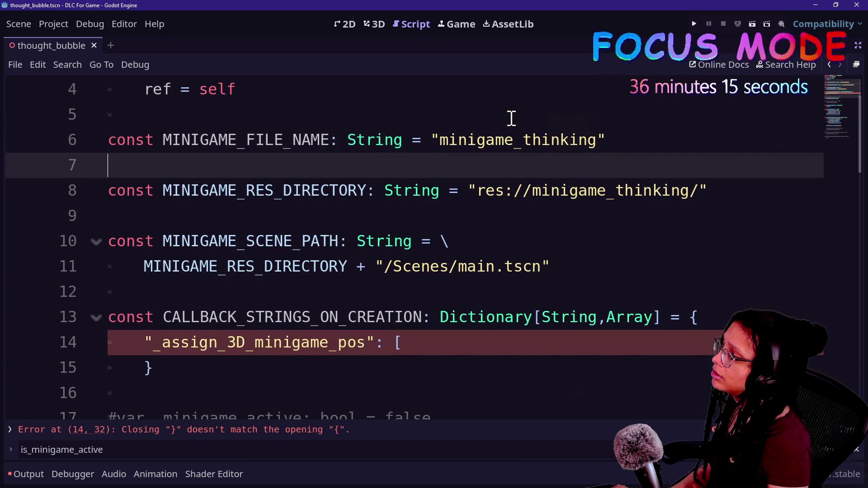
key("BackSpace")
- Rename the new constant from MINIGAME_FILE_NAME to MINIGAME_DIRECTORY_NAME
left_click(283, 140)
key("BackSpace")
key("BackSpace")
key("BackSpace")
key("BackSpace")
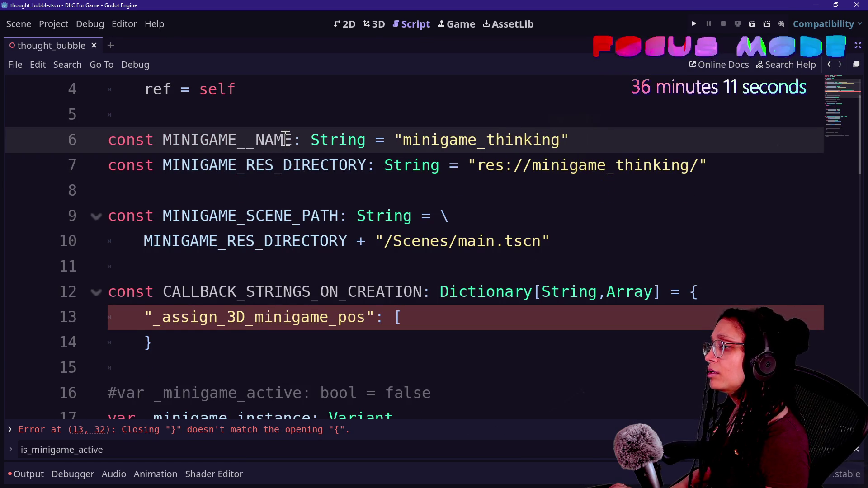
type("DIRECTO")
key("BackSpace")
type("ORY")
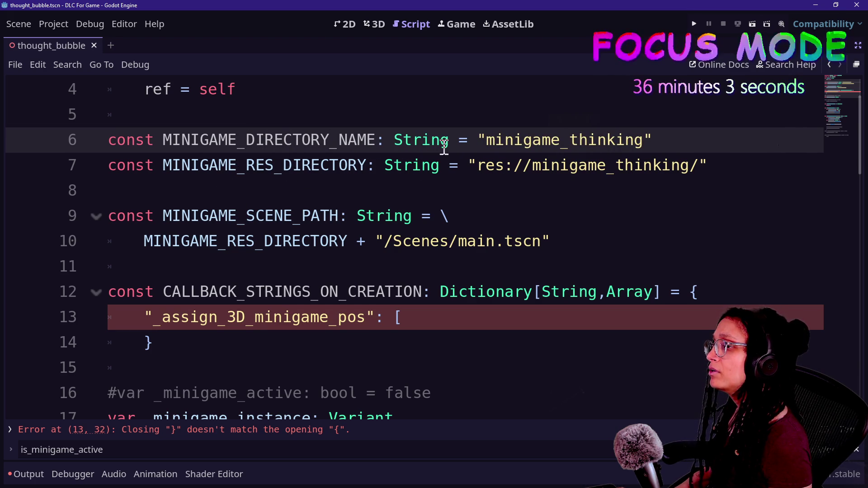
- Build the path as "res://" + MINIGAME_DIRECTORY_NAME + "/" instead of the hard-coded folder
left_click_drag(533, 165, 699, 166)
key("Left")
key("shift+Right")
key("shift+Right")
key("shift+Right")
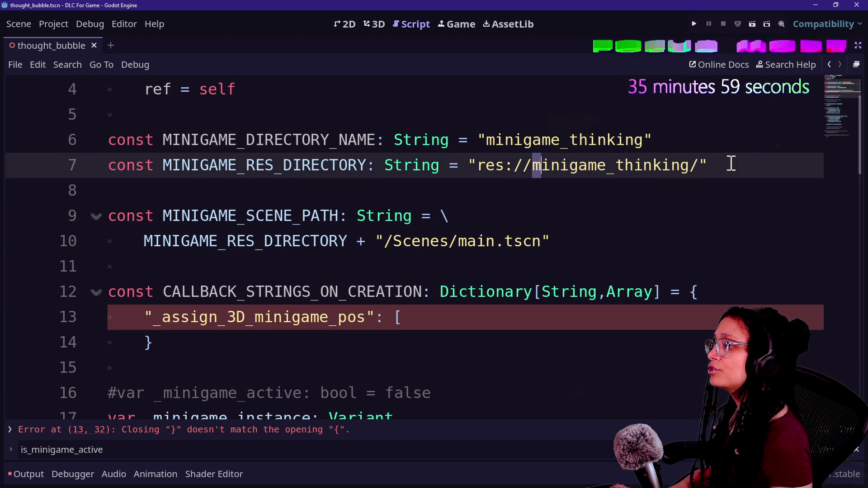
key("shift+Right")
type("M")
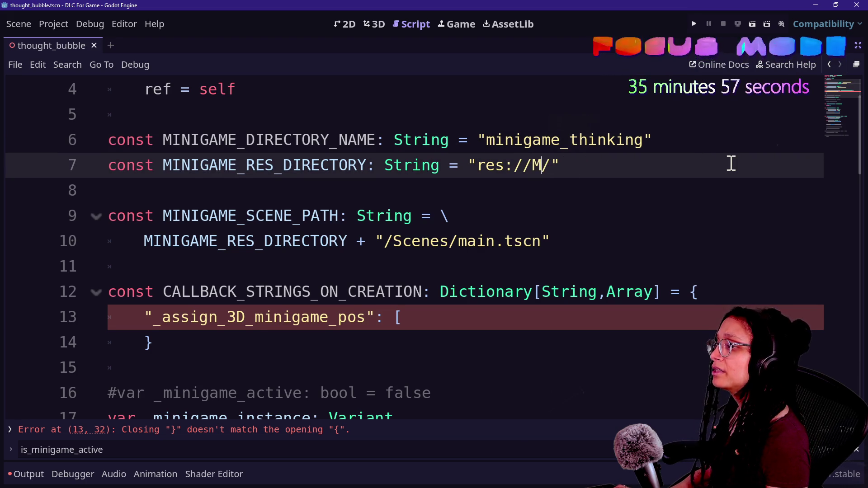
key("BackSpace")
key("End")
type("I")
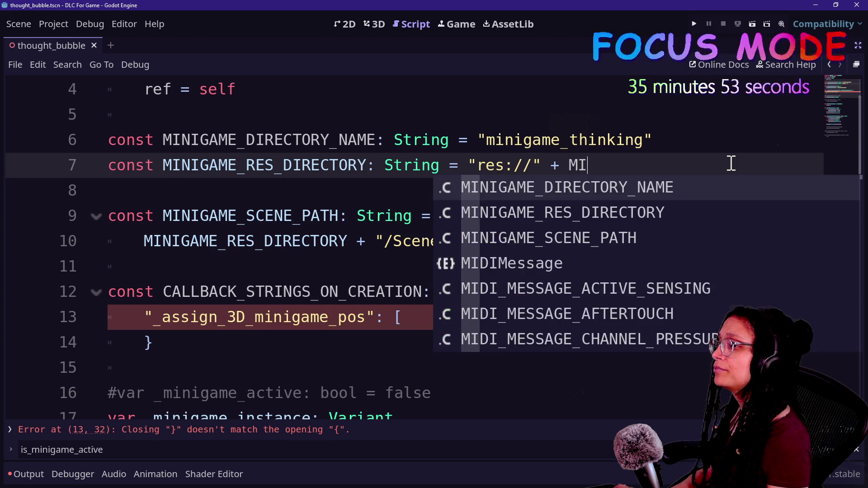
key("Return")
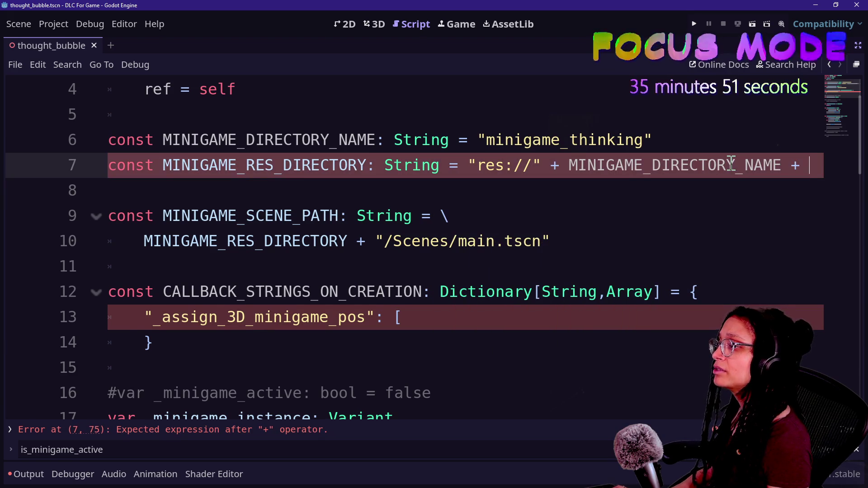
type("\"")
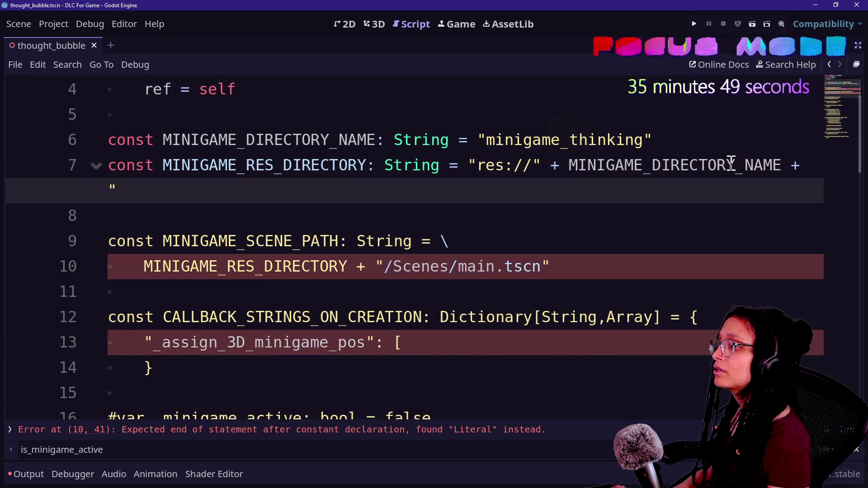
type("/\"")
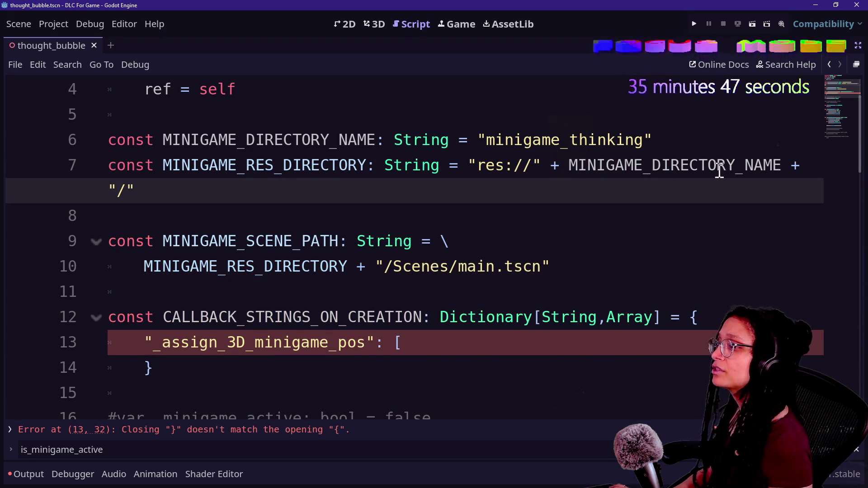
- Split the expression after = with a backslash, remove the blank line, and save
left_click(465, 166)
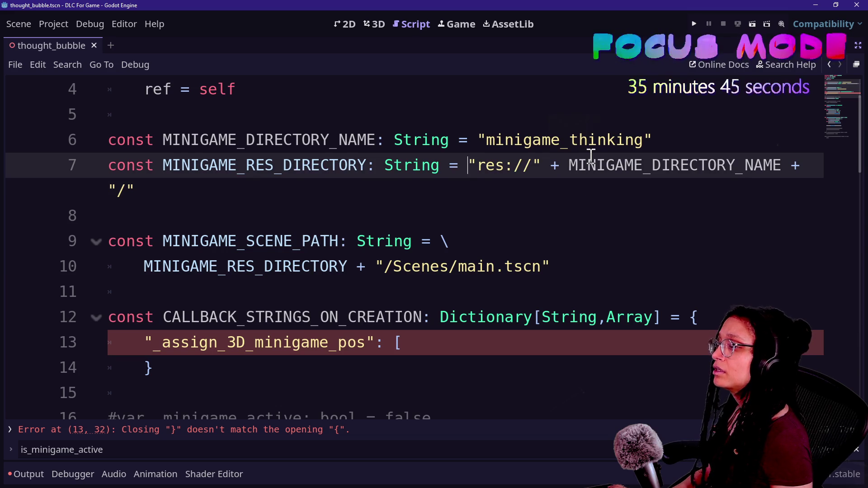
type("\\")
key("Return")
key("Tab")
left_click(637, 201)
left_click(455, 228)
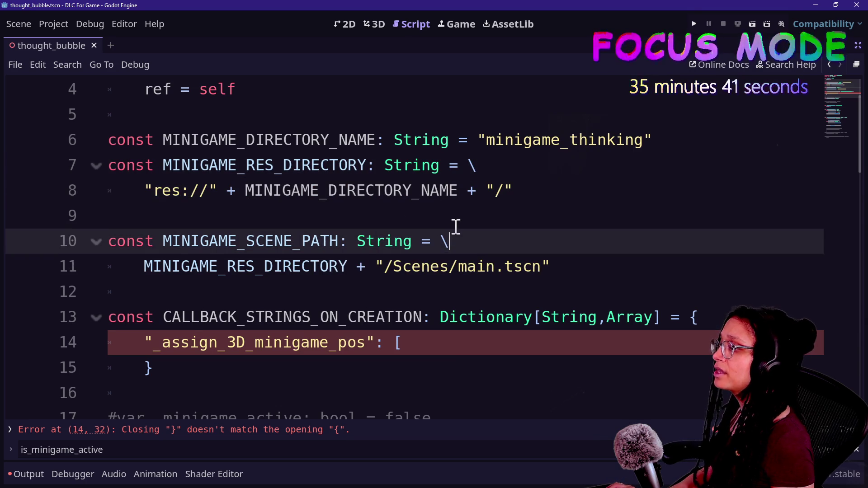
key("Up")
key("BackSpace")
key("ctrl+s")
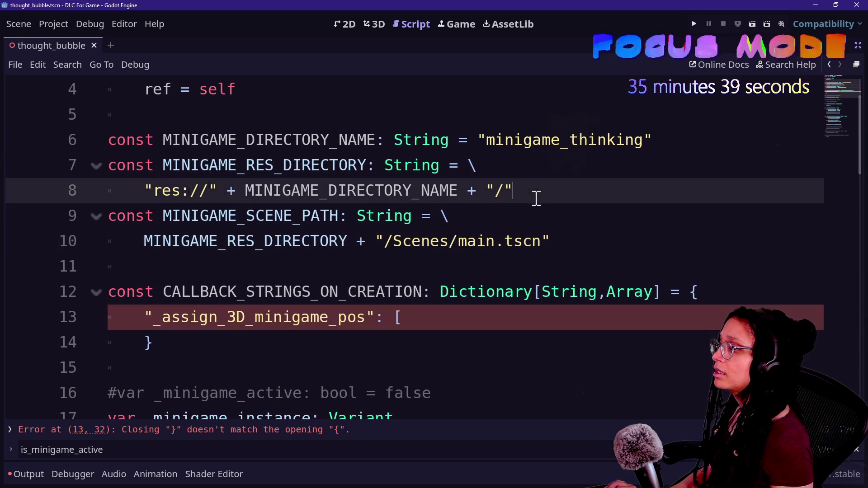
- Return to the unfinished callback entry on line 13
left_click(409, 322)
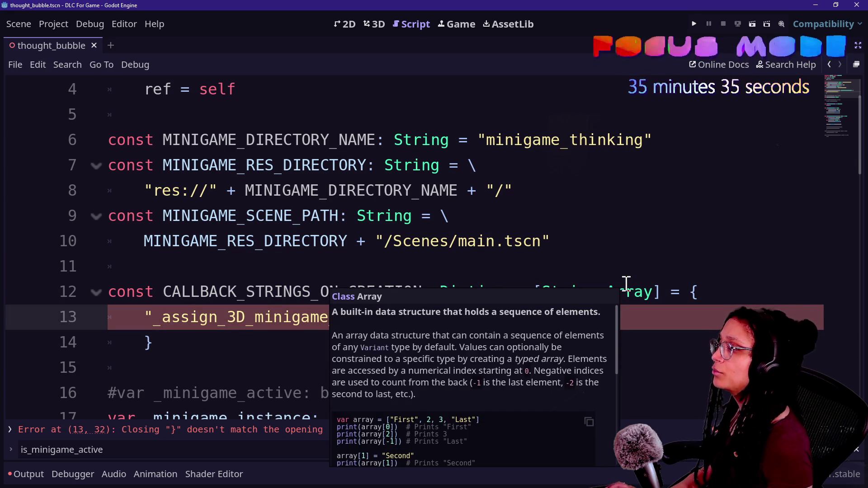
left_click_drag(145, 140, 564, 140)
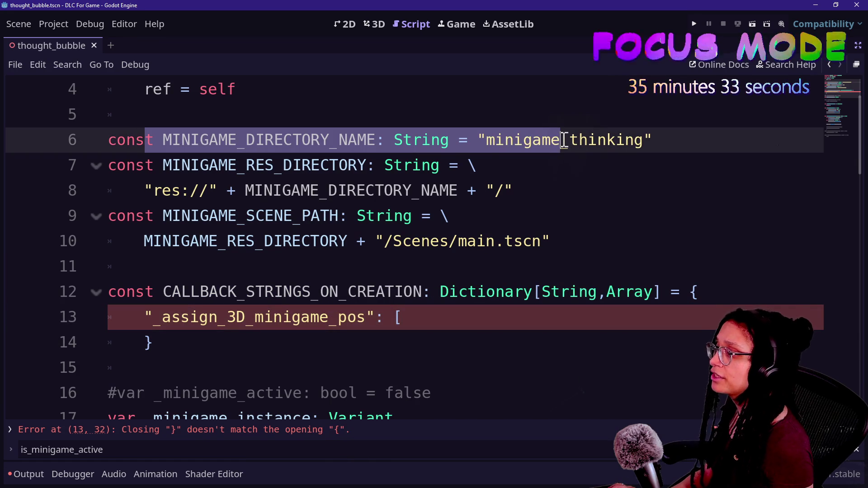
left_click(458, 313)
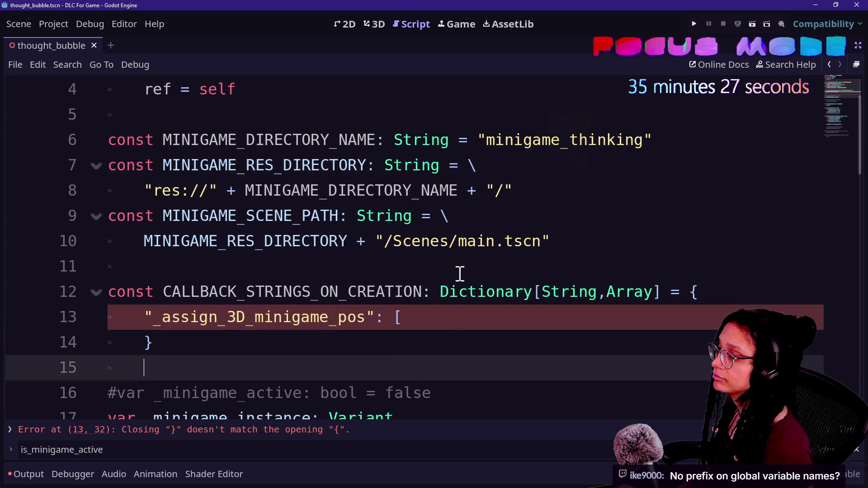
- Save, then prefix the MINIGAME constants on lines 6, 7 and 9 with an underscore
key("ctrl+s")
left_click(240, 111)
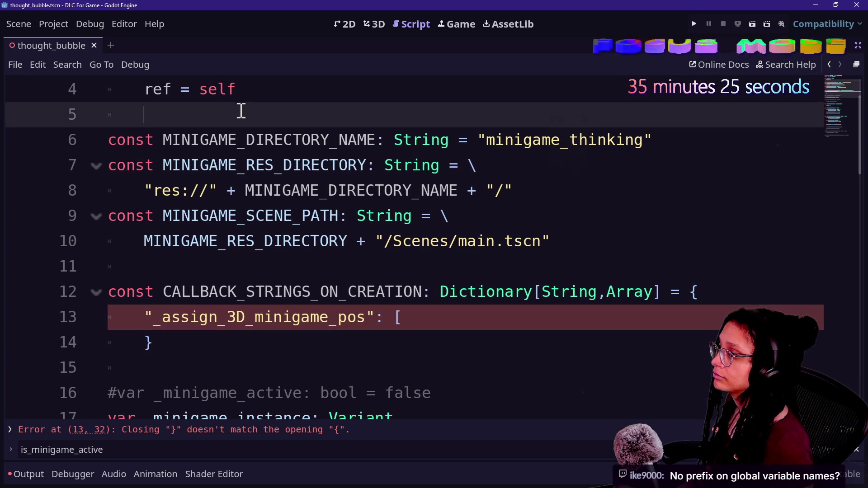
left_click(169, 147)
left_click(163, 165, "alt")
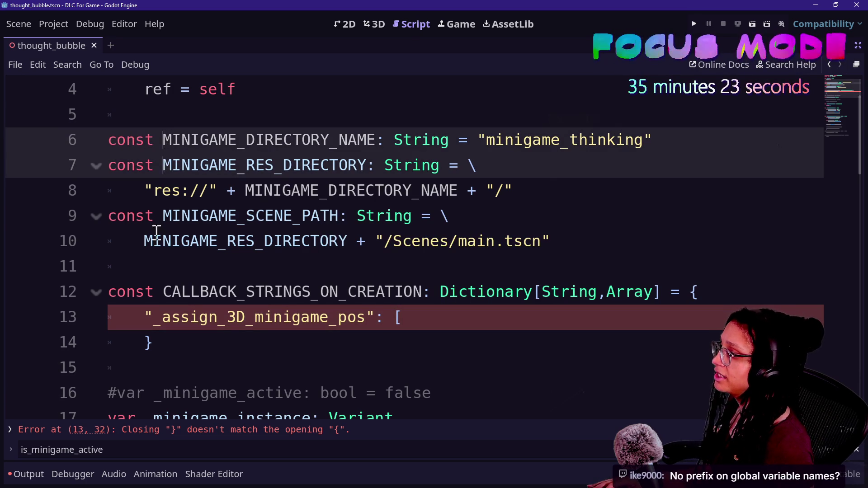
left_click(164, 216, "alt")
type("_")
- Prefix MINIGAME_DIRECTORY_NAME and MINIGAME_RES_DIRECTORY on lines 8 and 10 with an underscore
left_click(258, 284)
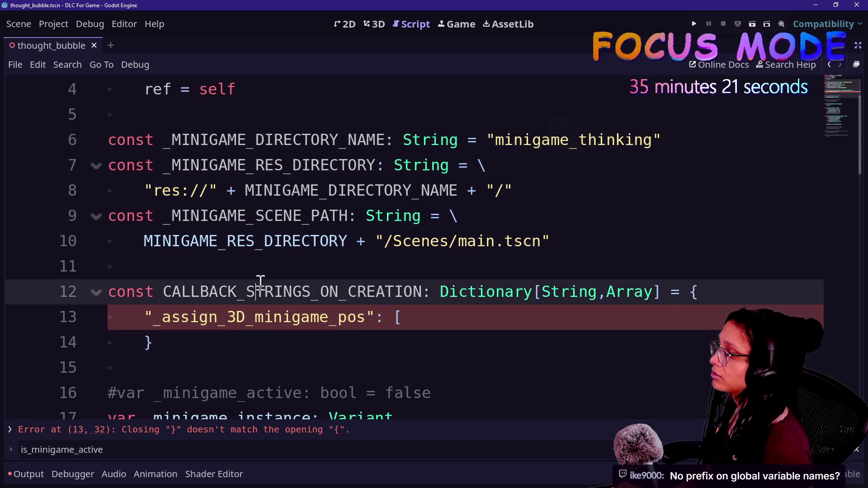
left_click(252, 245)
left_click(279, 186)
left_click(437, 375)
left_click(387, 245)
left_click(367, 164)
left_click(355, 139)
left_click(429, 294)
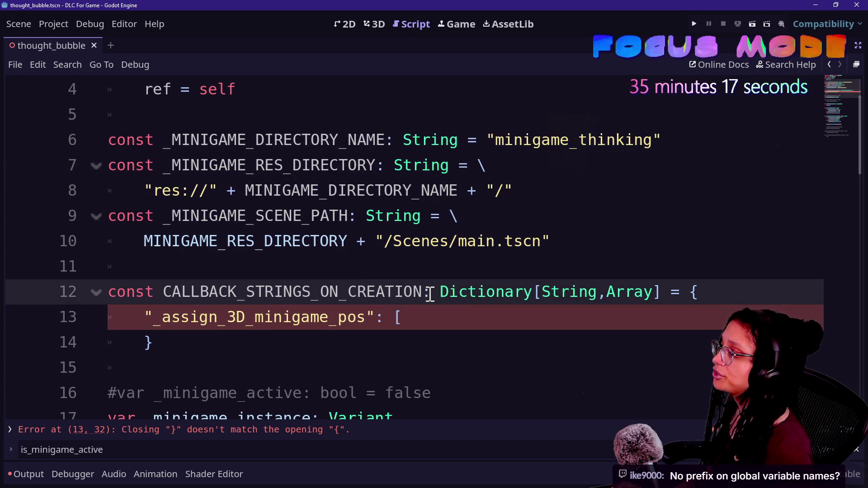
scroll(448, 227, "down", 1)
scroll(449, 226, "up", 2)
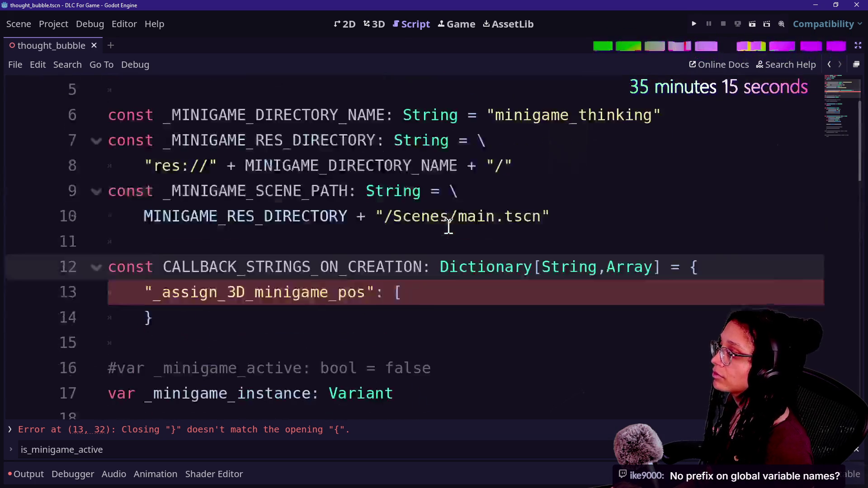
left_click(245, 266)
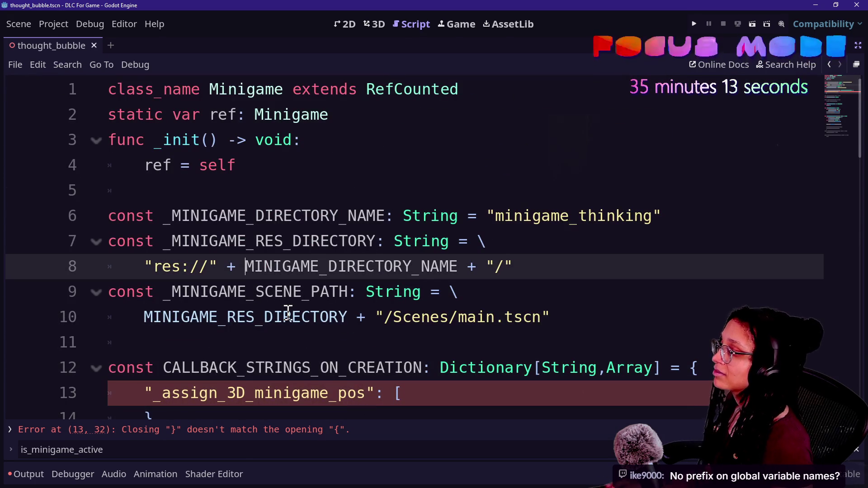
type("_")
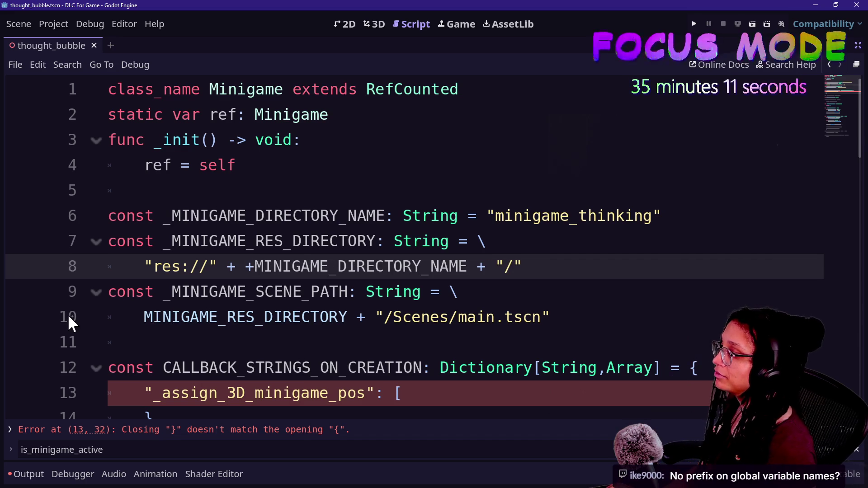
left_click(109, 316)
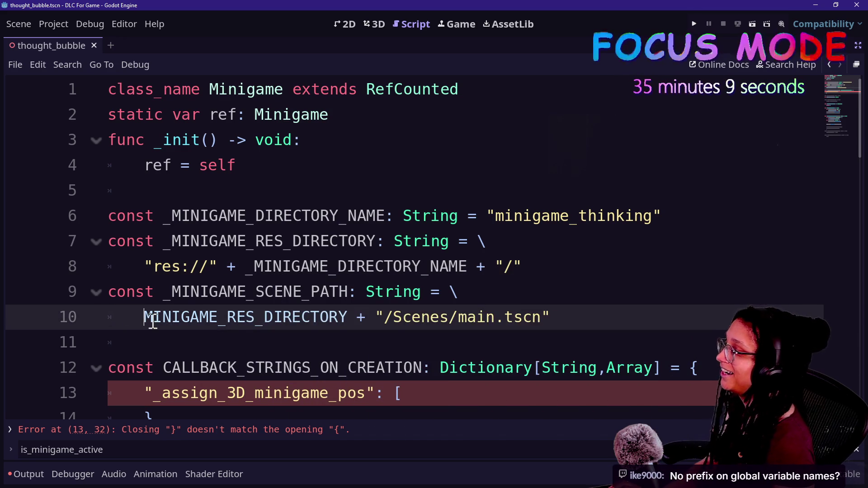
type("_")
left_click(202, 353)
- Add the underscore prefix to the constant referenced inside load()
scroll(201, 353, "down", 5)
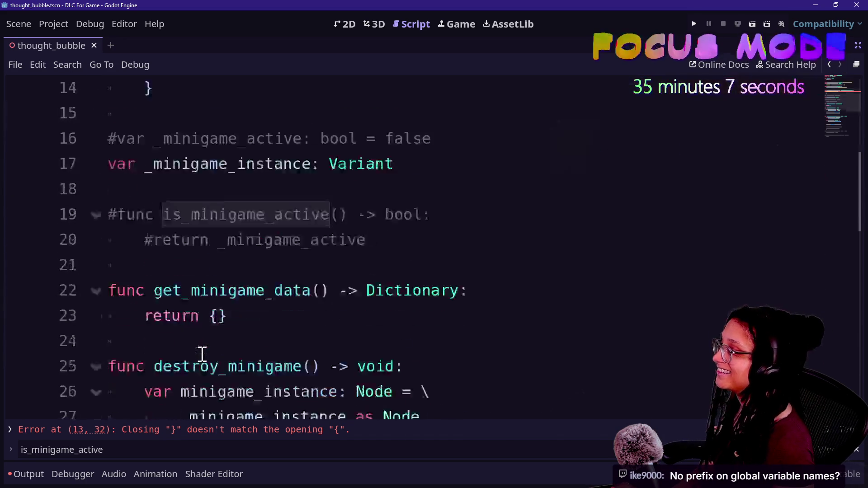
scroll(202, 354, "down", 10)
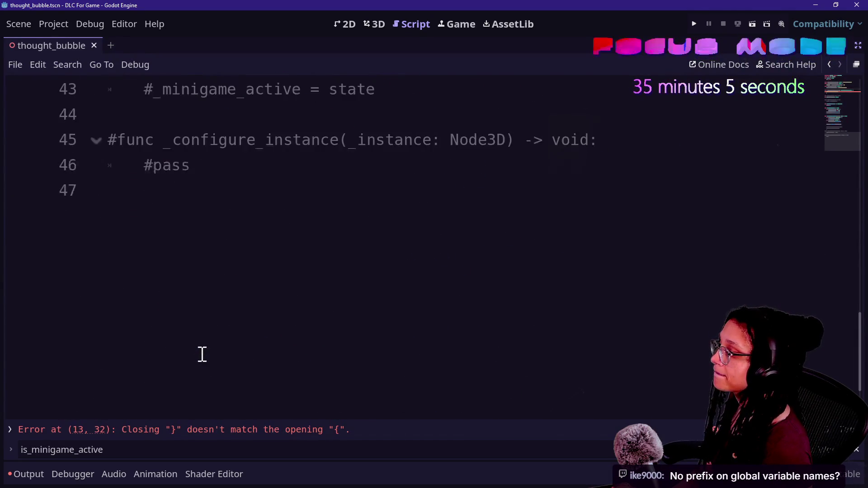
scroll(202, 355, "up", 6)
scroll(202, 354, "up", 7)
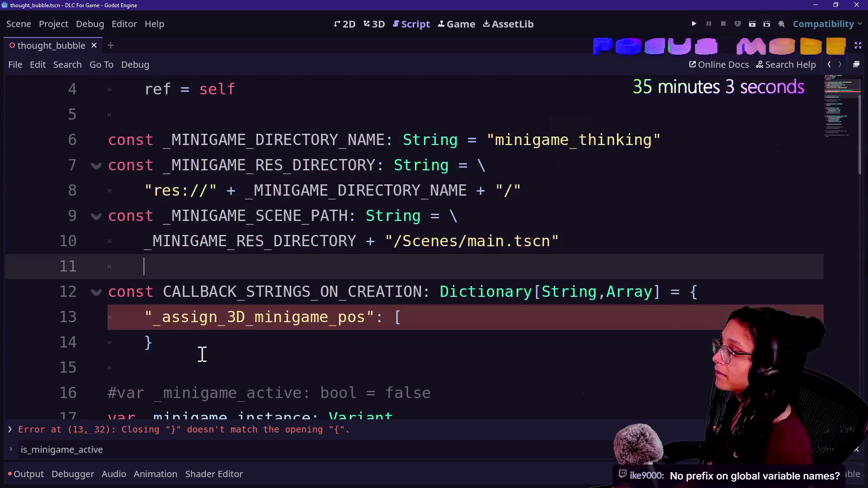
scroll(446, 345, "down", 8)
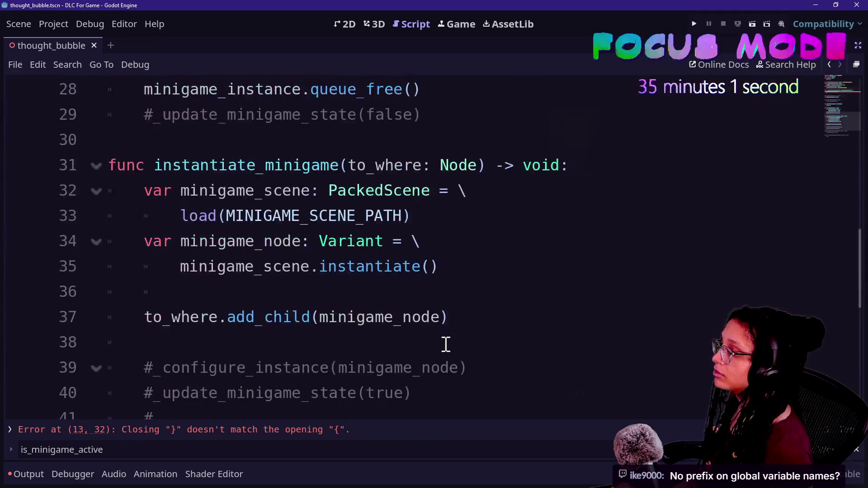
type("_")
key("Escape")
- Review the renamed constants and save the scene
scroll(268, 271, "up", 2)
scroll(269, 270, "up", 3)
scroll(269, 270, "down", 1)
scroll(269, 270, "up", 2)
scroll(269, 270, "up", 3)
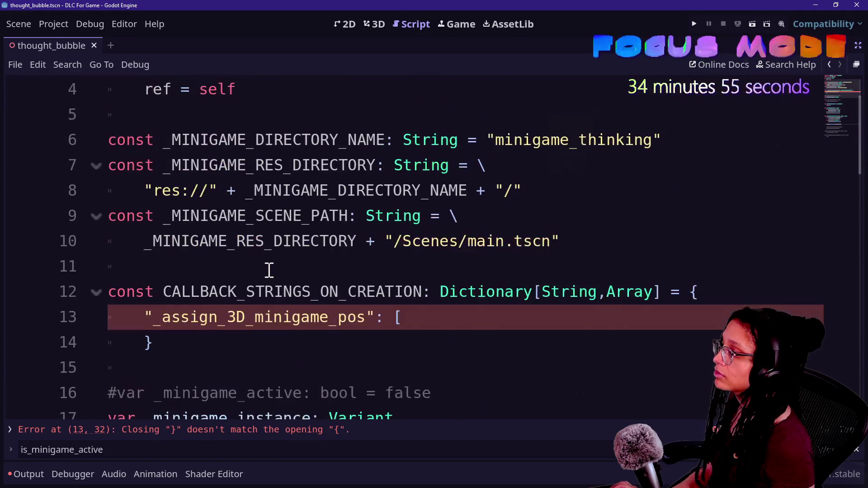
scroll(269, 270, "down", 9)
scroll(269, 270, "up", 9)
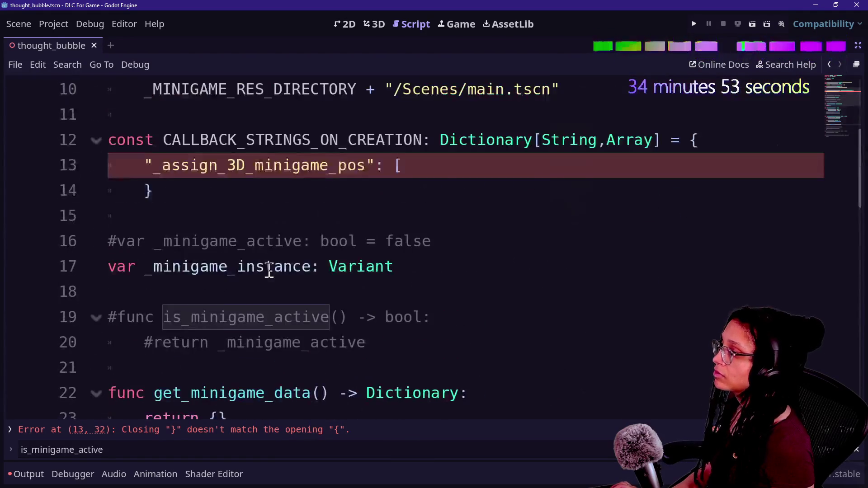
left_click(413, 190)
key("ctrl+s")
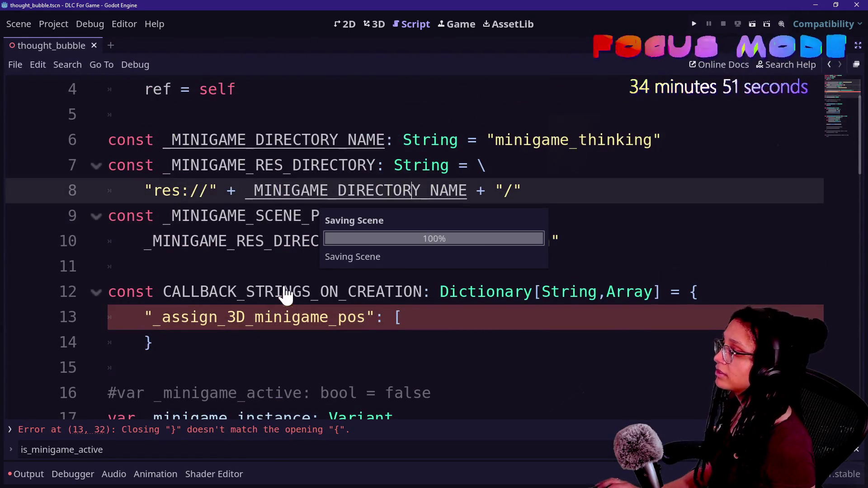
- Prefix CALLBACK_STRINGS_ON_CREATION on line 12 with an underscore and save
left_click(287, 294)
key("Down")
key("Up")
key("Up")
key("Up")
key("Up")
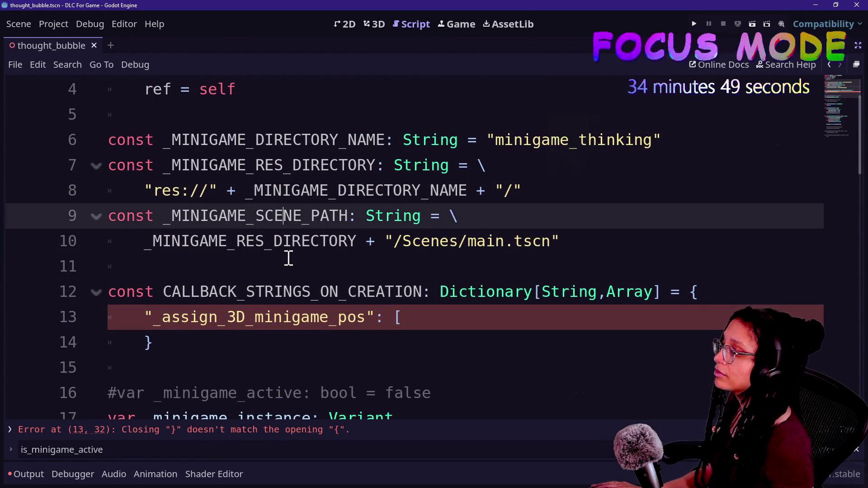
left_click(289, 258)
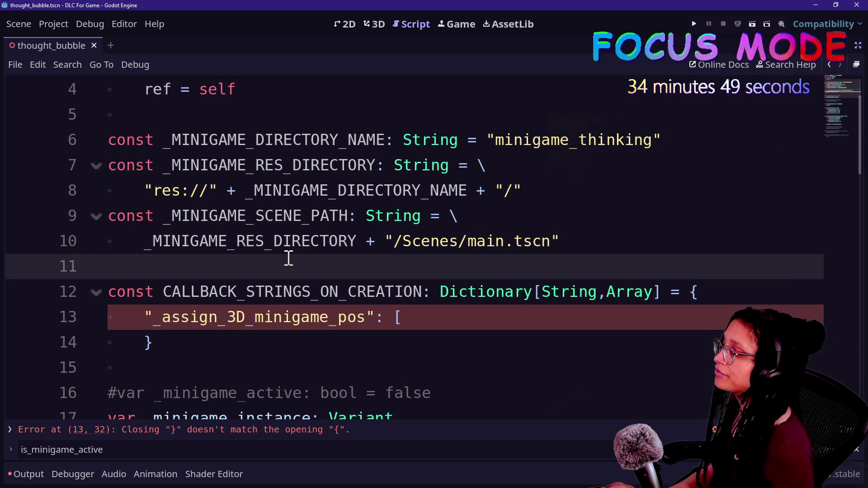
left_click(165, 284)
type("_")
key("Right")
left_click(203, 257)
key("ctrl+s")
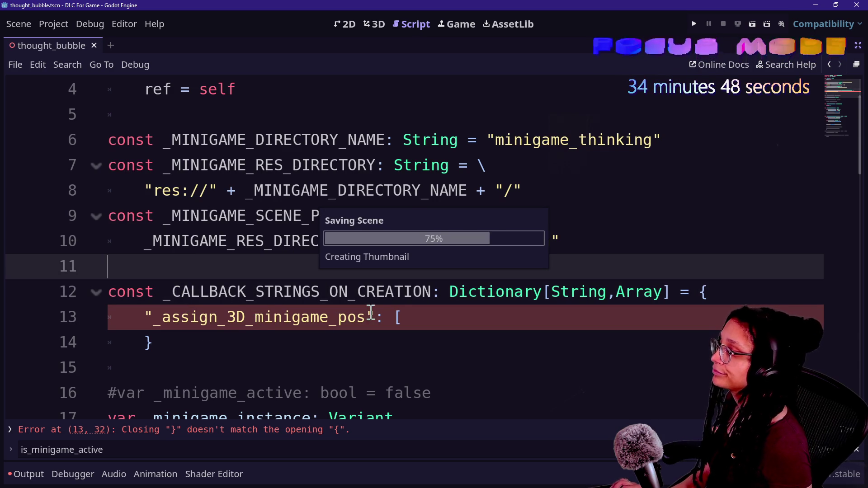
- Position the caret at the end of line 13, inside the _CALLBACK_STRINGS_ON_CREATION dictionary
left_click(425, 320)
scroll(174, 177, "up", 1)
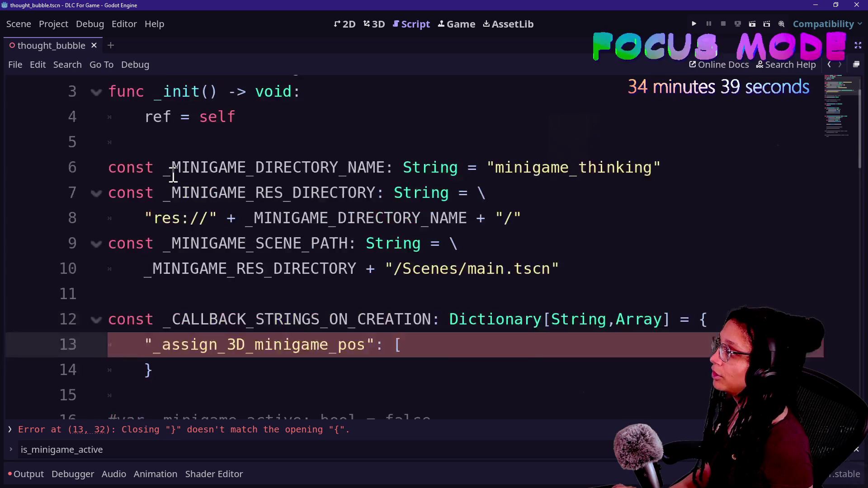
scroll(173, 176, "up", 2)
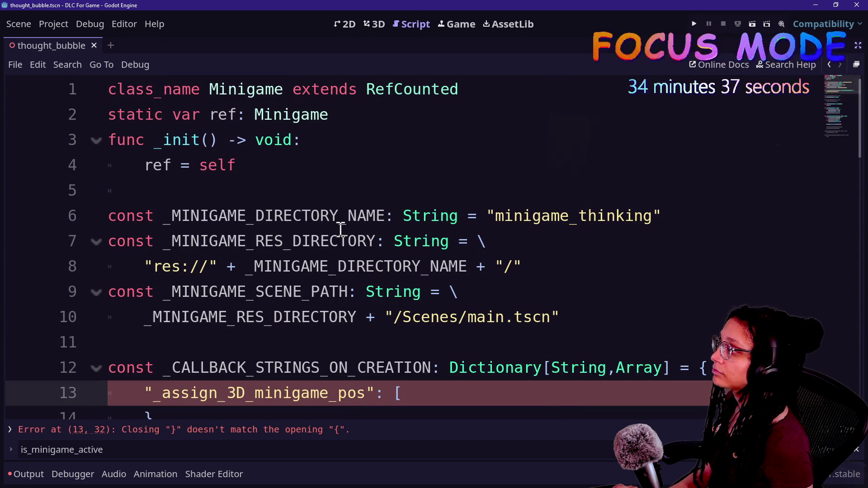
mouse_move(422, 300)
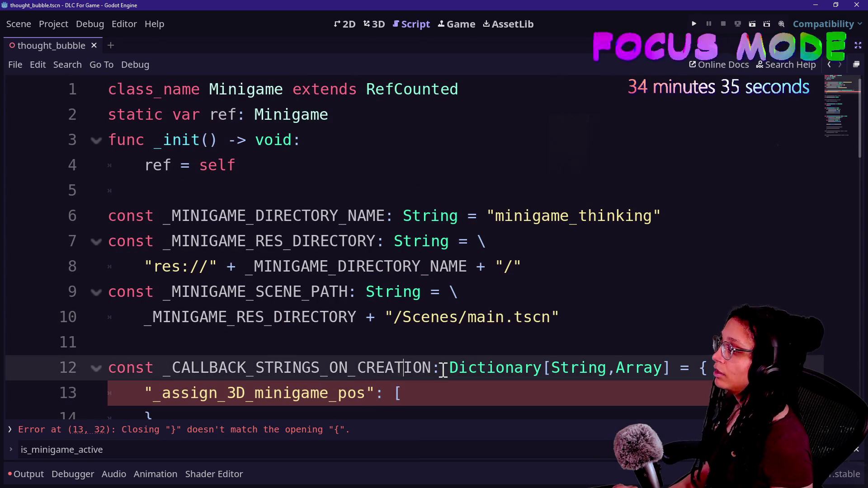
scroll(441, 368, "down", 1)
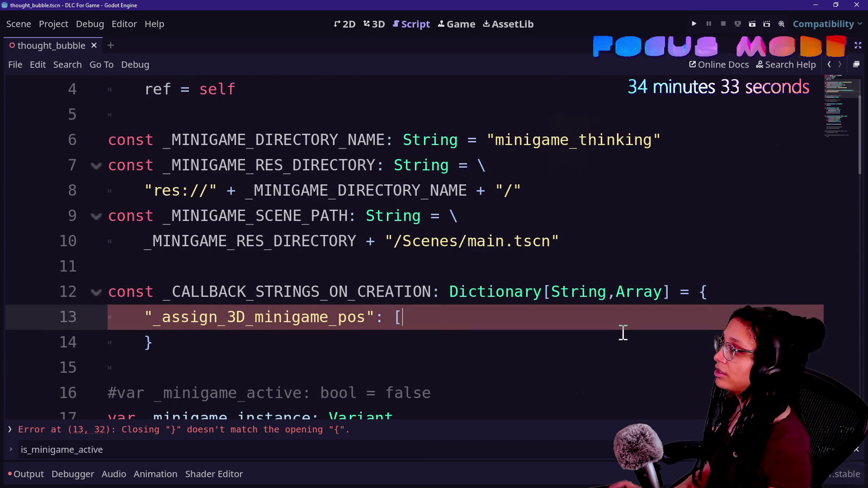
- Insert _MINIGAME_DIRECTORY_NAME via autocomplete and move it onto its own line after '['
type("_M")
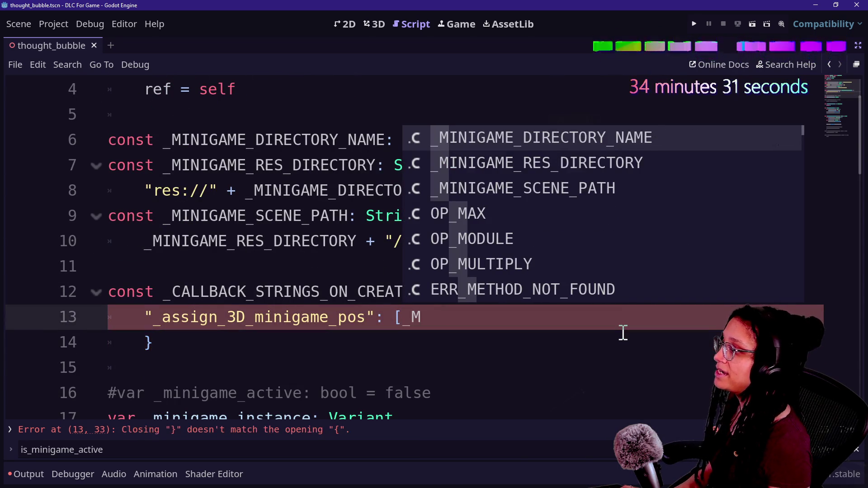
key("Return")
type(",")
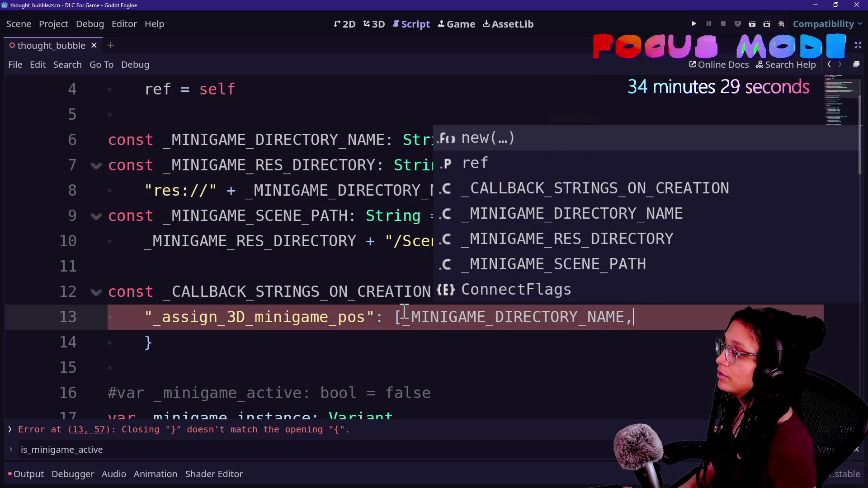
left_click(398, 316)
key("Return")
key("ctrl+z")
left_click(404, 317)
key("Return")
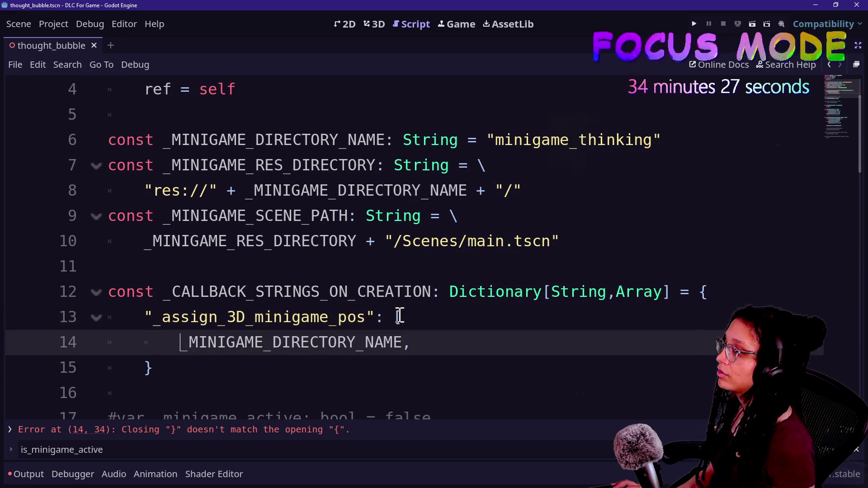
- Open an empty line below the _MINIGAME_DIRECTORY_NAME array item
left_click(458, 344)
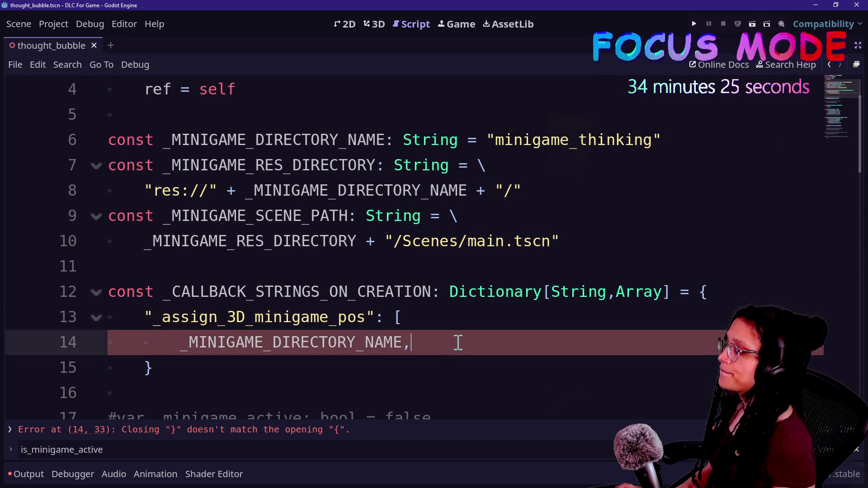
key("Return")
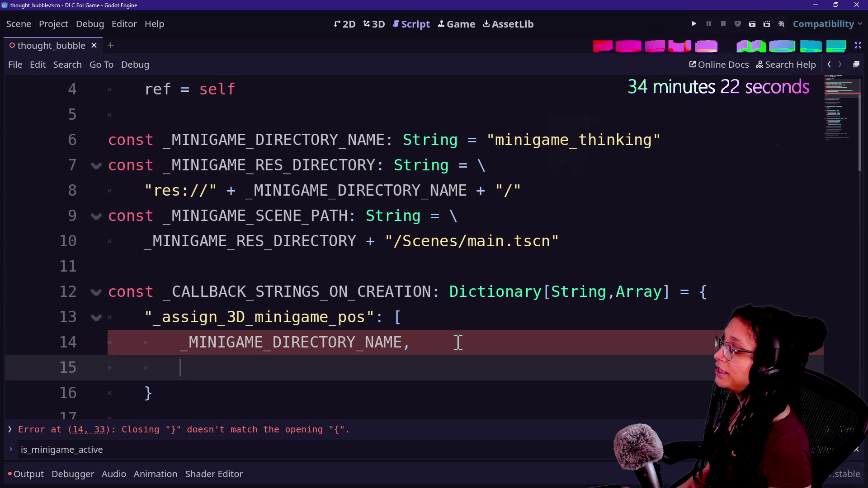
scroll(287, 346, "down", 1)
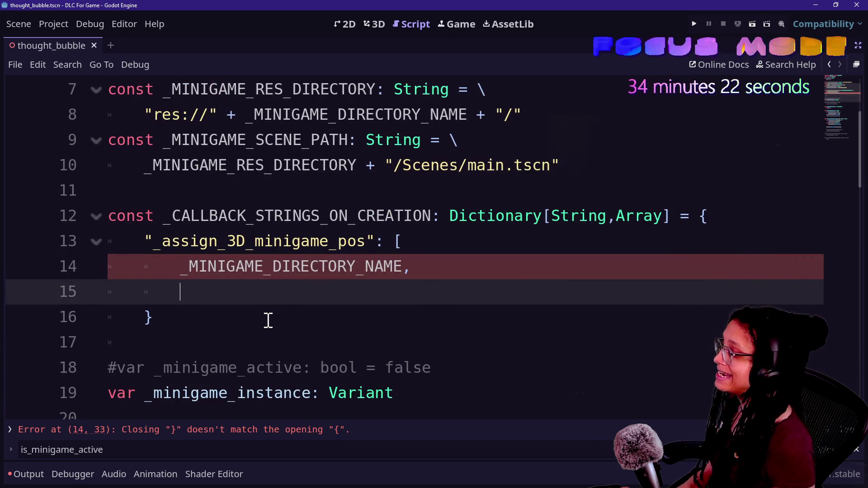
scroll(268, 321, "down", 1)
double_click(128, 140)
- Change const to var and rename the dictionary to _callback_string_on_creation
type("var")
left_click(274, 236)
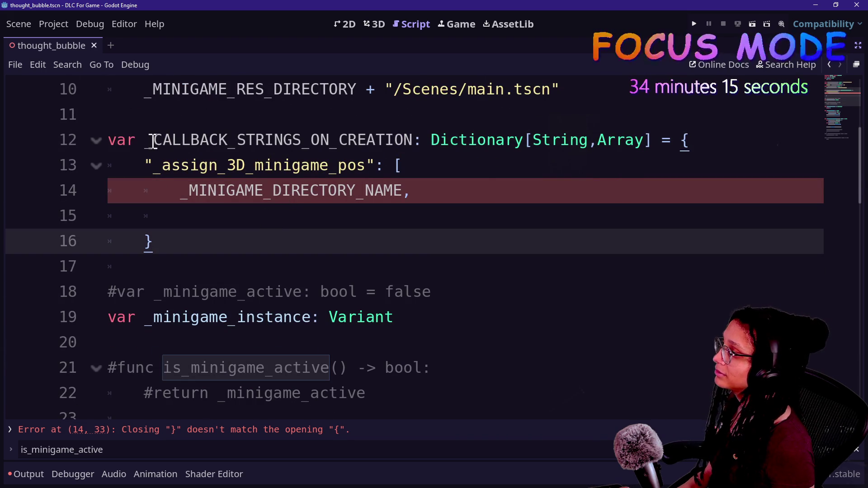
left_click_drag(152, 139, 418, 137)
type("call_b")
key("ctrl+z")
key("ctrl+z")
type("var")
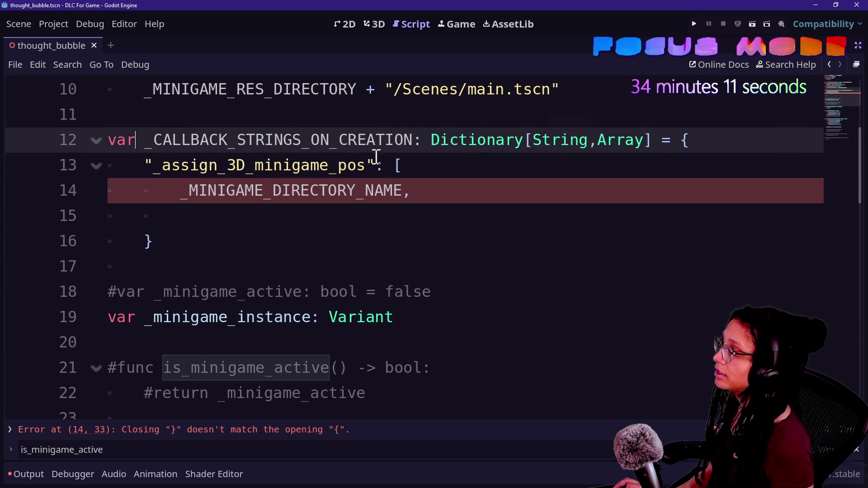
mouse_move(147, 132)
left_mouse_down()
mouse_move(330, 145)
mouse_move(409, 138)
left_mouse_up()
type("_callback_string_on_c")
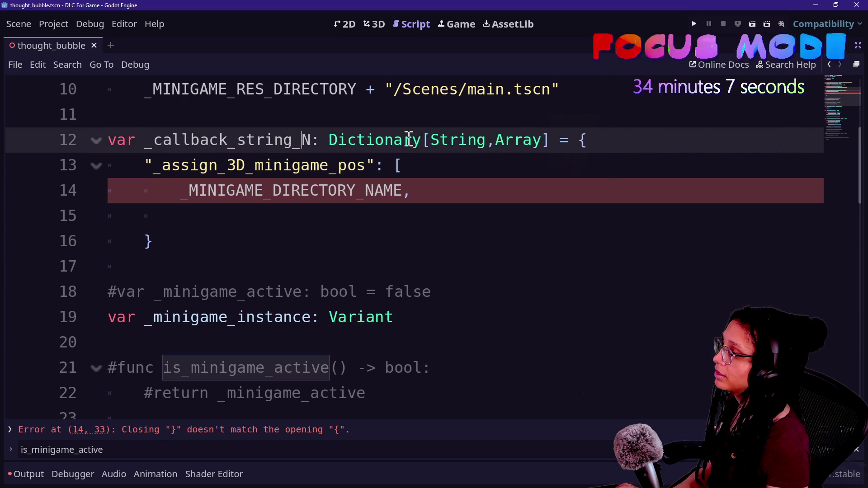
type("reation")
key("Delete")
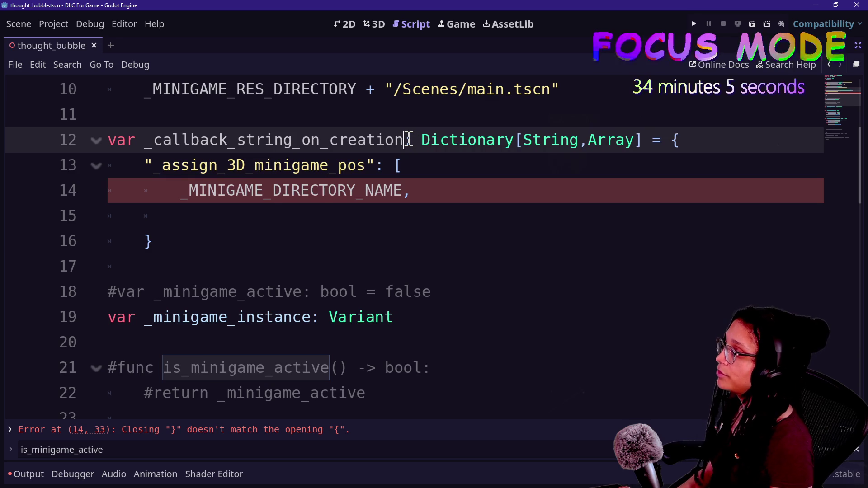
- Move the _minigame_instance declaration above the callback dictionary, followed by a blank line
left_click(270, 212)
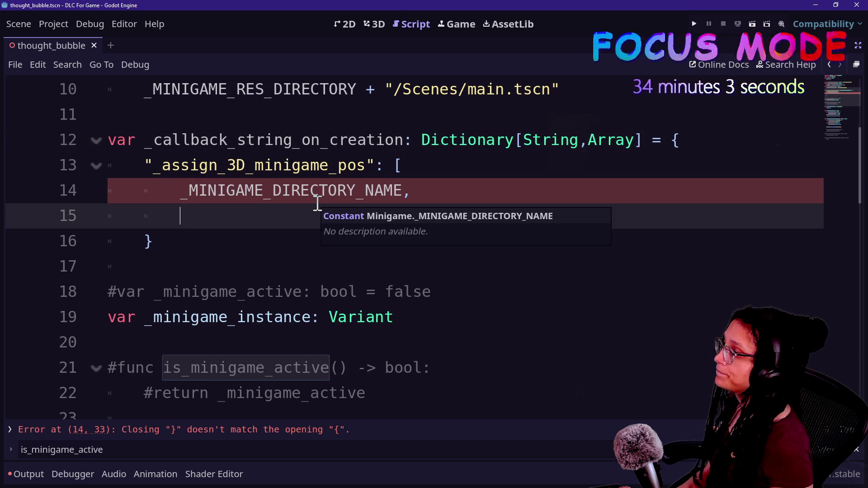
left_click_drag(447, 313, 456, 290)
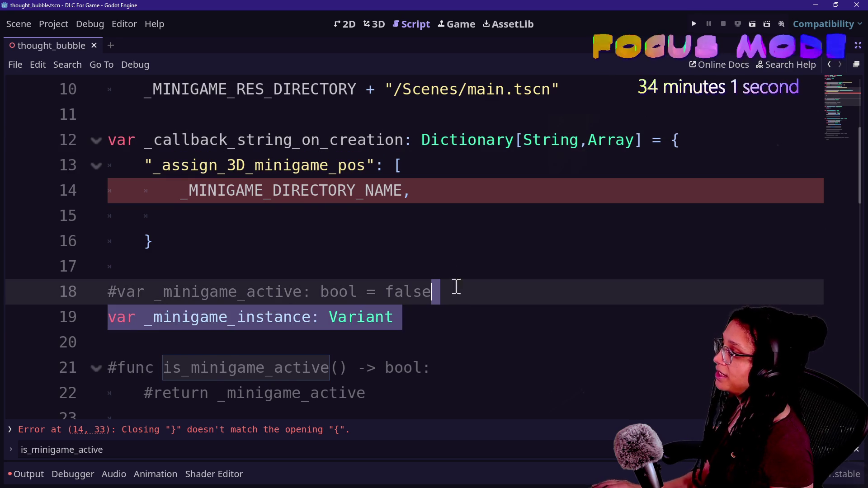
key("ctrl+x")
left_click(271, 120)
key("ctrl+v")
key("Return")
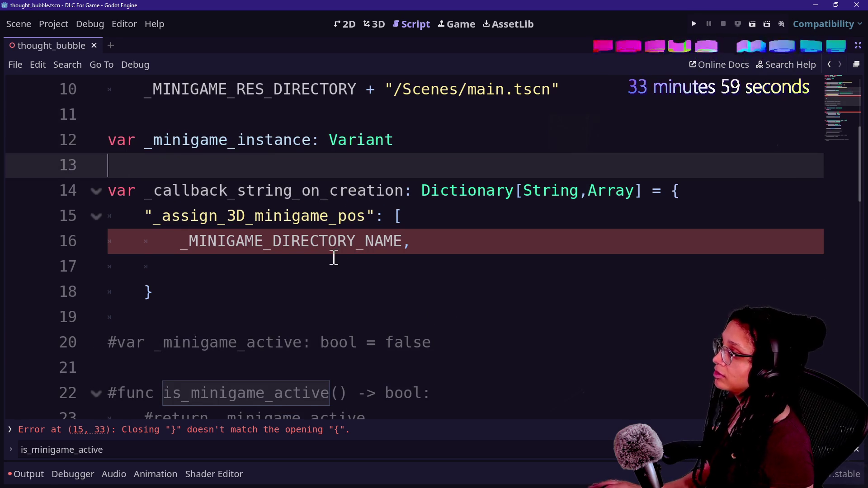
- Add _minigame_instance as the second array item and put the closing bracket on its own line
left_click(333, 260)
type("_minigame_insta")
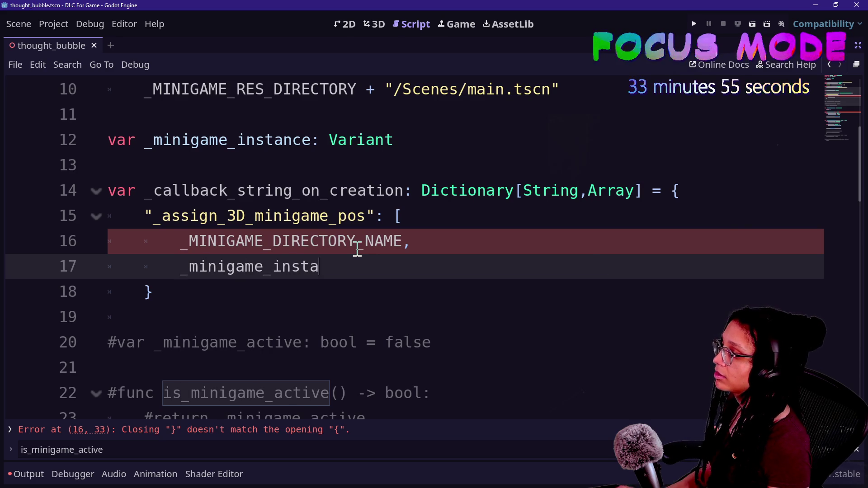
type("nce")
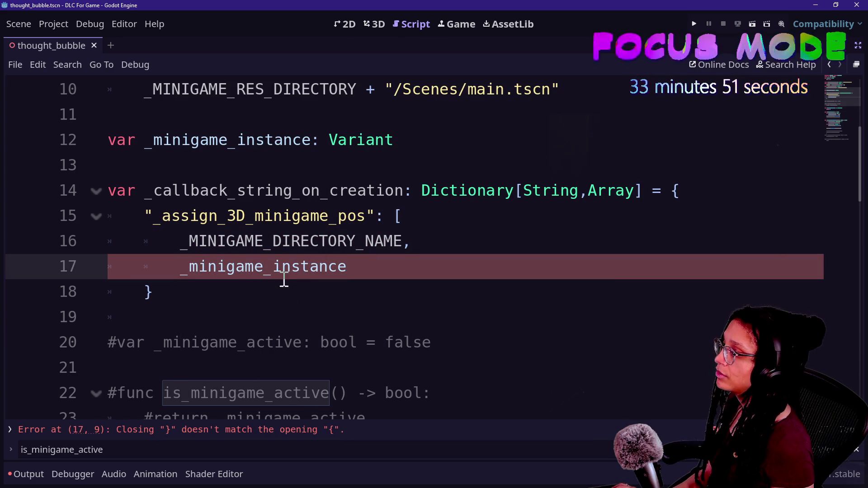
left_click(147, 291)
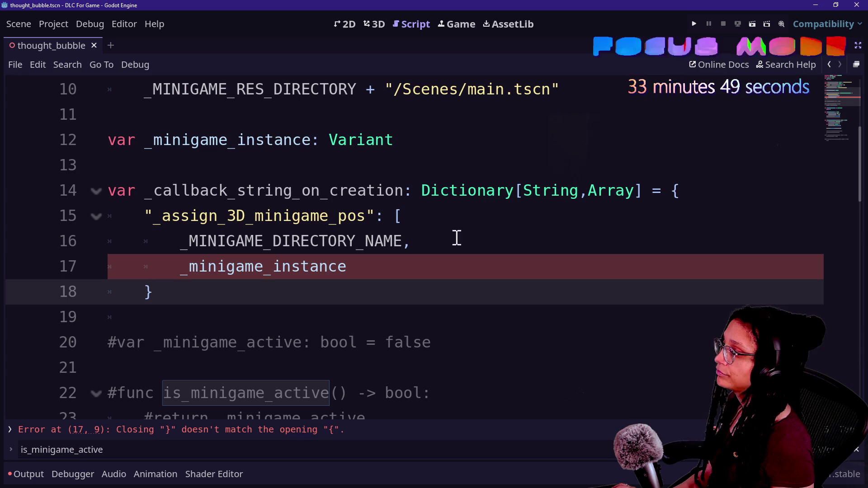
left_click(436, 274)
type("]")
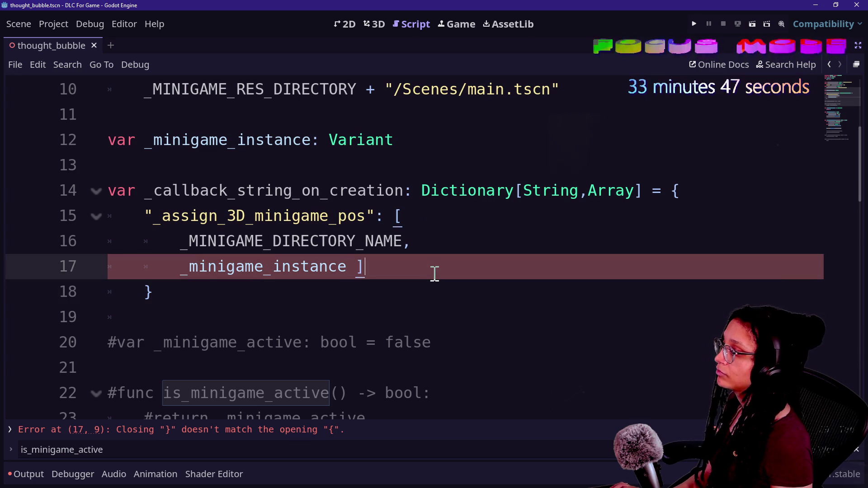
left_click(292, 249)
left_click(405, 259)
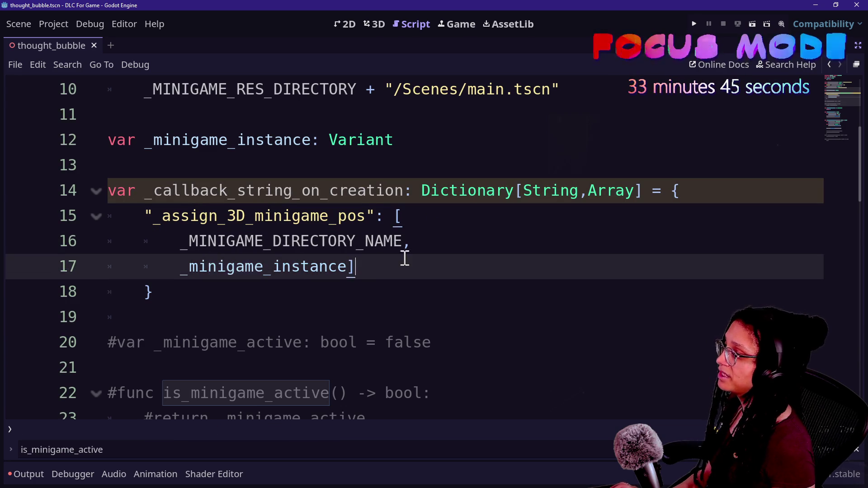
key("Return")
left_click(368, 240)
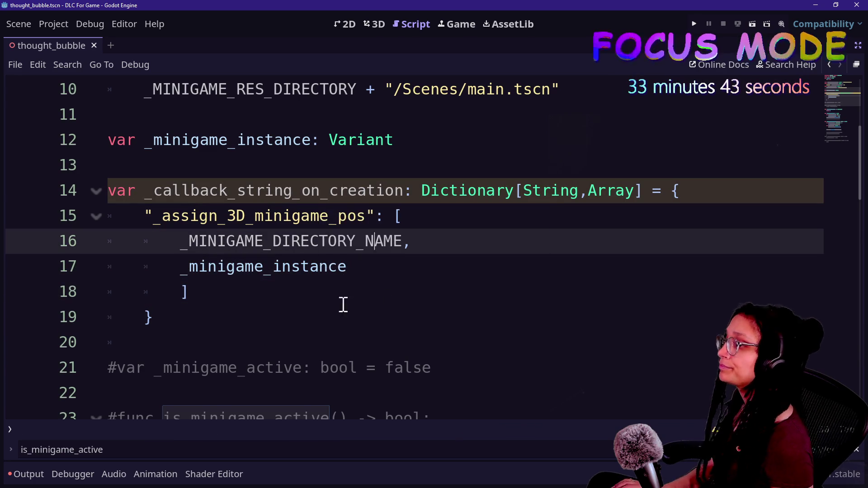
scroll(325, 316, "up", 2)
scroll(325, 317, "down", 5)
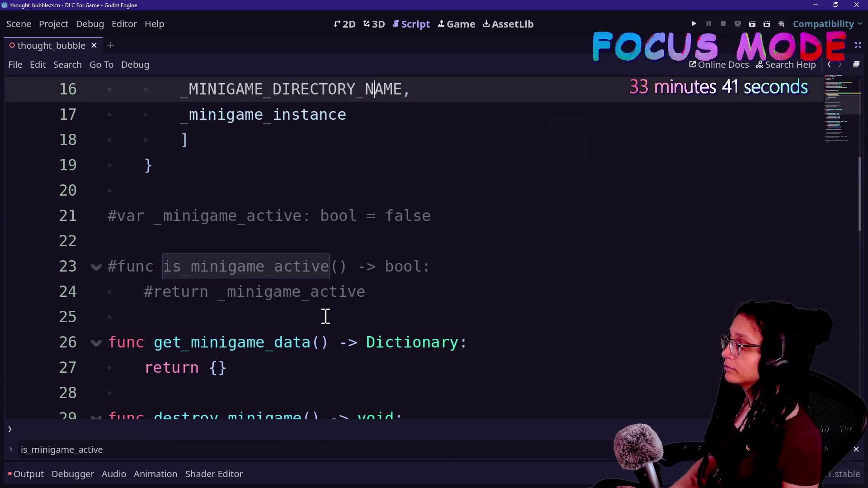
scroll(430, 183, "down", 2)
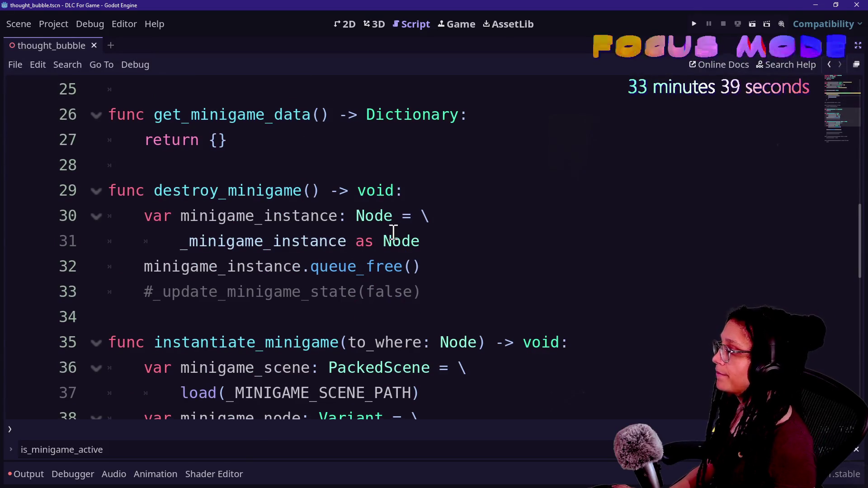
left_click(243, 233)
scroll(361, 321, "down", 1)
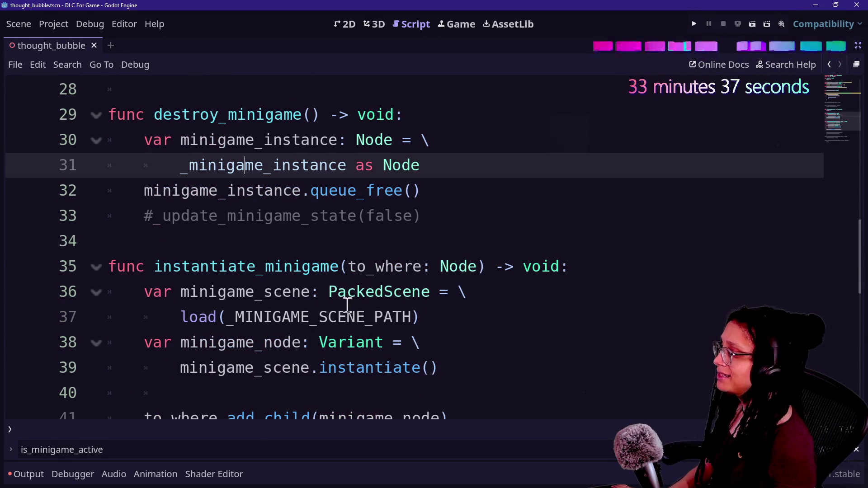
scroll(457, 353, "down", 3)
left_click_drag(203, 165, 246, 180)
left_click(396, 213)
scroll(397, 214, "down", 1)
scroll(397, 213, "up", 8)
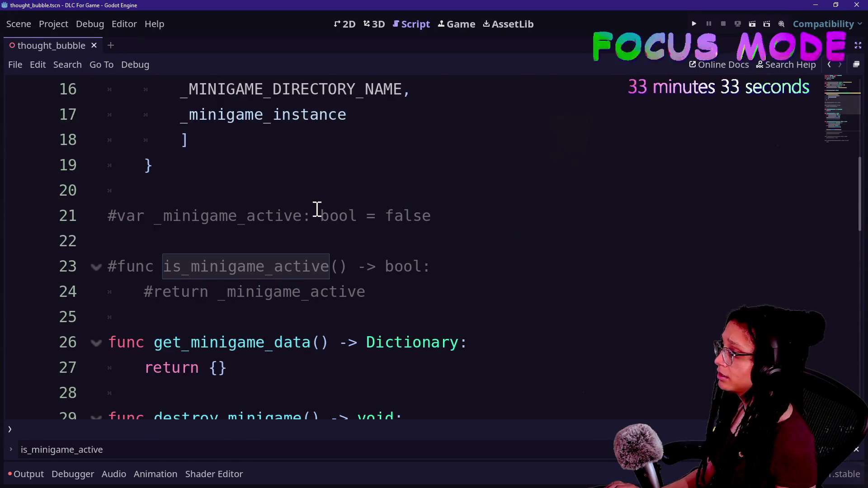
scroll(317, 210, "up", 3)
left_click(316, 341)
scroll(316, 348, "down", 1)
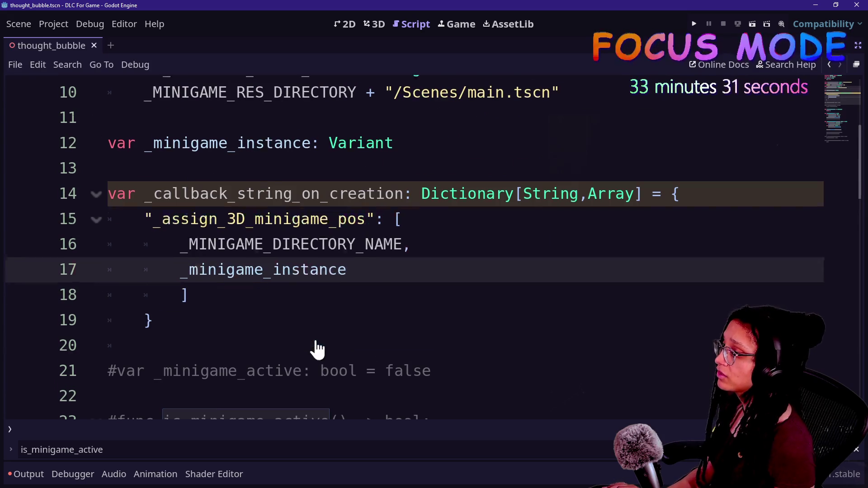
scroll(301, 337, "down", 3)
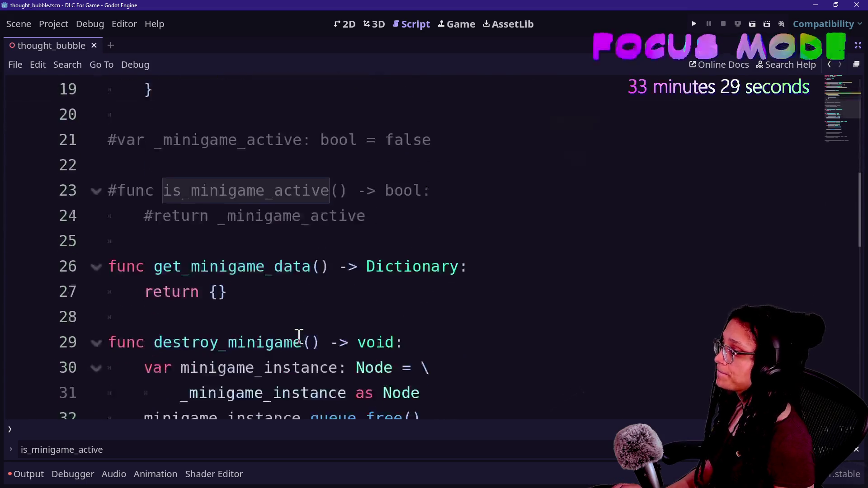
scroll(300, 337, "down", 2)
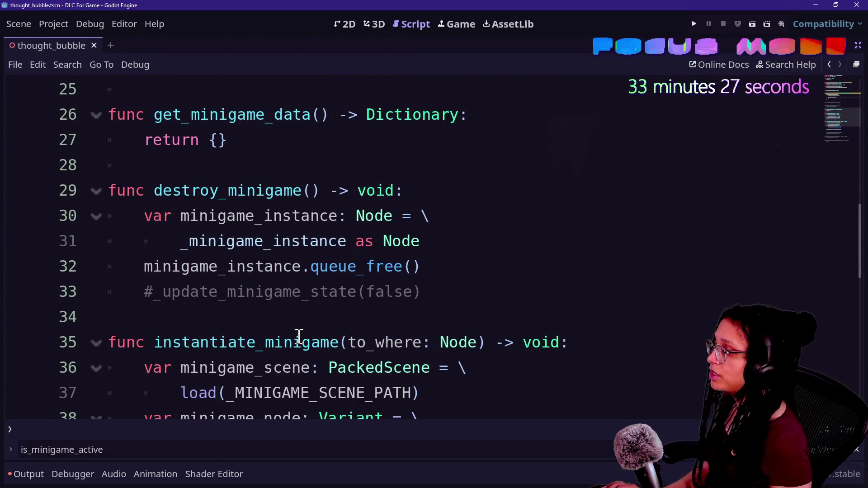
scroll(299, 337, "up", 6)
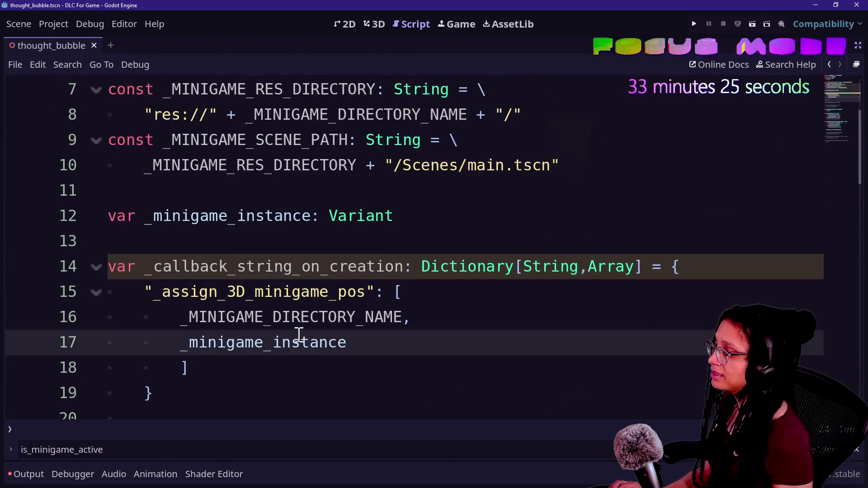
mouse_move(158, 270)
left_mouse_down()
mouse_move(321, 368)
mouse_move(149, 261)
mouse_move(491, 284)
left_mouse_up()
left_click(165, 270)
left_click(156, 208)
left_click(278, 231)
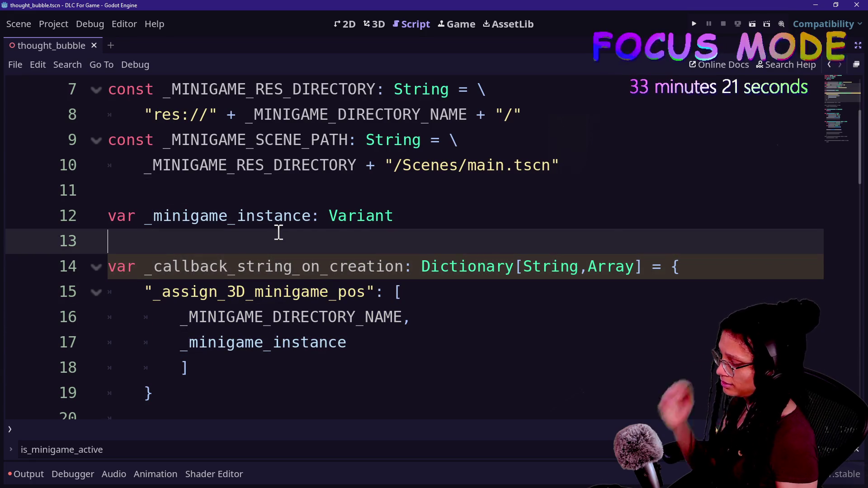
key("shift+alt+o")
key("Escape")
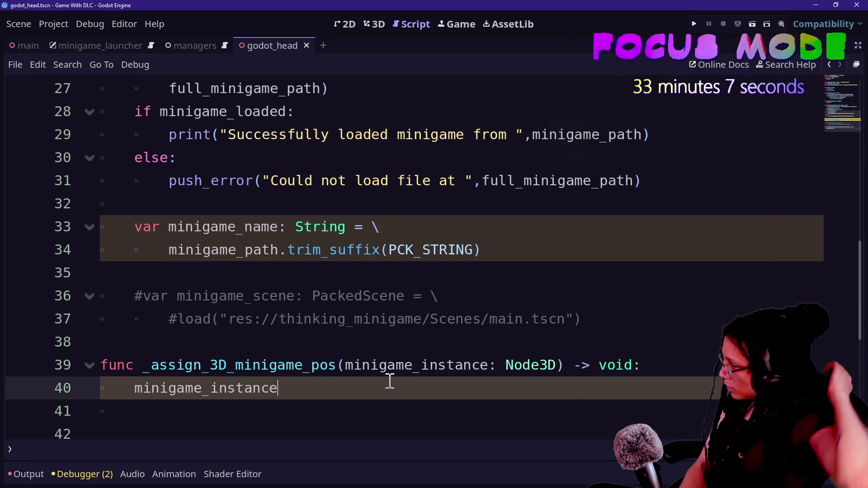
- Add a minigame_dir_name: String parameter to _assign_3D_minigame_pos on a new line
left_click(347, 374)
type("minigame_dir")
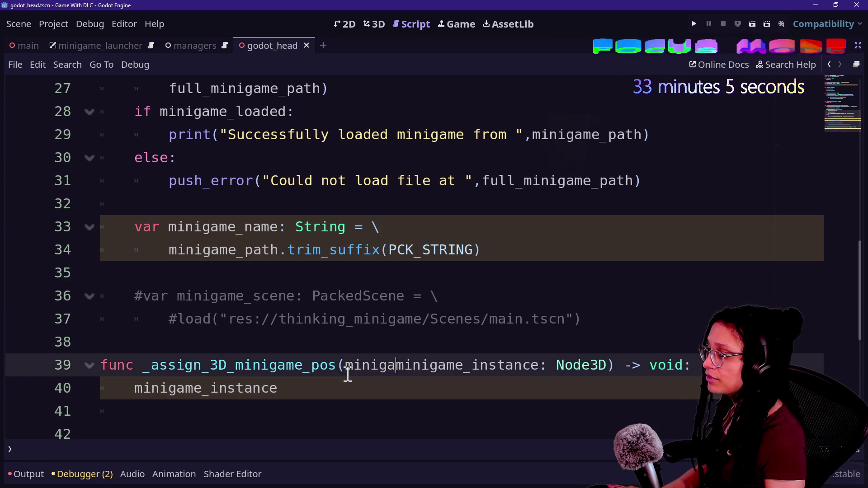
type("_name: St")
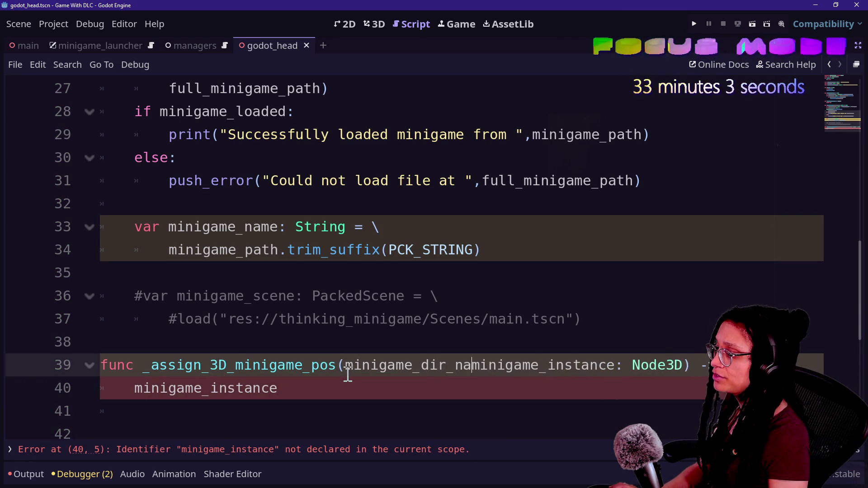
type("ring m")
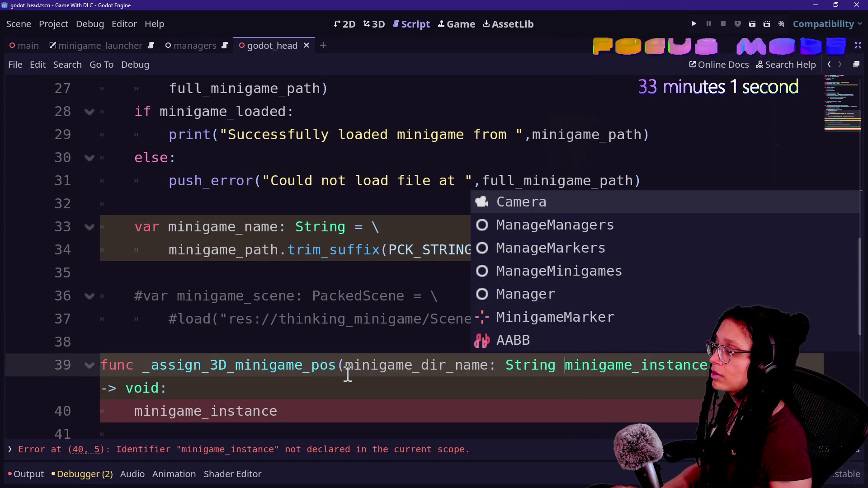
left_click(346, 373)
key("Return")
key("BackSpace")
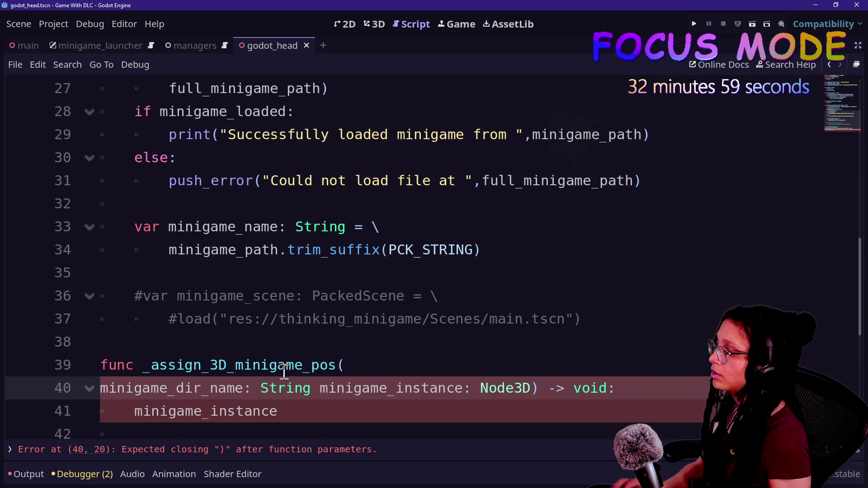
- Put minigame_instance: Node3D and the ') -> void:' part on their own lines
left_click(323, 389)
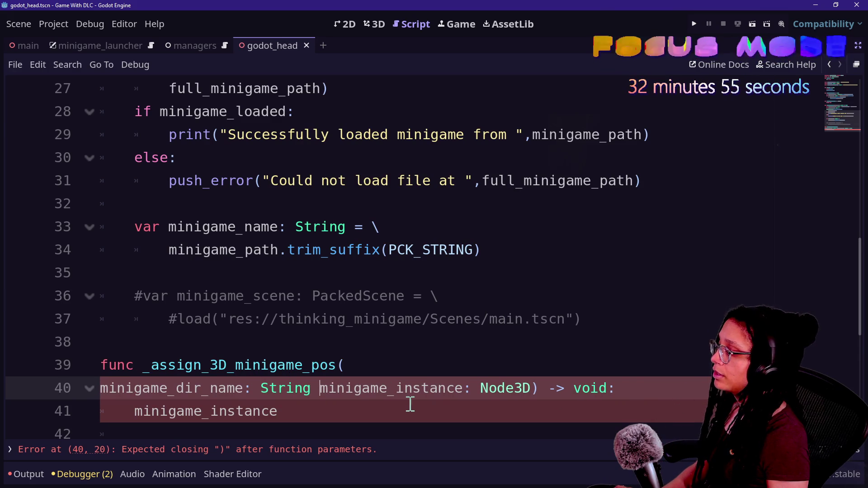
key("BackSpace")
type(",")
key("Return")
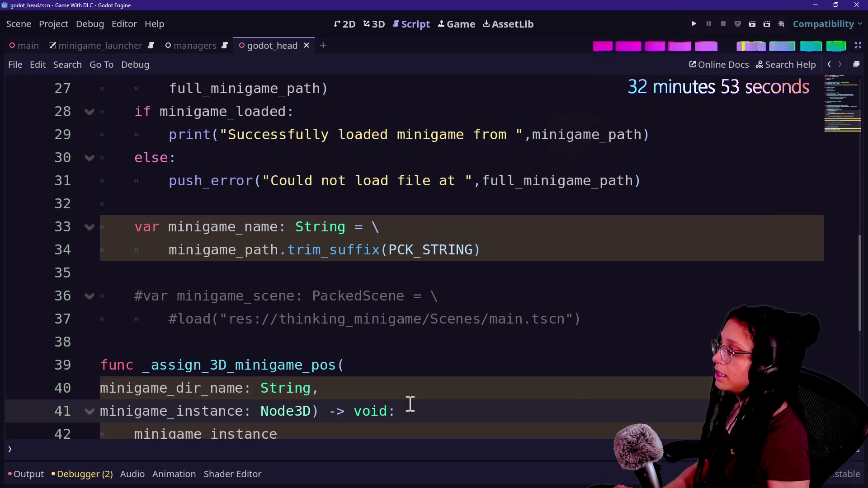
scroll(360, 407, "down", 2)
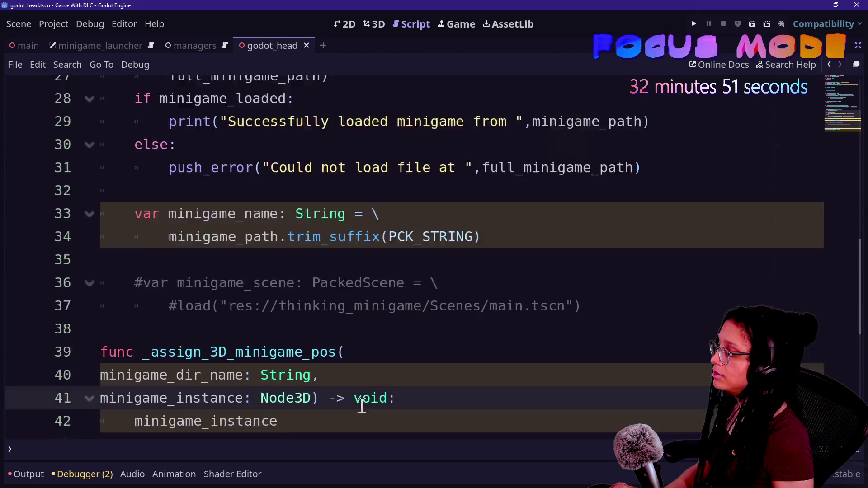
left_click(313, 344)
key("Return")
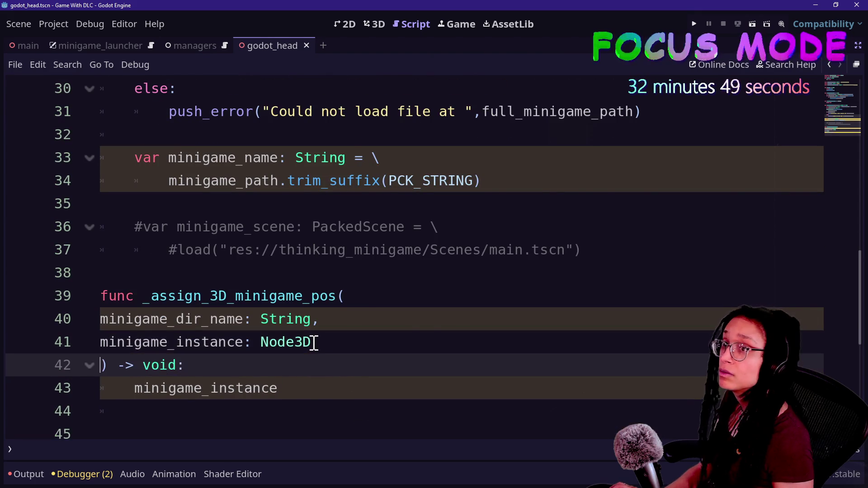
left_click(209, 389)
key("Home")
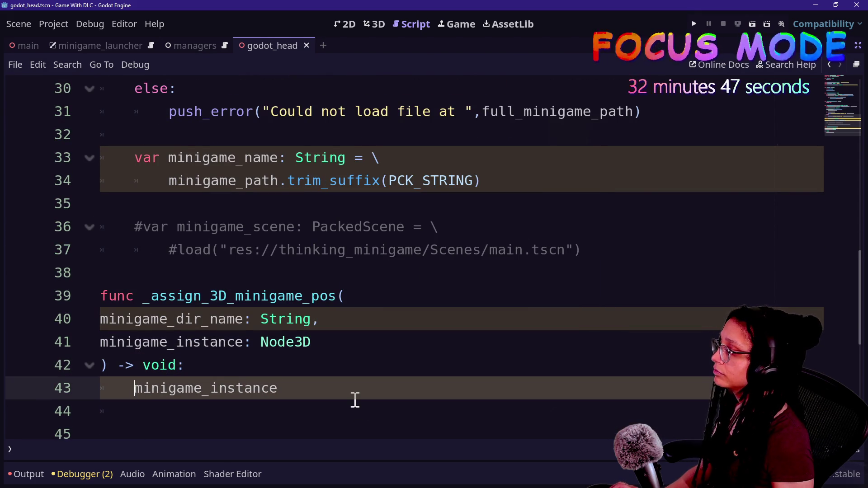
scroll(173, 242, "up", 1)
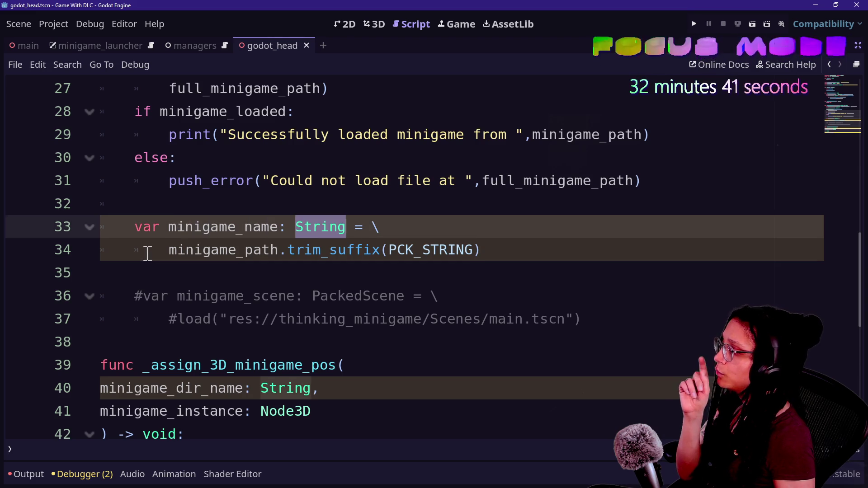
- Review the minigame_name declaration on lines 33–34 of _load_minigame
left_click_drag(152, 227, 309, 240)
left_click(391, 251)
left_click(536, 248)
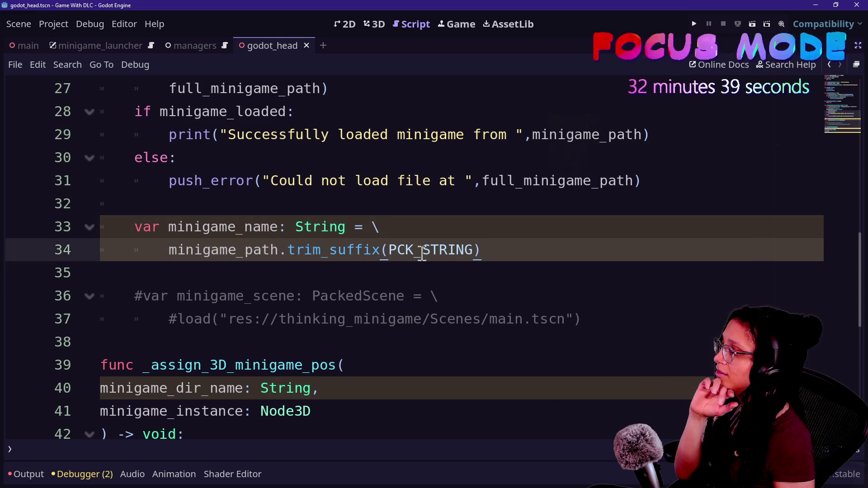
mouse_move(380, 259)
scroll(300, 259, "up", 3)
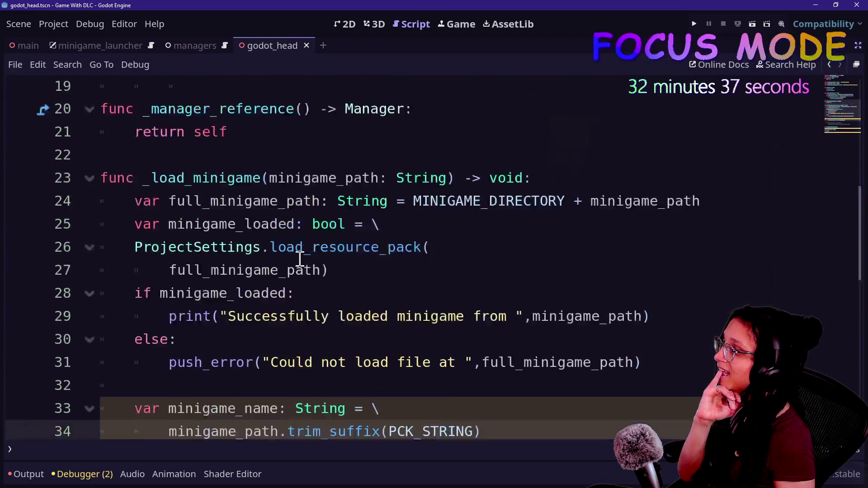
scroll(368, 286, "down", 1)
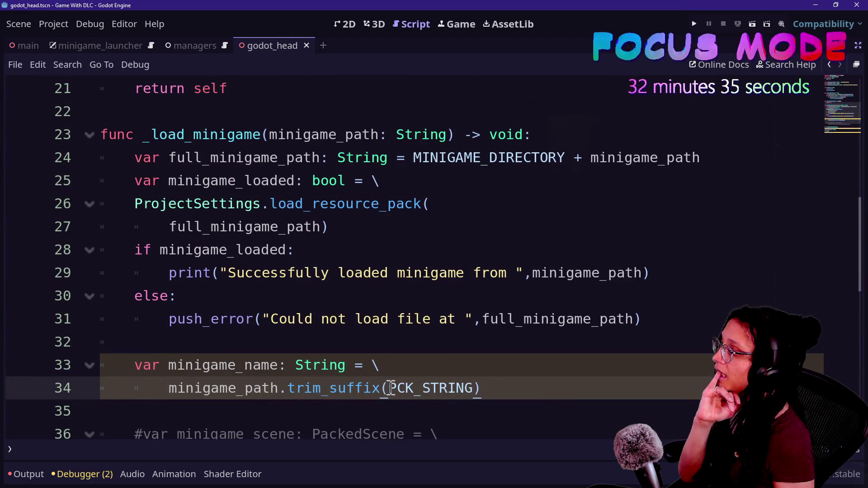
- Add and then remove an empty line after line 34, leaving the code unchanged
left_click(288, 402)
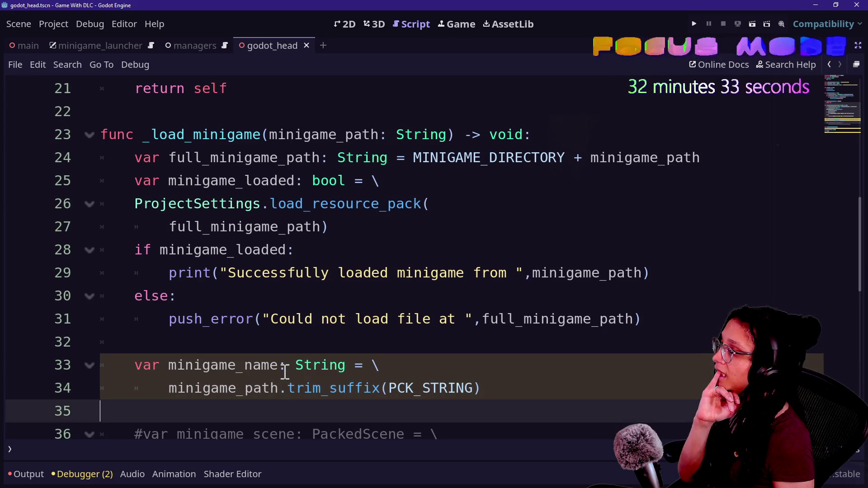
left_click_drag(247, 233, 352, 204)
left_click(352, 203)
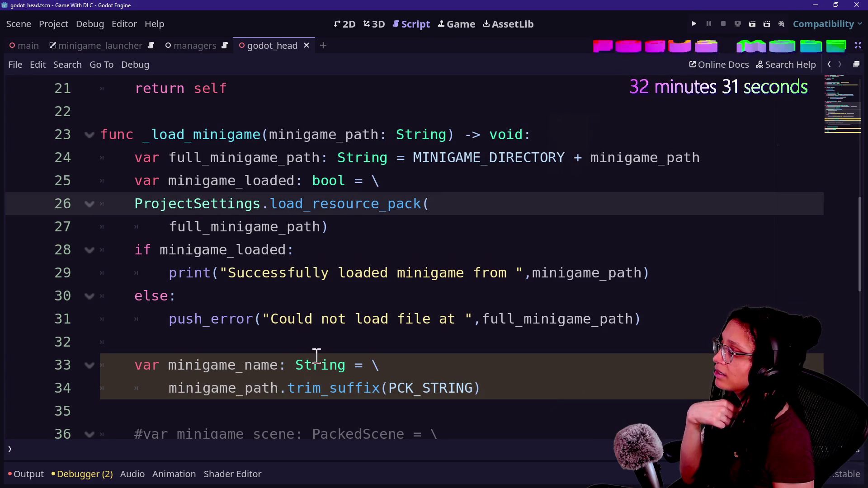
left_click_drag(211, 388, 279, 388)
left_click(531, 382)
key("Return")
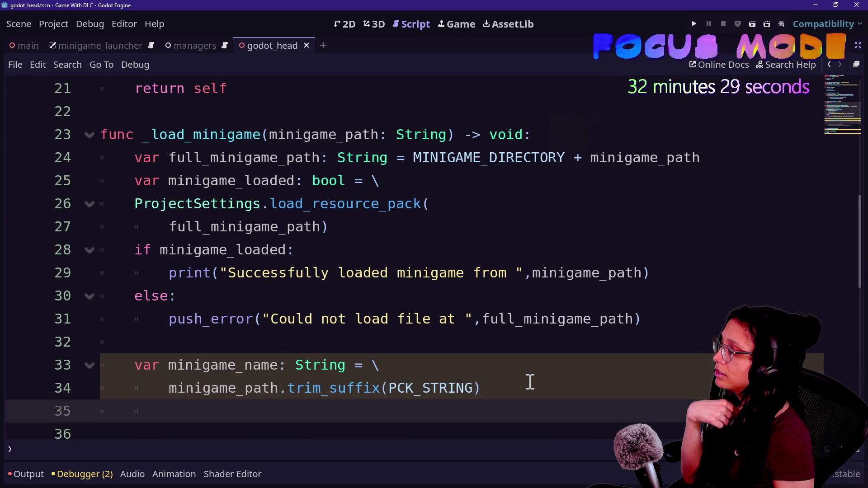
key("BackSpace")
scroll(530, 382, "up", 7)
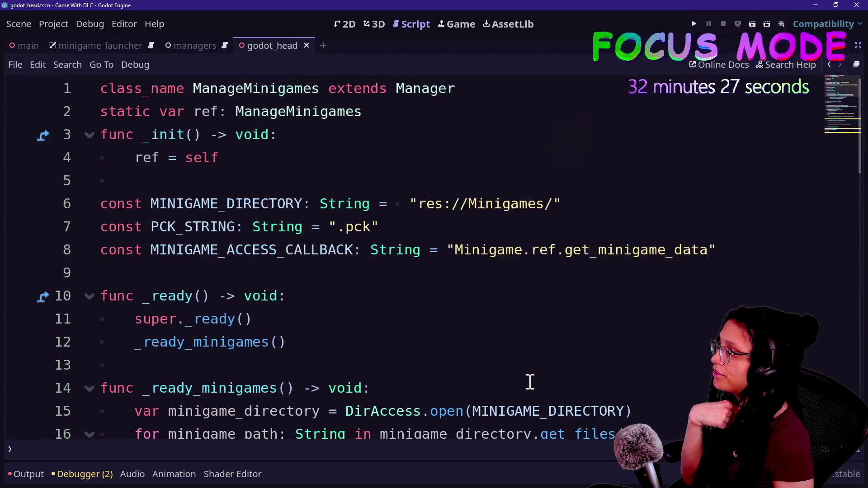
scroll(530, 383, "down", 1)
- Check the MINIGAME_ACCESS_CALLBACK string on line 8, then switch to the DLC For Game editor
left_click_drag(149, 181, 433, 167)
left_click(433, 168)
left_click(559, 181)
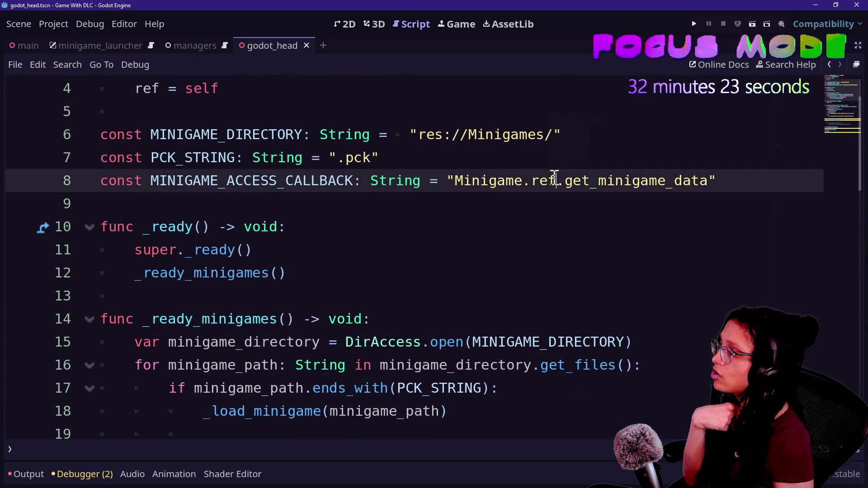
left_click(674, 181)
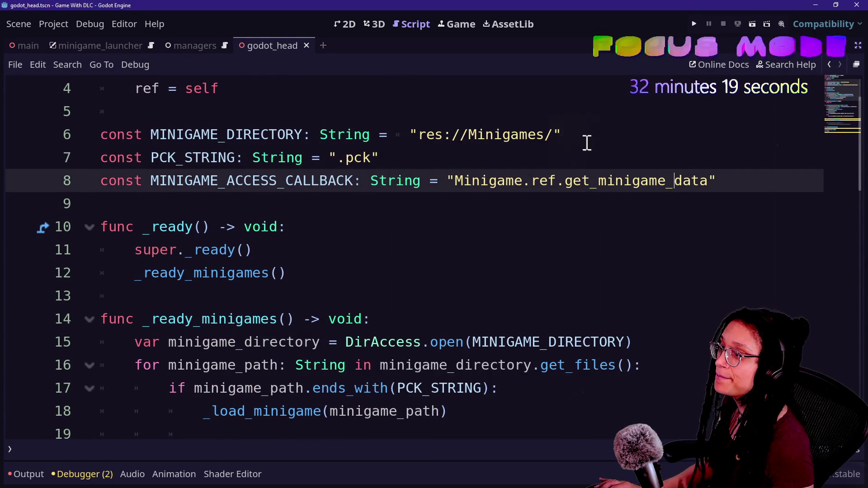
key("alt+Tab")
scroll(412, 207, "up", 2)
scroll(414, 209, "down", 5)
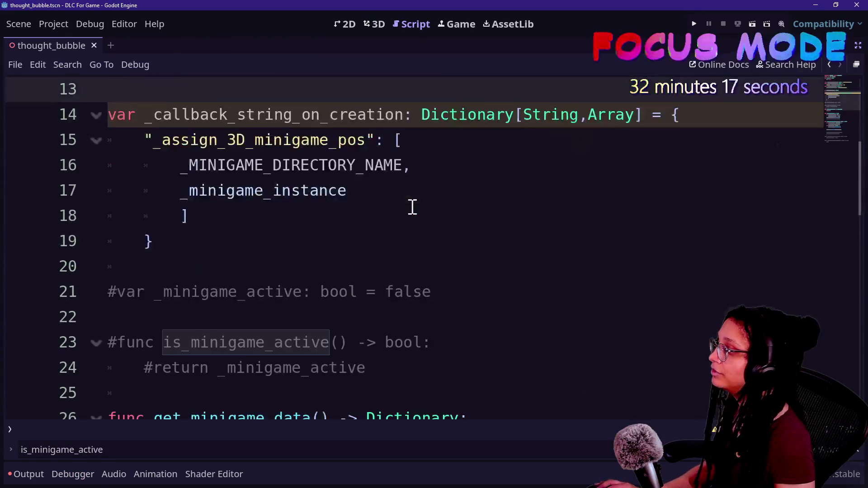
scroll(414, 208, "down", 1)
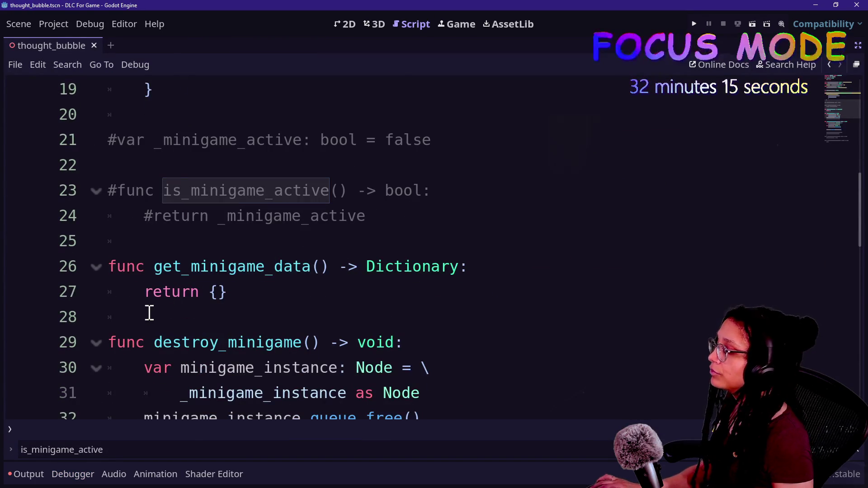
left_click(272, 294)
left_click_drag(206, 286, 201, 289)
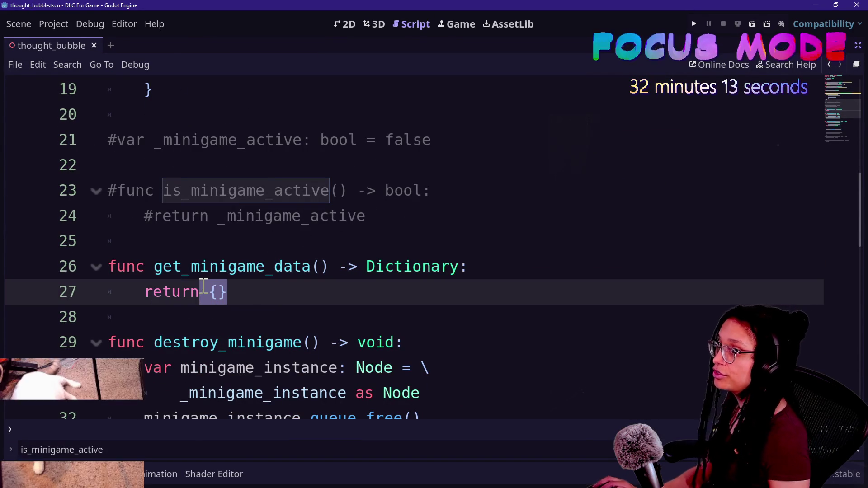
left_click(320, 267)
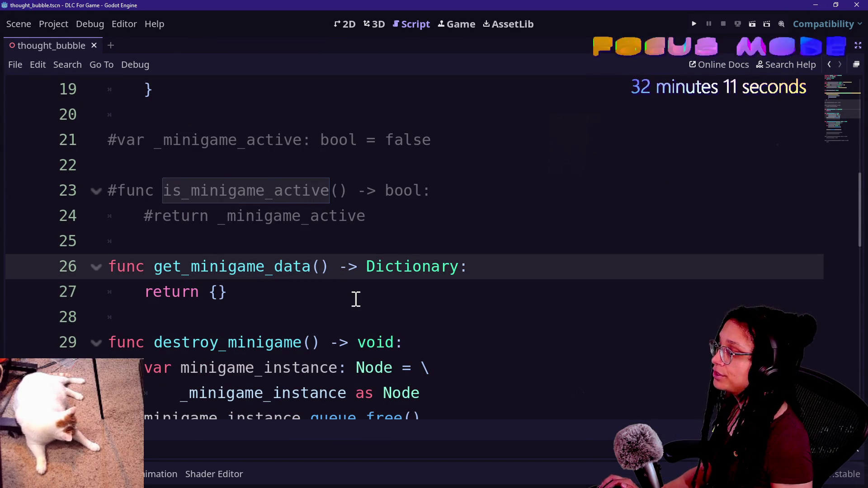
left_click(324, 294)
scroll(319, 293, "up", 4)
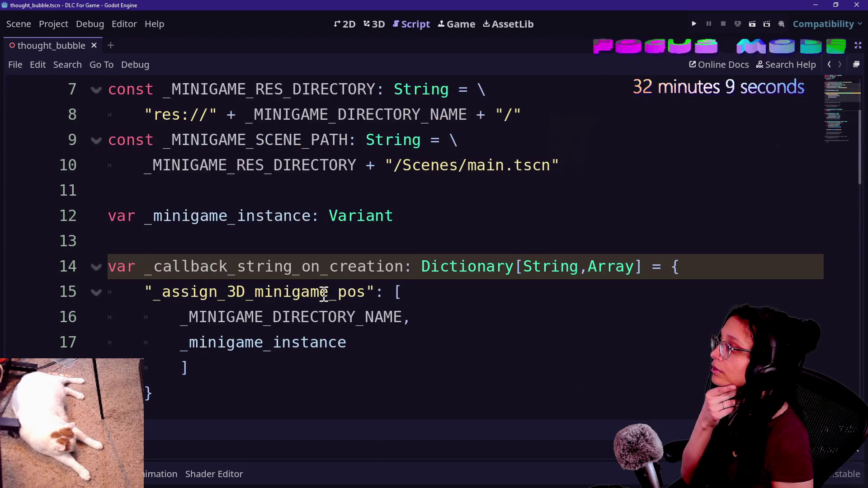
left_click_drag(136, 262, 388, 308)
left_click(389, 310)
scroll(388, 307, "down", 1)
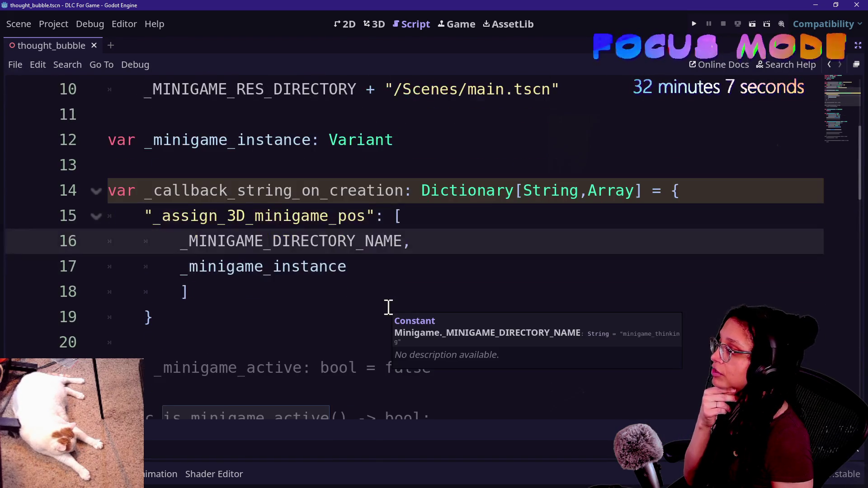
scroll(266, 337, "down", 2)
scroll(267, 337, "down", 2)
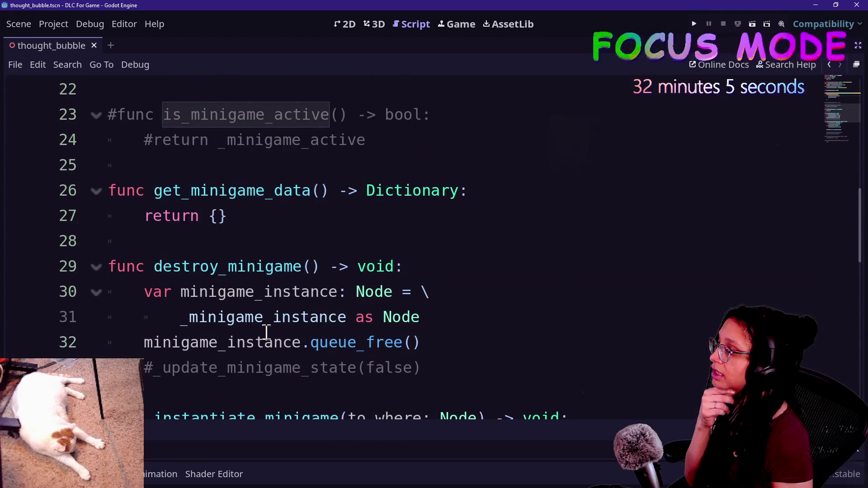
scroll(266, 333, "up", 4)
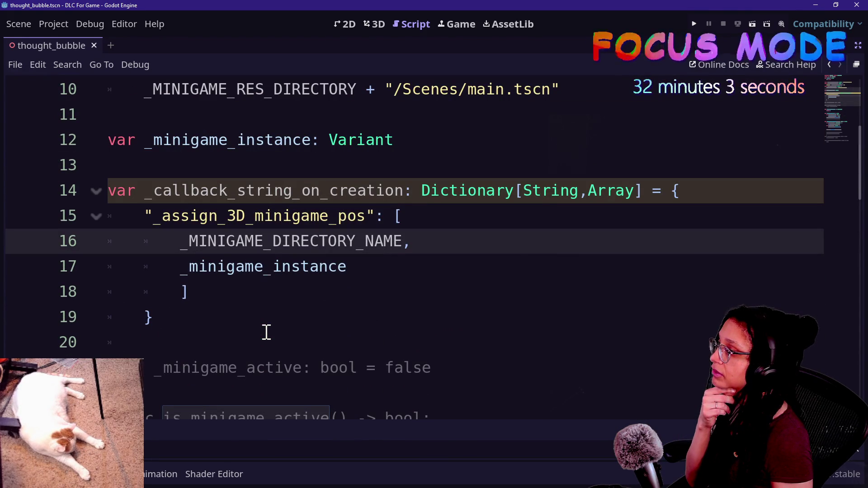
left_click(138, 175)
left_click(304, 223)
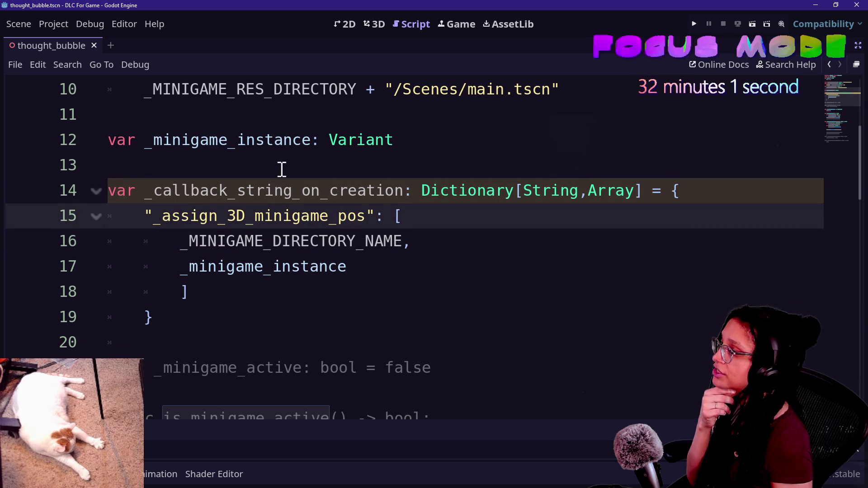
left_click(283, 171)
left_click(271, 335)
left_click(261, 324)
key("Return")
key("Return")
- Declare var _minigame_data: Dictionary[String,Dictionary] with an empty multi-line brace block
type("var ")
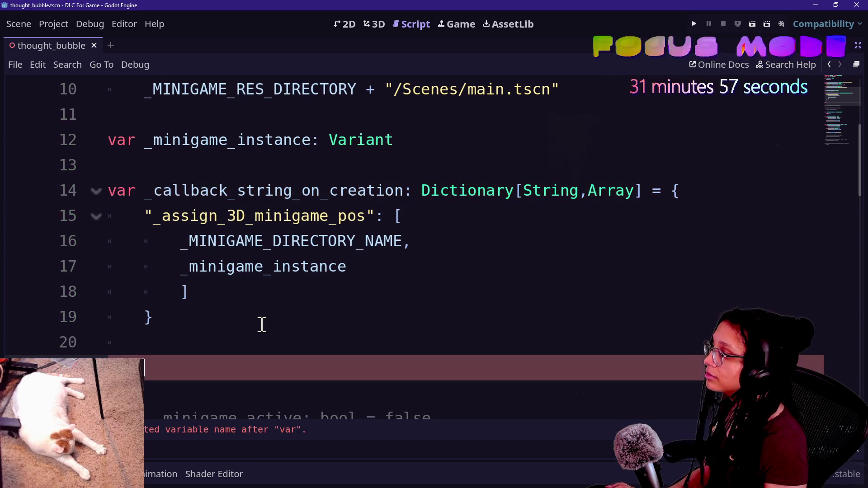
type("igame_")
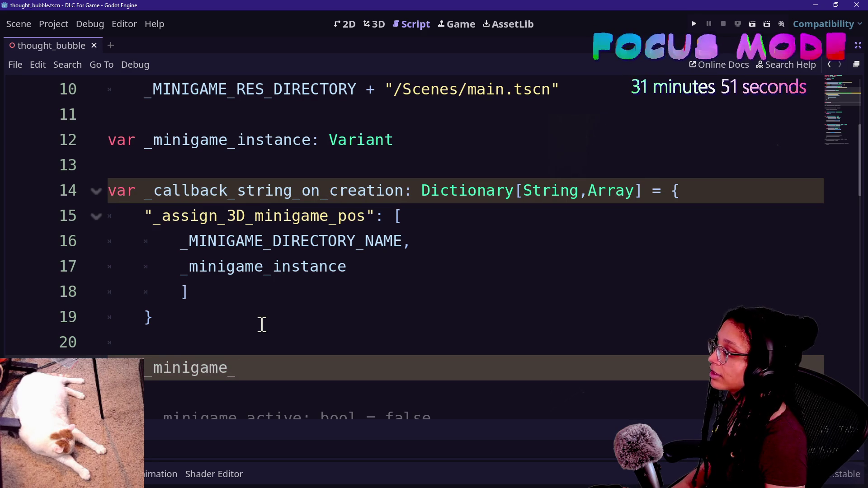
type("data")
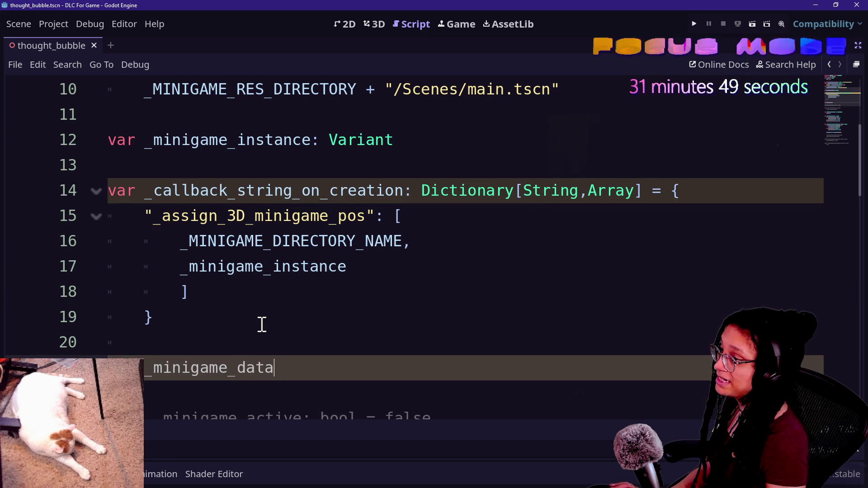
type(": Dicti")
key("Return")
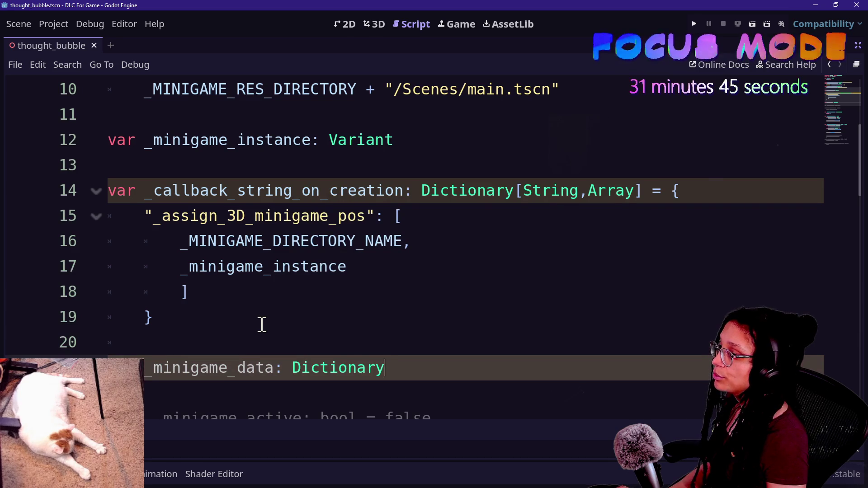
type("[")
type("Dictiona")
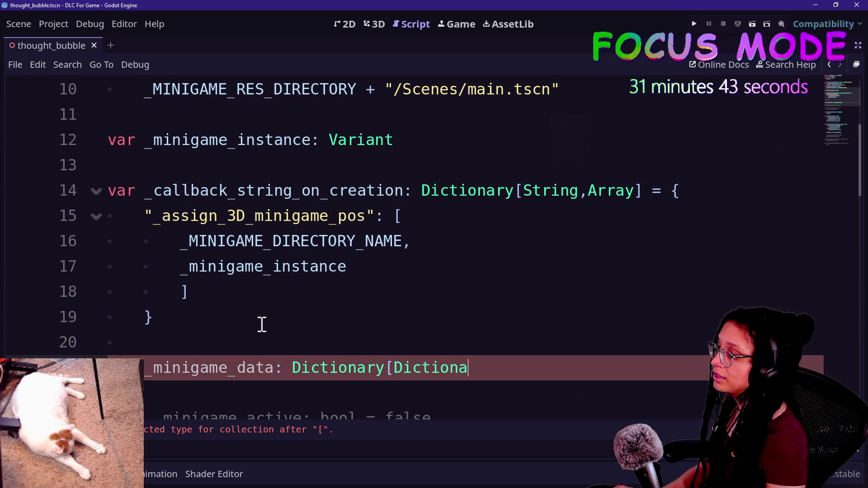
key("BackSpace")
key("BackSpace")
key("BackSpace")
type("String,Di")
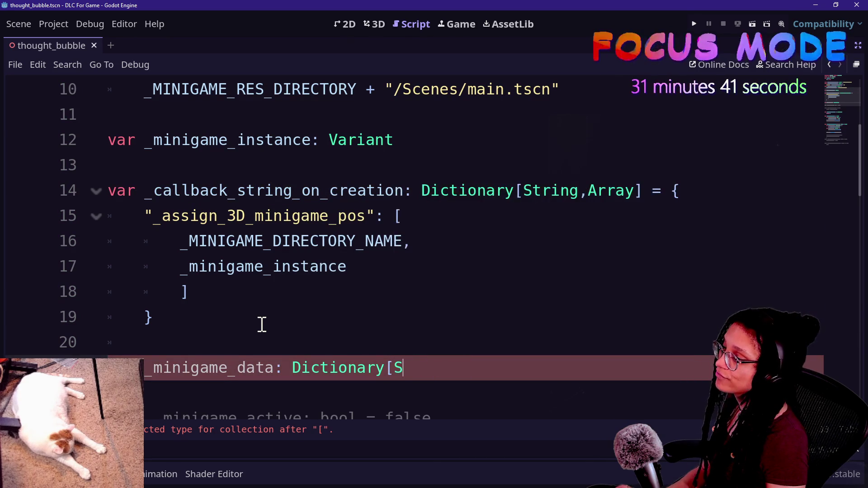
key("Return")
type("] = {")
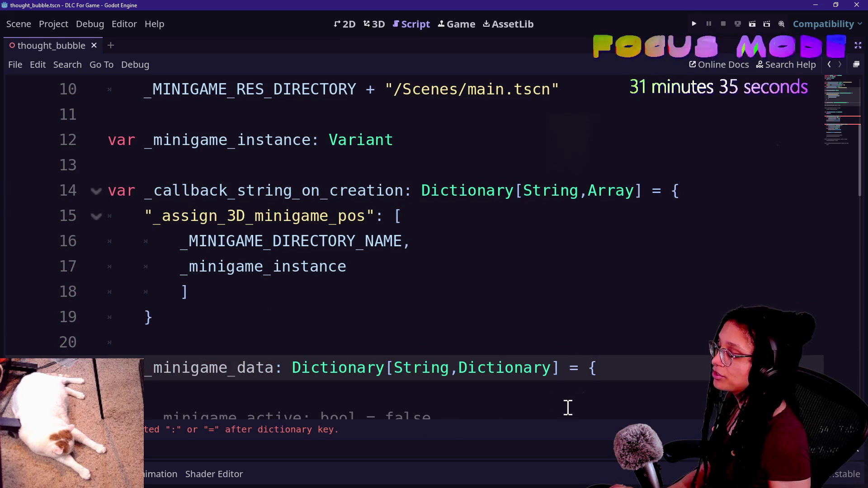
key("Return")
type("}")
key("Up")
key("End")
scroll(459, 343, "down", 1)
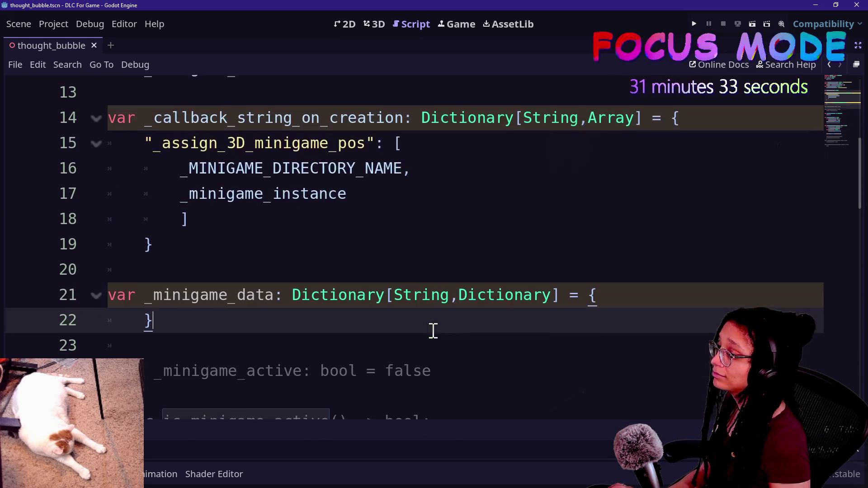
key("Return")
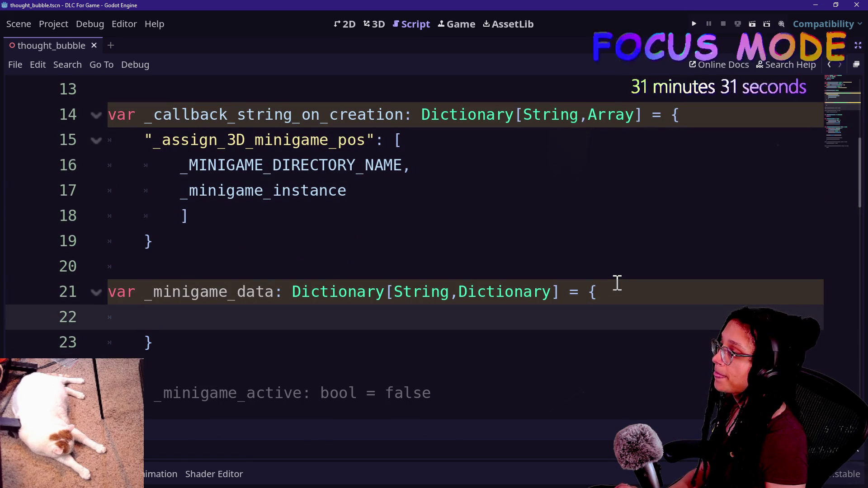
- Add the entry "callback_data_on_creation": _callback_string_on_creation inside the dictionary
type("_call")
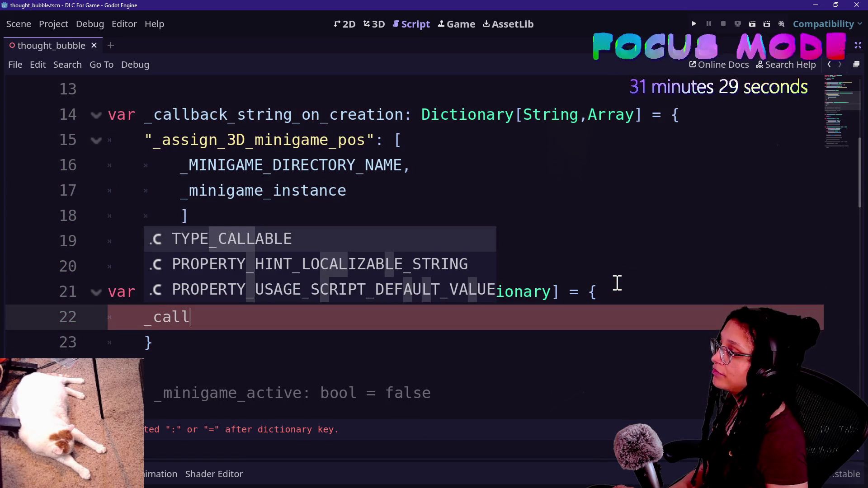
type("ba")
key("BackSpace")
key("BackSpace")
key("BackSpace")
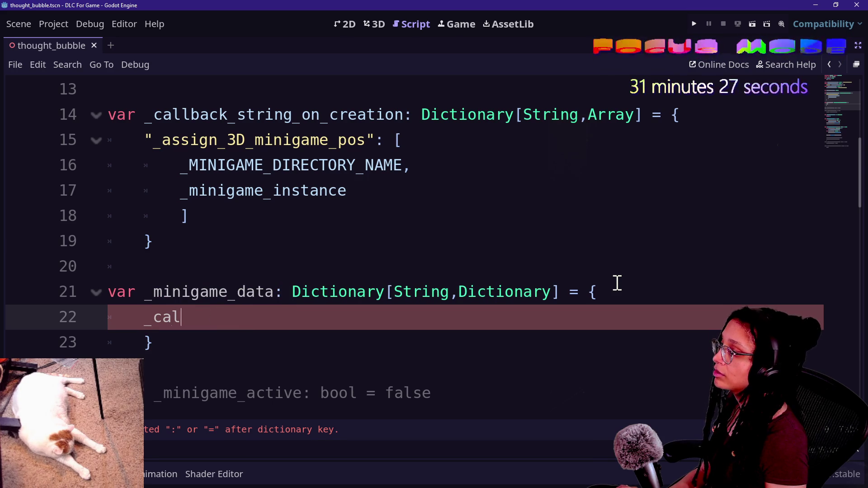
key("BackSpace")
type("\"")
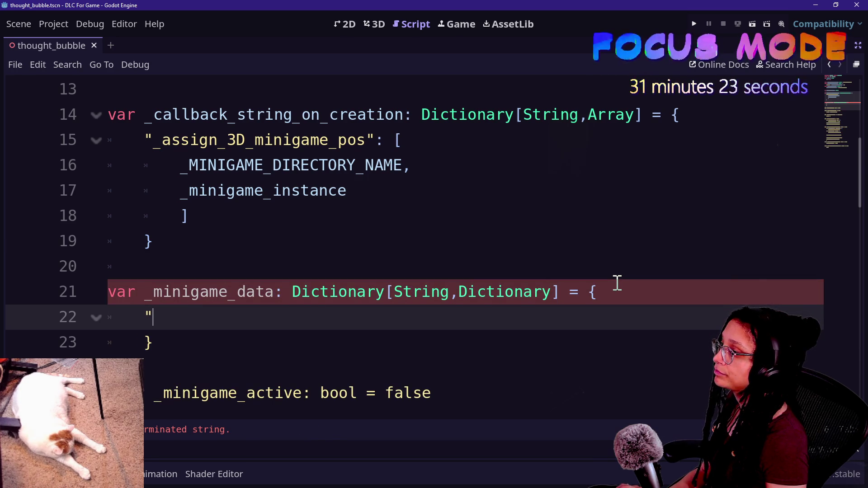
key("BackSpace")
key("BackSpace")
key("BackSpace")
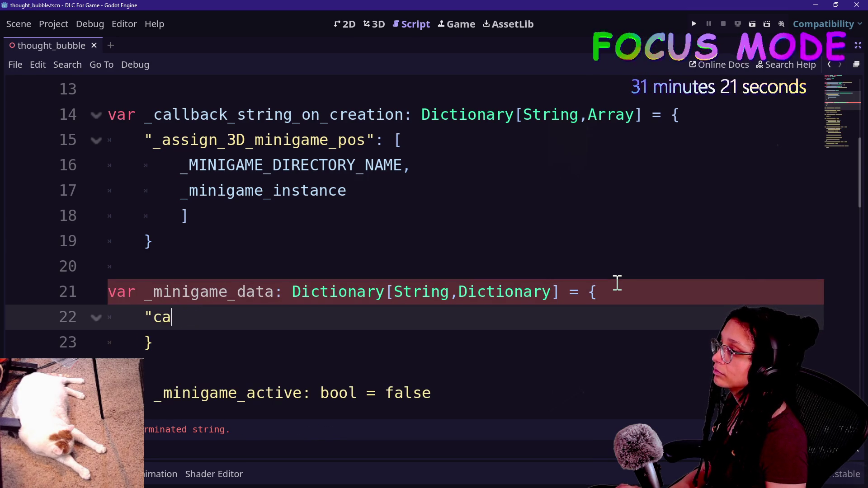
type("callb")
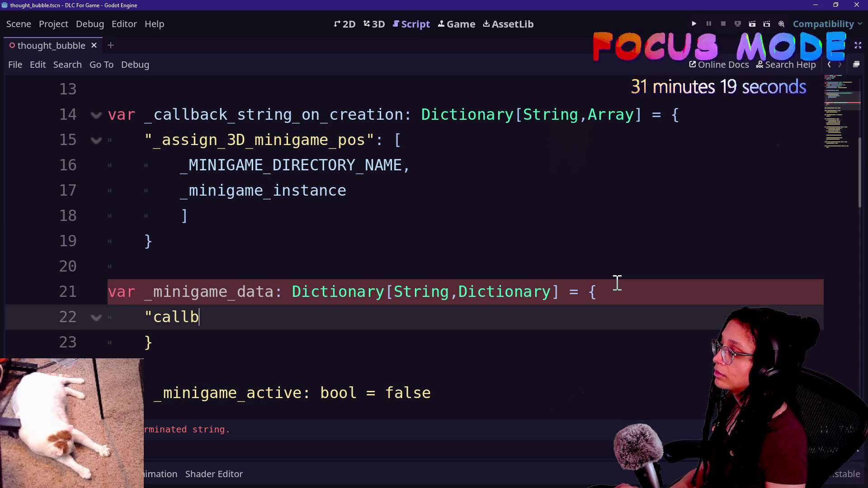
key("BackSpace")
key("BackSpace")
key("BackSpace")
key("BackSpace")
type("reation")
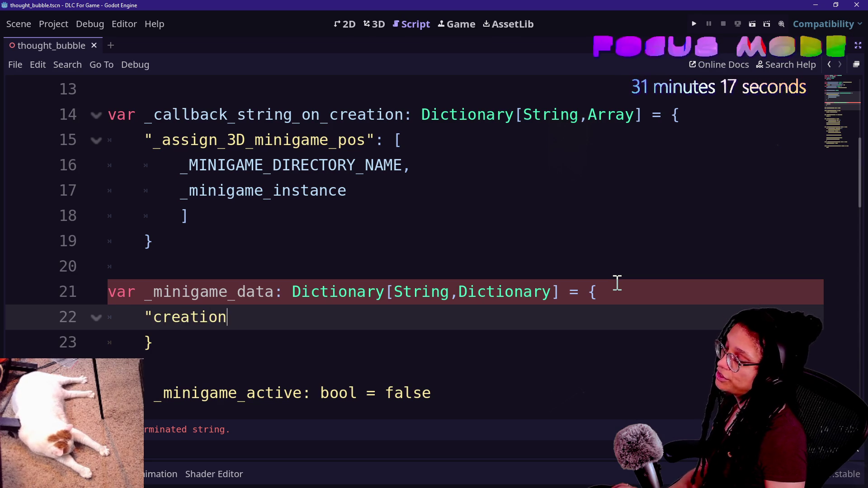
type("_callback\": _")
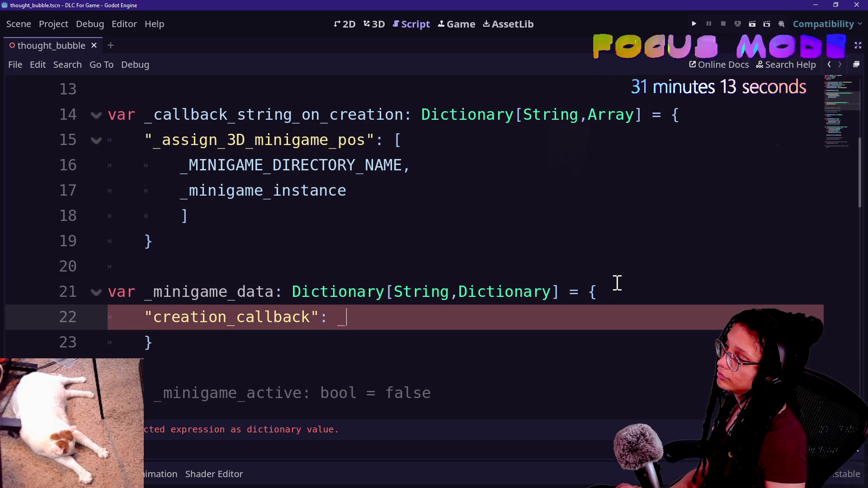
type("call")
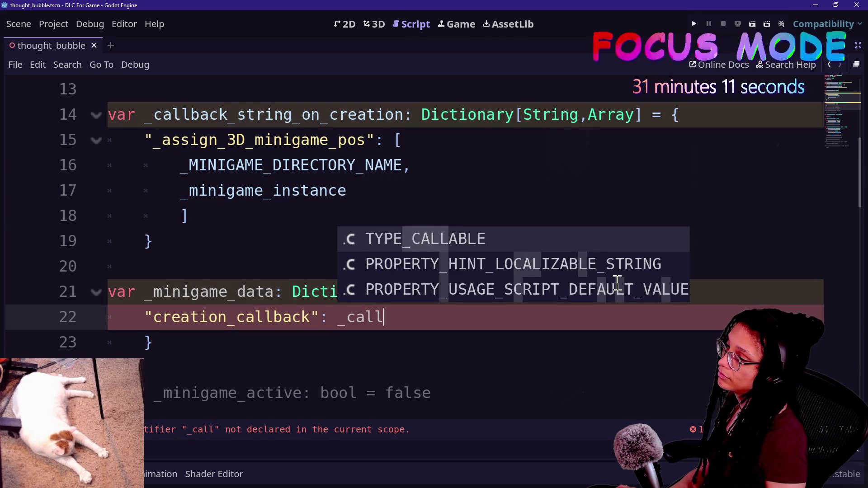
left_click(310, 313)
type("_")
key("BackSpace")
key("BackSpace")
key("BackSpace")
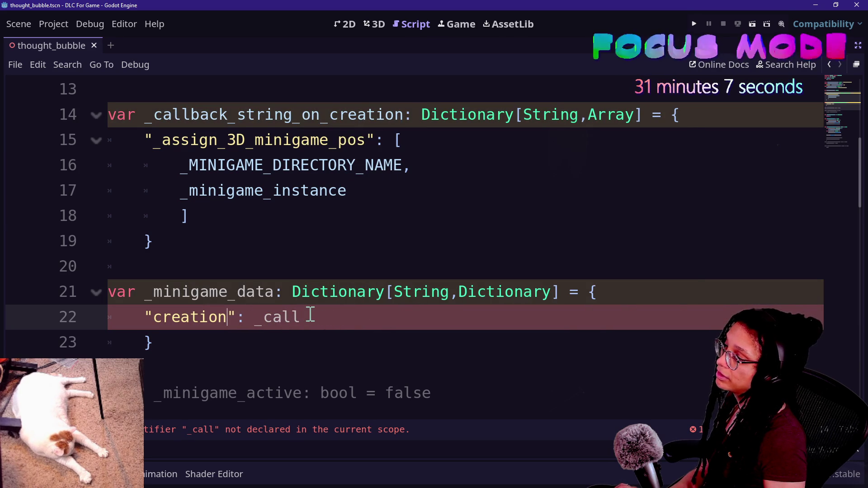
key("BackSpace")
key("BackSpace")
key("BackSpace")
type("all_back")
key("BackSpace")
key("BackSpace")
key("BackSpace")
key("BackSpace")
key("BackSpace")
type("back_data_on_c")
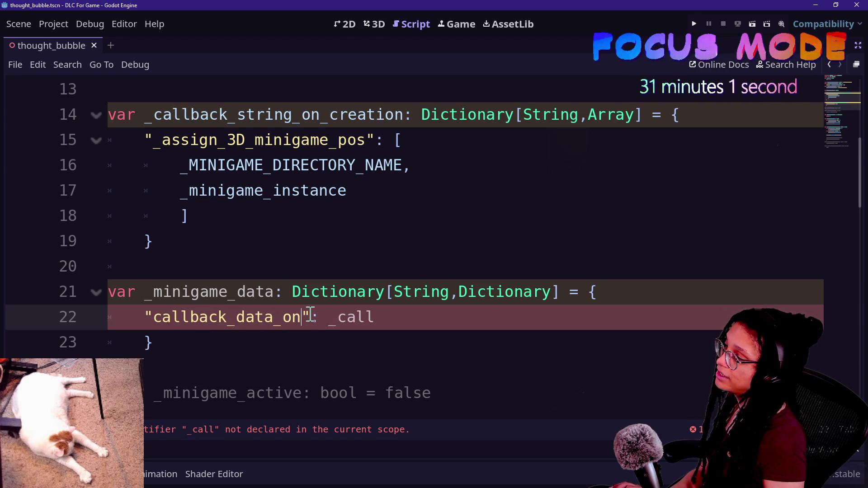
type("reation")
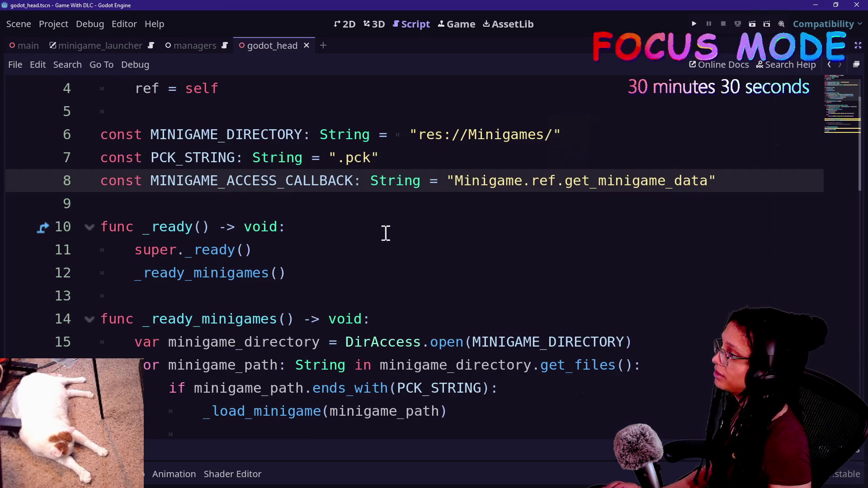
left_click(380, 231)
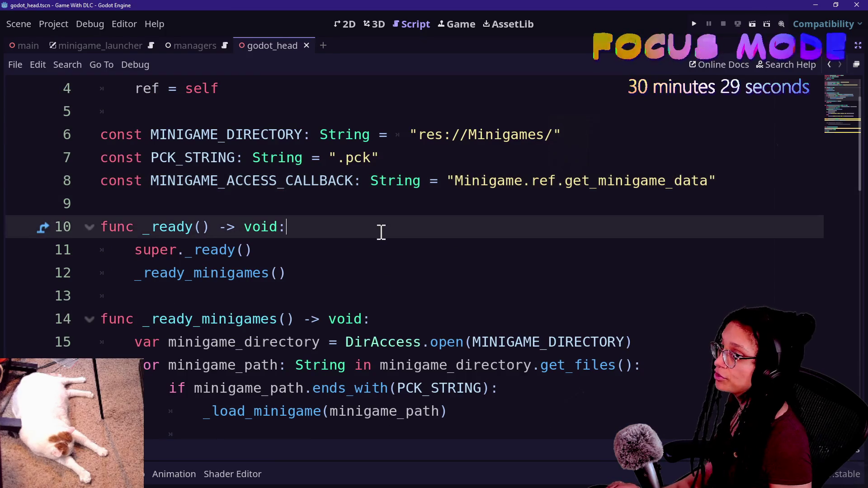
- Review the godot_head loader code, including the callback constant and minigame_name line
scroll(381, 232, "down", 2)
left_click(448, 180)
left_click(510, 296)
left_click(498, 357)
scroll(468, 342, "up", 2)
scroll(340, 273, "down", 2)
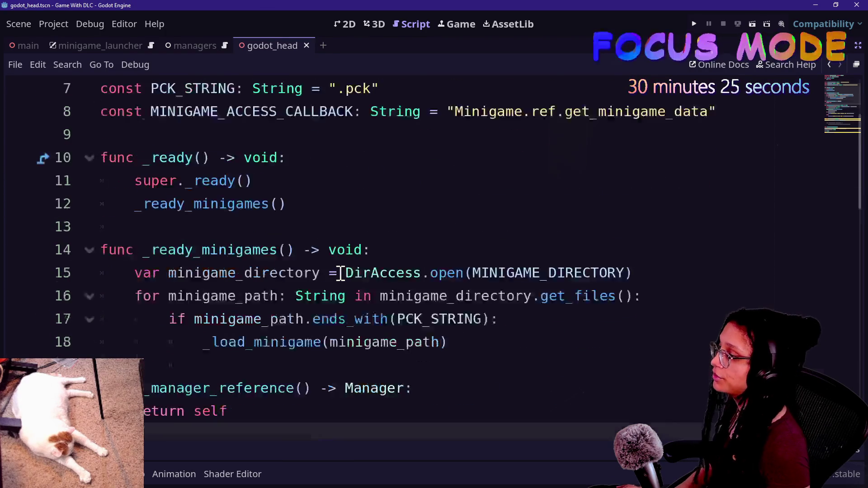
scroll(295, 342, "down", 1)
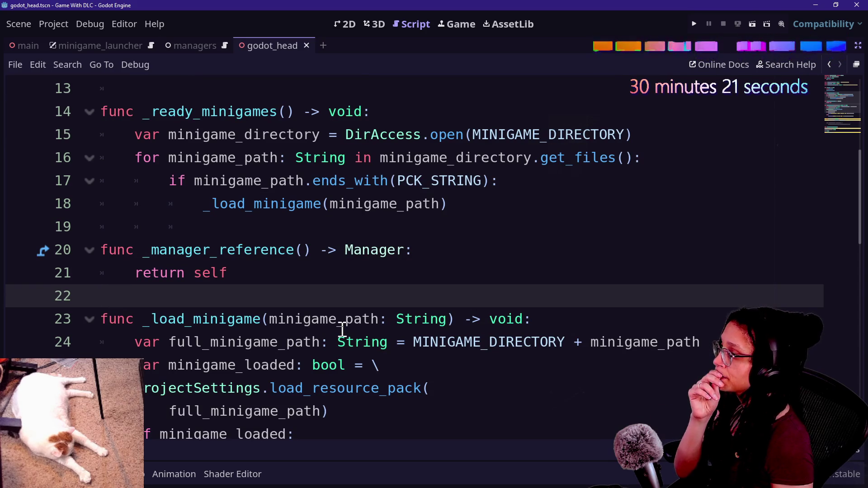
scroll(342, 331, "down", 1)
scroll(342, 329, "up", 5)
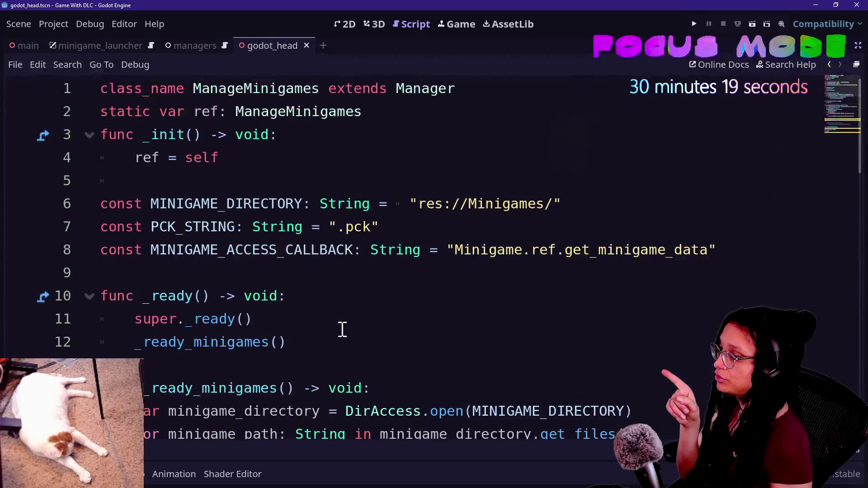
left_click_drag(325, 253, 584, 252)
left_click(585, 252)
scroll(511, 291, "down", 6)
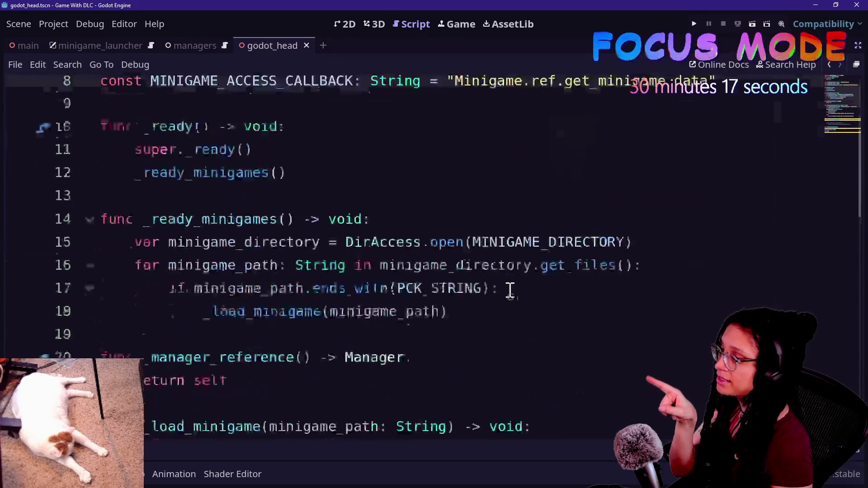
scroll(510, 291, "down", 3)
left_click(508, 203)
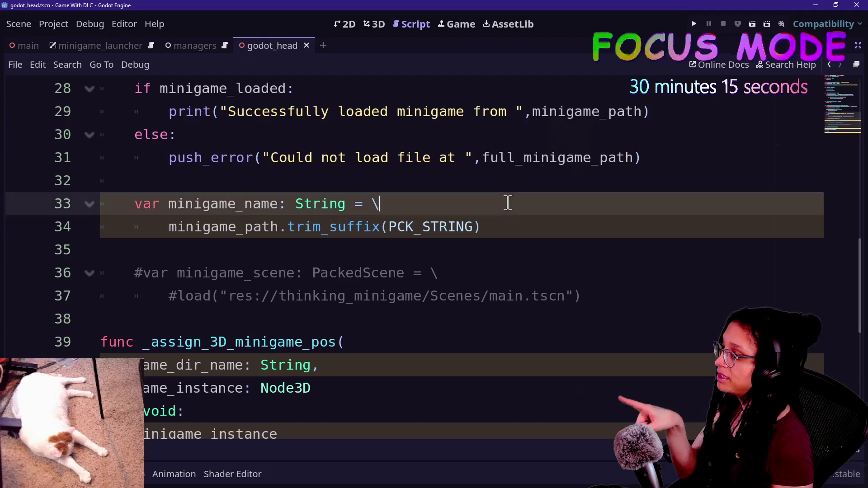
left_click(519, 226)
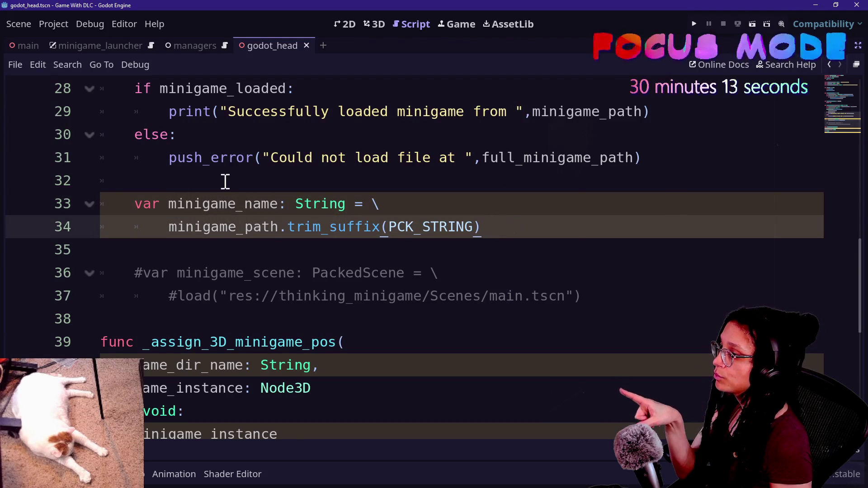
scroll(225, 181, "up", 1)
scroll(226, 184, "up", 7)
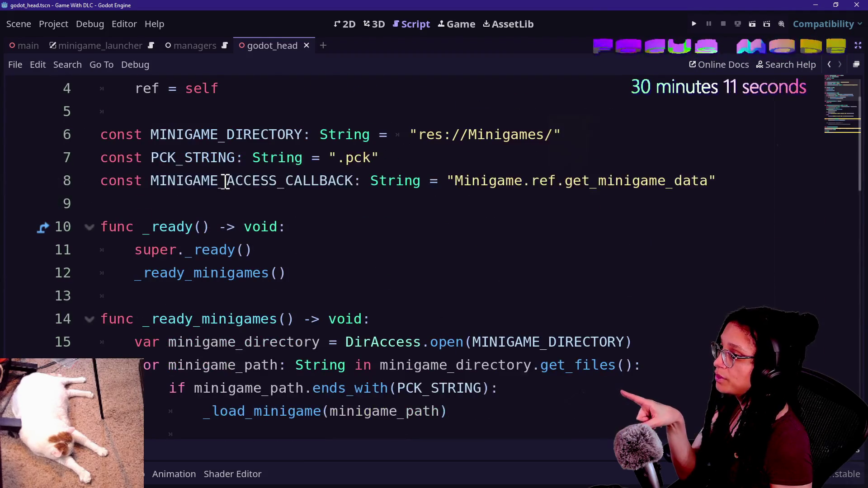
- Select Minigame.ref in the MINIGAME_ACCESS_CALLBACK string, then return to the thought_bubble script
left_click(457, 181)
left_click(572, 184)
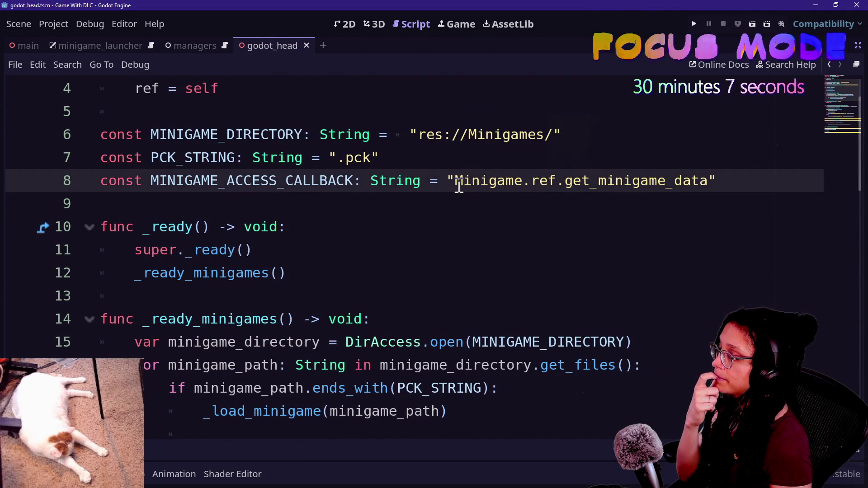
left_click_drag(456, 183, 536, 185)
left_click(537, 185)
left_click_drag(453, 181, 542, 189)
left_click(542, 189)
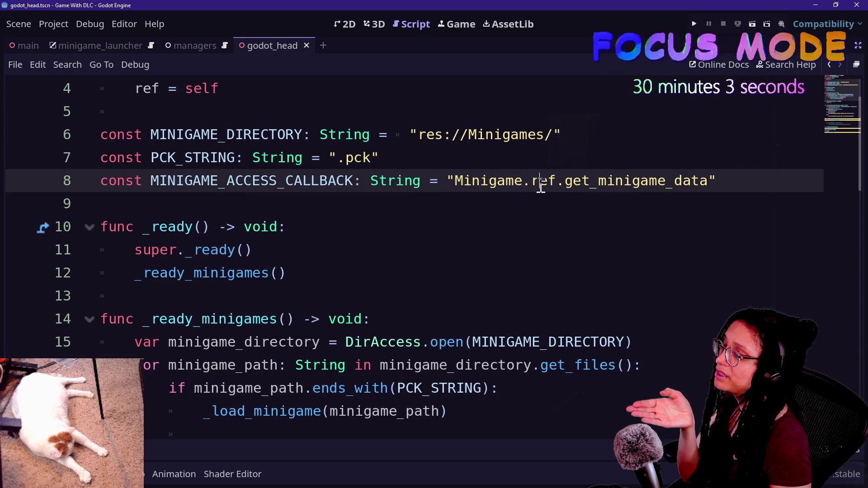
left_click_drag(454, 184, 560, 186)
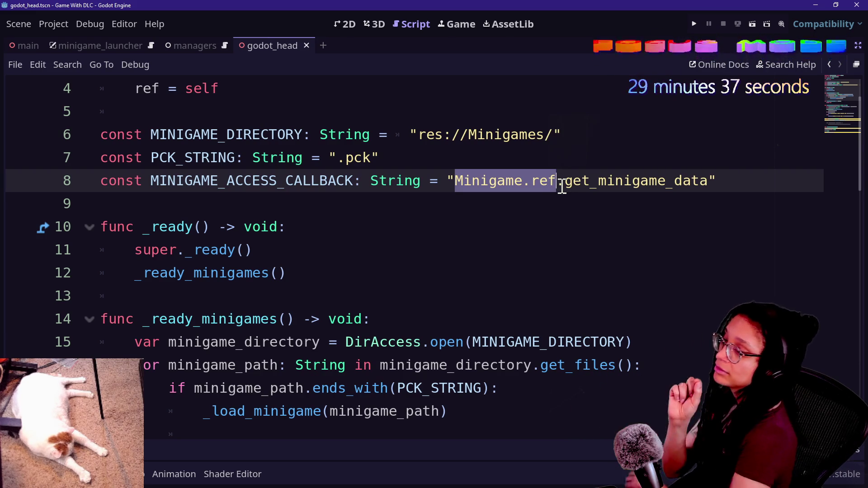
left_click_drag(452, 178, 549, 178)
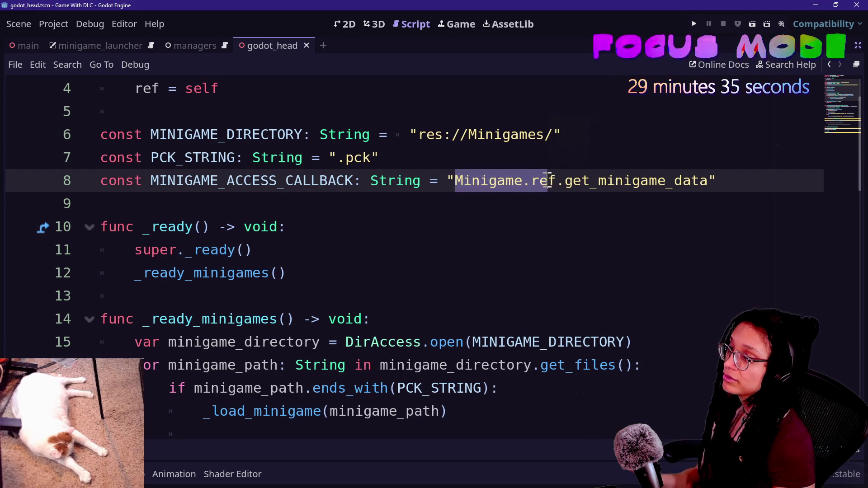
left_click(524, 181)
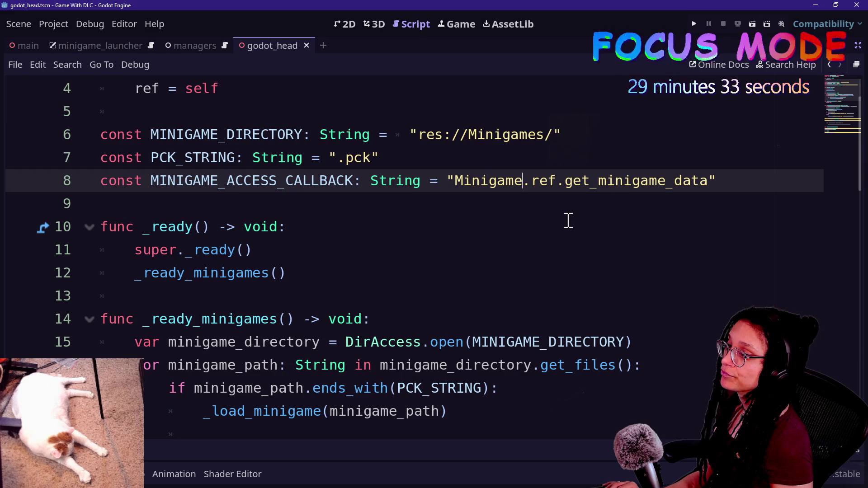
key("alt+Tab")
- Rename the class_name to MinigameThinking and save the thought_bubble script
left_click(369, 195)
scroll(369, 203, "up", 4)
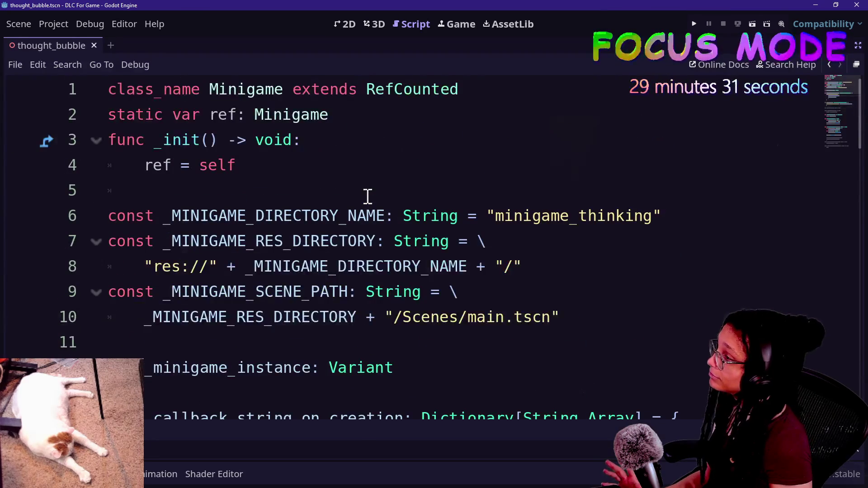
left_click(282, 91)
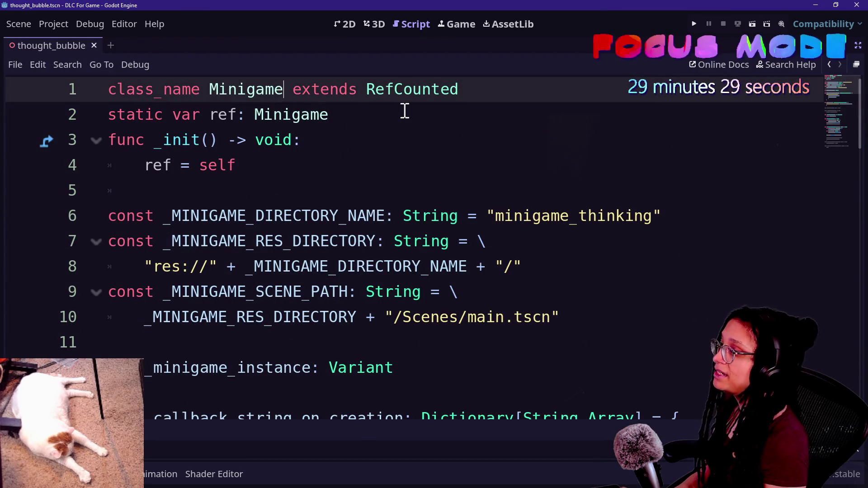
type("Thinking")
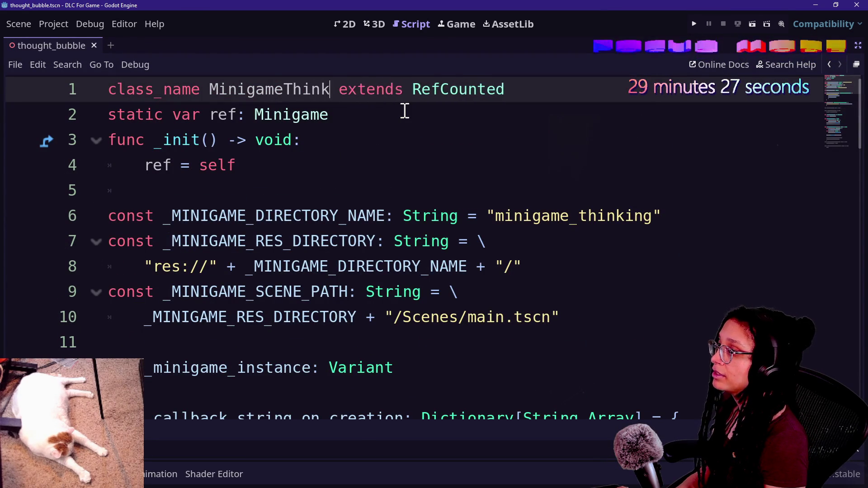
left_click(172, 140)
left_click(209, 89)
left_click_drag(281, 90, 209, 89)
left_click(389, 115)
key("ctrl+s")
- Search all project files for minigame_active
left_click(266, 174)
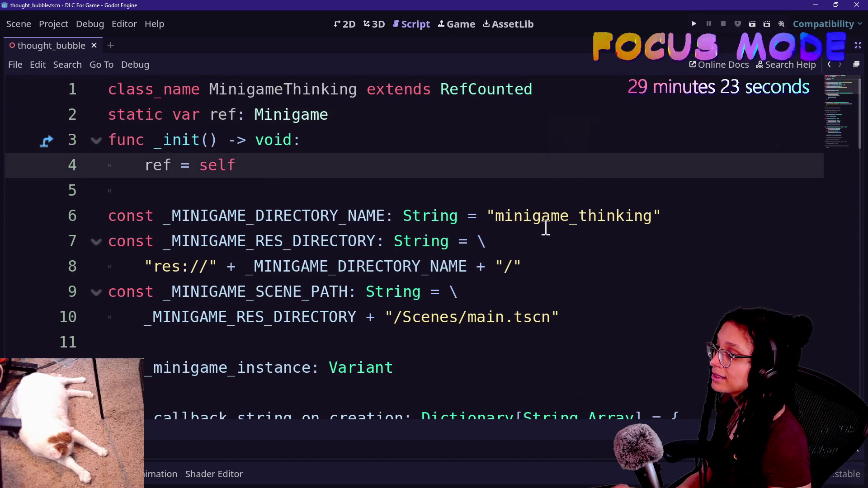
left_click(490, 216)
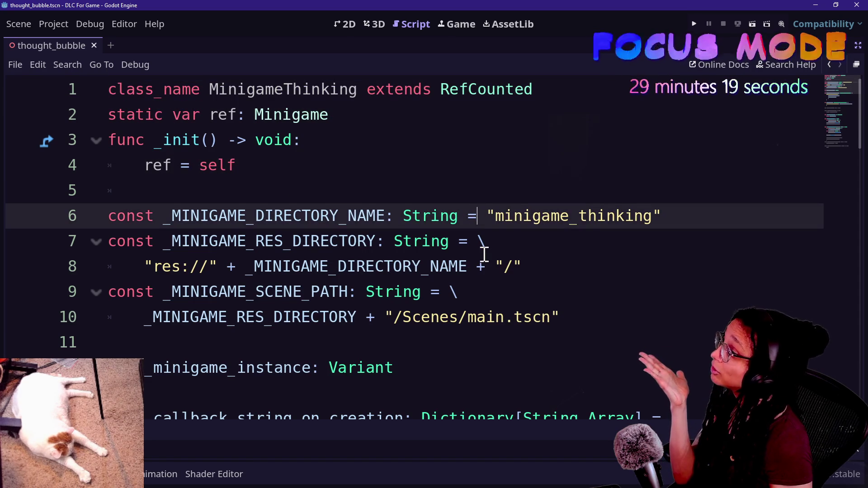
scroll(484, 254, "down", 2)
scroll(481, 249, "up", 2)
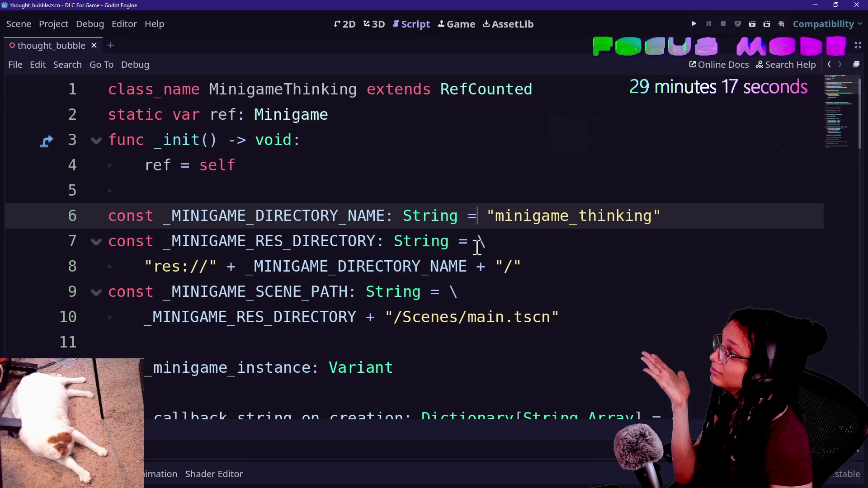
scroll(406, 238, "down", 1)
scroll(403, 237, "up", 1)
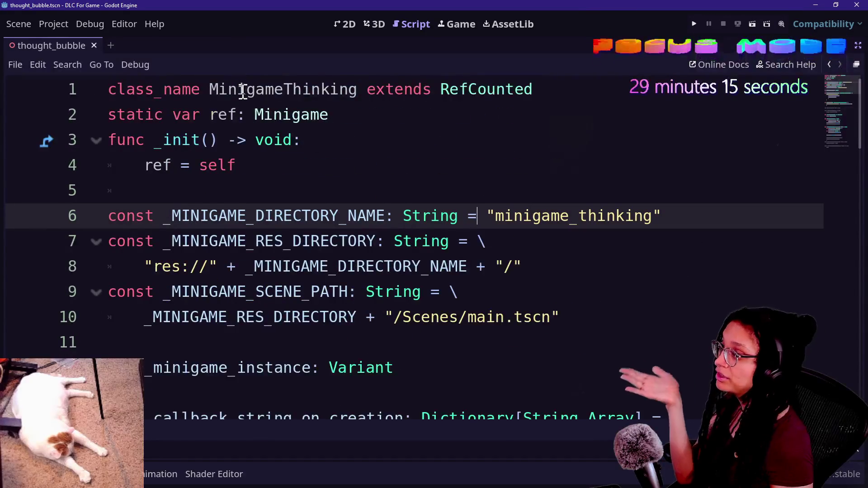
mouse_move(230, 92)
left_mouse_down()
mouse_move(334, 81)
mouse_move(356, 89)
left_mouse_up()
left_click(349, 89)
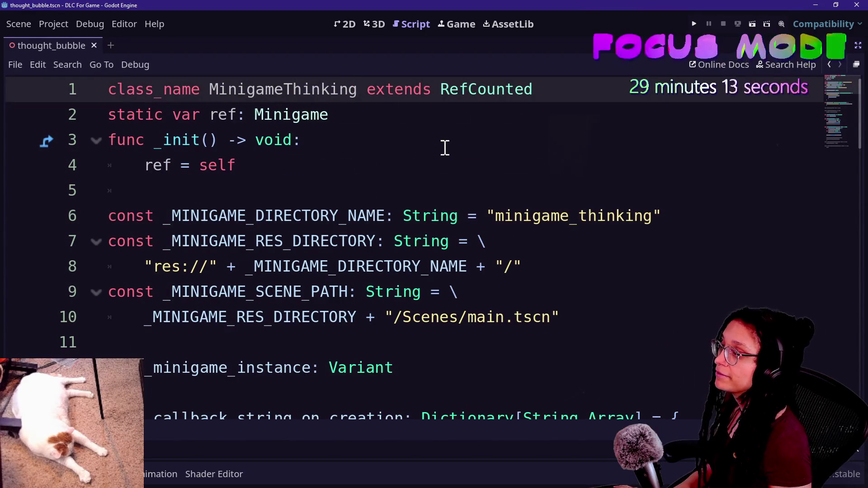
key("ctrl+shift+f")
type("minigame_active")
key("Return")
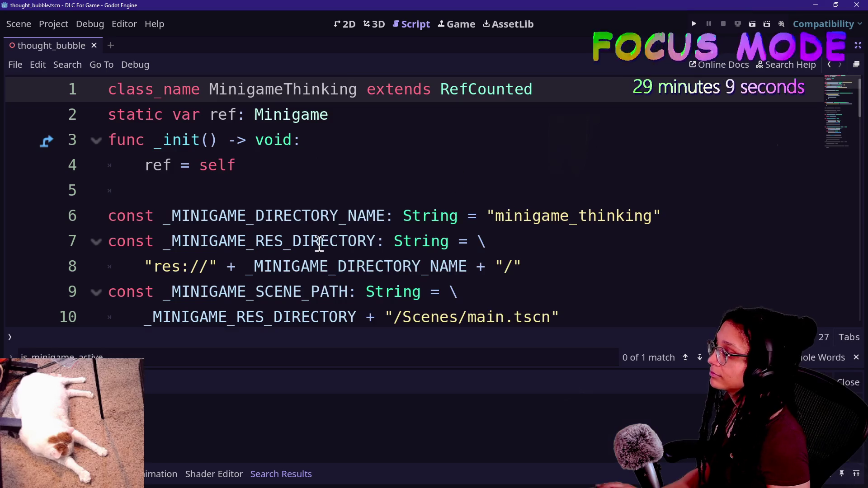
- Copy MinigameThinking and paste it as the static ref's type in place of Minigame
left_click(436, 216)
left_click(300, 115)
double_click(282, 89)
key("ctrl+c")
double_click(316, 114)
key("ctrl+v")
left_click(426, 156)
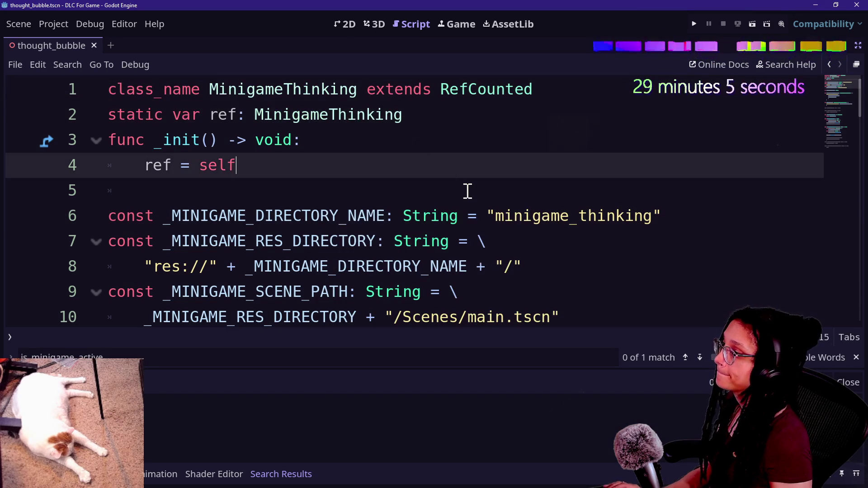
key("alt+Tab")
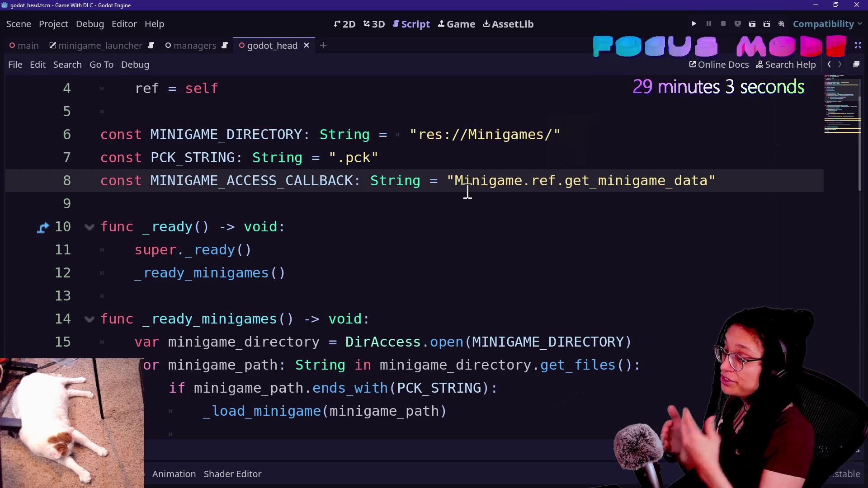
- Turn the callback const into a var named minigame_access_callback
left_click(353, 250)
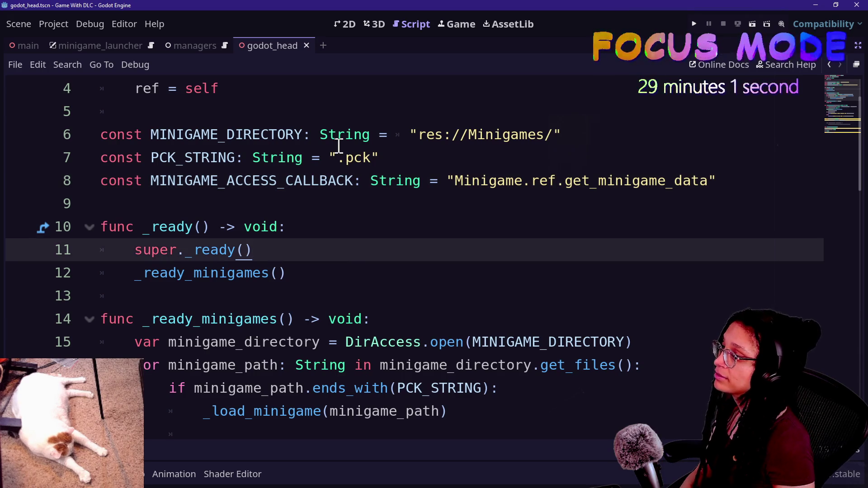
left_click(368, 202)
key("Up")
key("End")
left_click(384, 197)
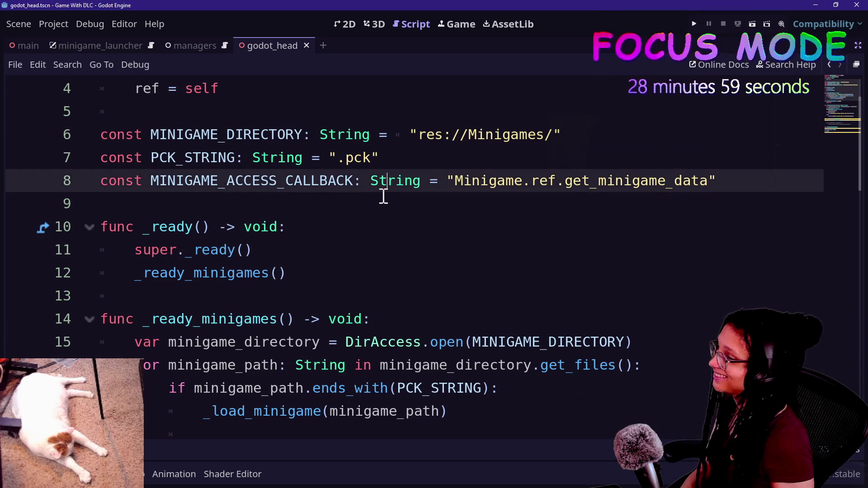
scroll(509, 161, "down", 1)
left_click(510, 139)
scroll(511, 141, "up", 2)
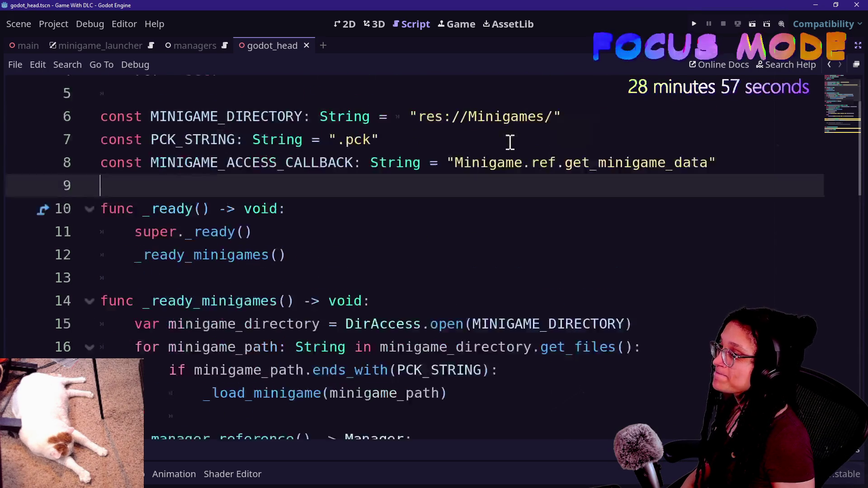
left_click_drag(448, 251, 528, 258)
double_click(121, 249)
type("var")
mouse_move(134, 251)
left_mouse_down()
mouse_move(379, 251)
mouse_move(345, 252)
left_mouse_up()
type("minigame_access_callback")
- Rename MINIGAME_DIRECTORY to _MINIGAME_DIRECTORYT and PCK_STRING to _PCK_STRING in every occurrence
left_click(144, 203)
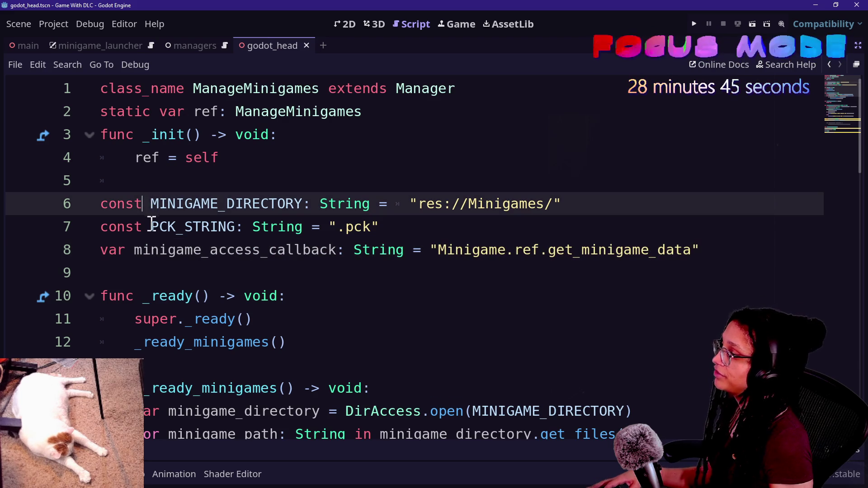
left_click(149, 204)
left_click(133, 249, "alt")
left_click(152, 226, "alt")
type("+")
key("BackSpace")
left_click_drag(151, 203, 304, 204)
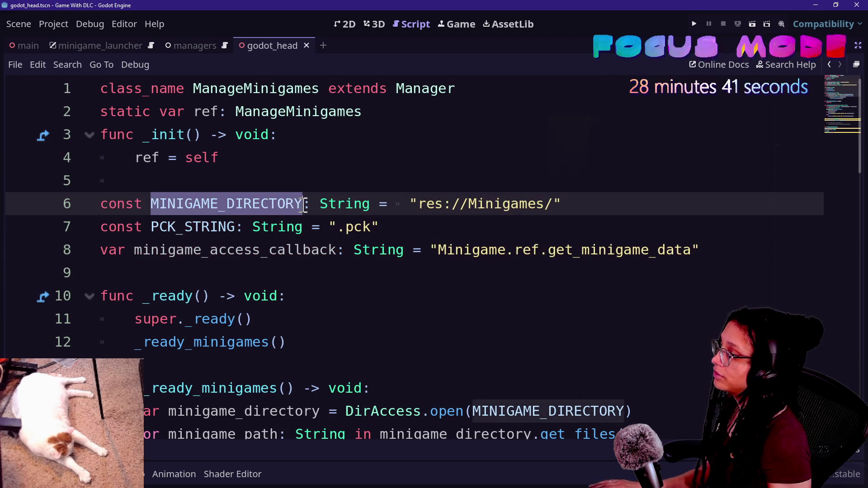
key("ctrl+d")
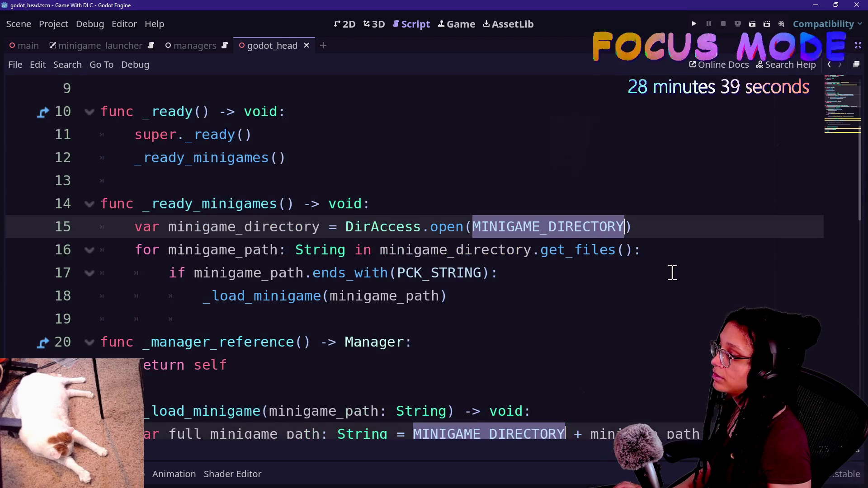
type("_MINIGAME_DIRE")
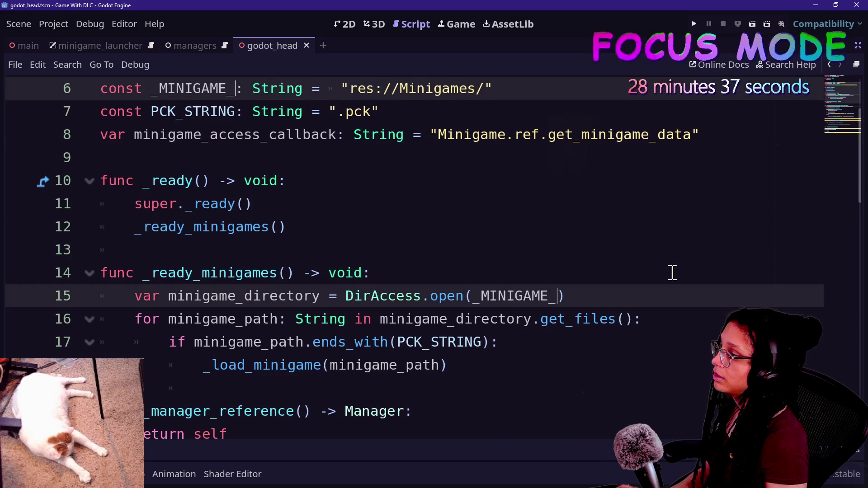
type("CTORYT")
left_click_drag(151, 111, 238, 112)
key("ctrl+d")
key("ctrl+d")
type("_PCK")
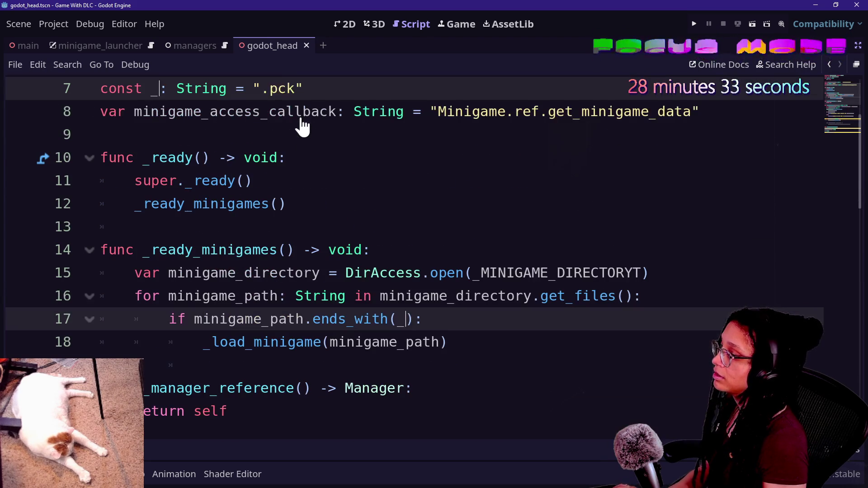
type("_STRING")
- Prefix the callback variable with an underscore to make it _minigame_access_callback, and save
scroll(136, 208, "up", 3)
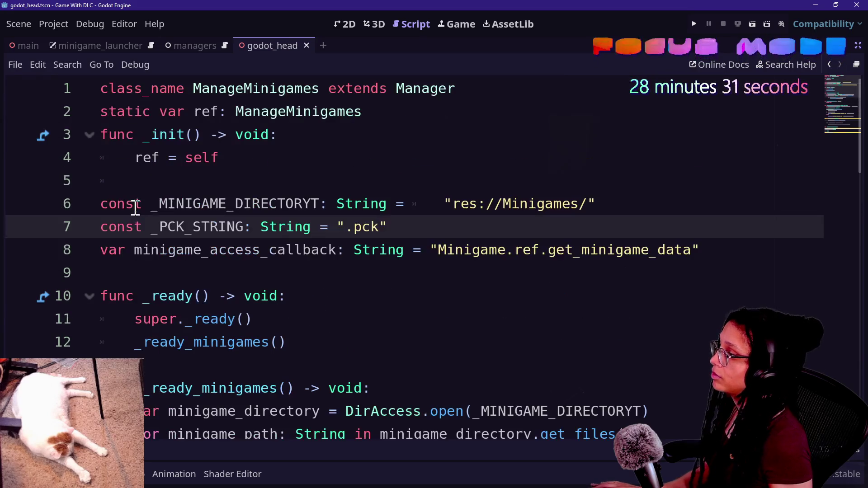
left_click_drag(135, 250, 337, 252)
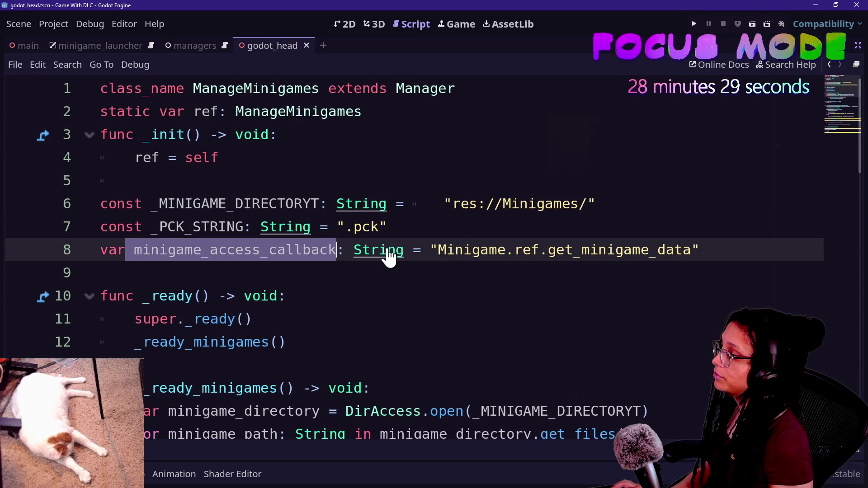
left_click(270, 250)
mouse_move(131, 249)
left_mouse_down()
mouse_move(374, 252)
mouse_move(337, 252)
left_mouse_up()
left_click(165, 248)
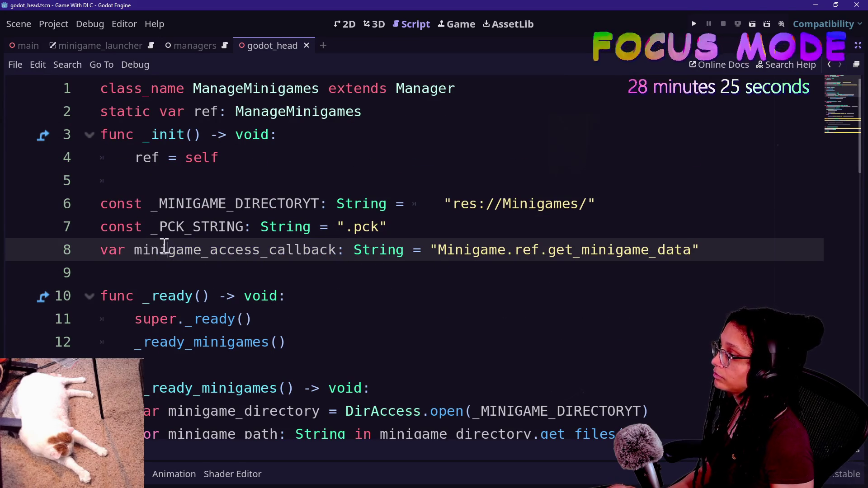
type("_")
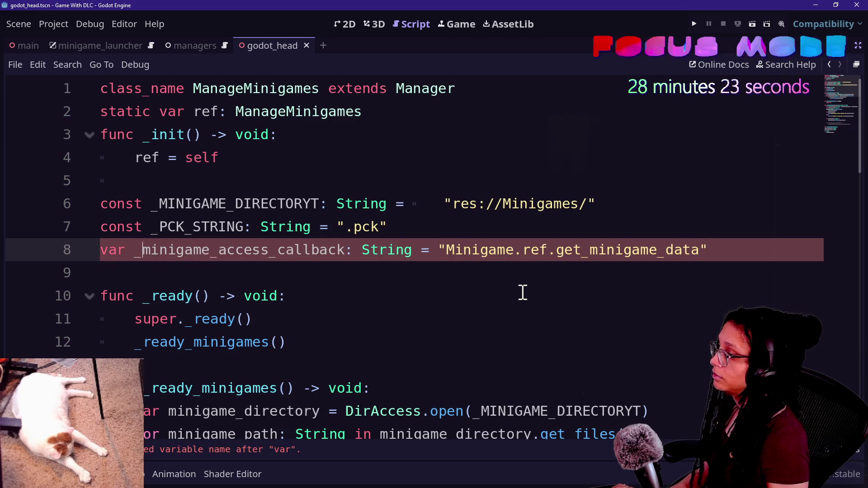
key("ctrl+s")
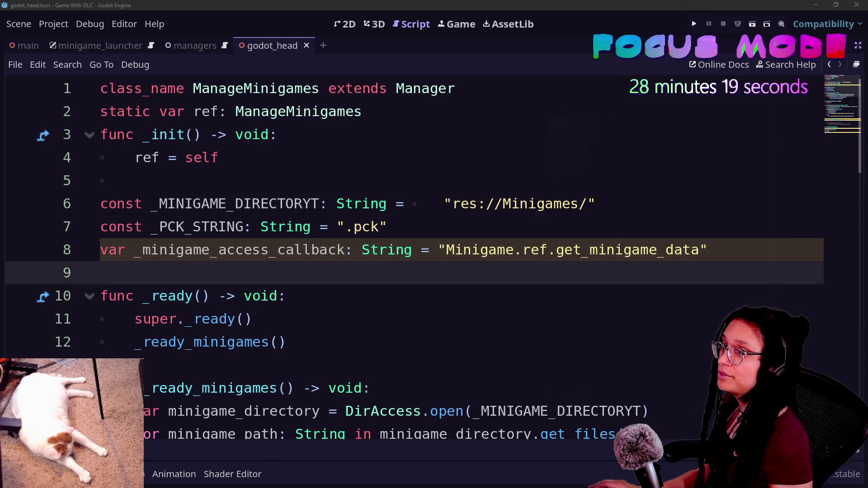
- Remove the extra space before the directory path string and discard an unfinished new variable line
left_click(588, 203)
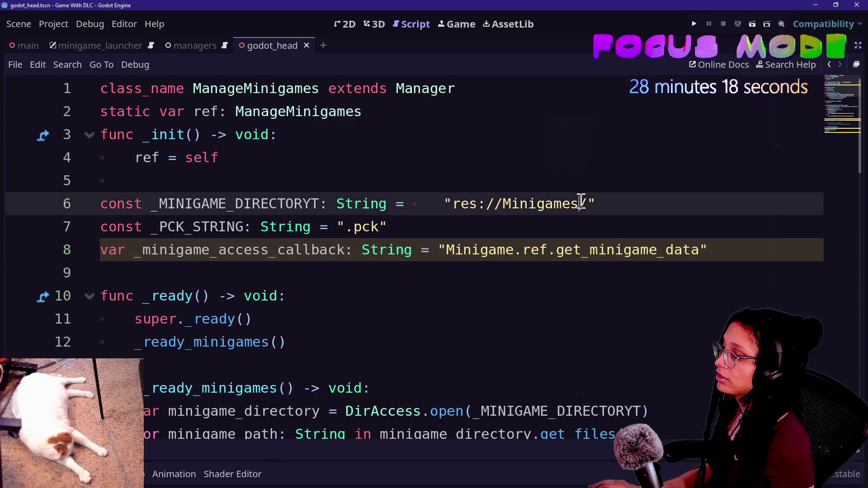
left_click(439, 203)
key("BackSpace")
left_click(592, 297)
left_click(665, 254)
left_click(549, 250)
key("Down")
key("Down")
key("Down")
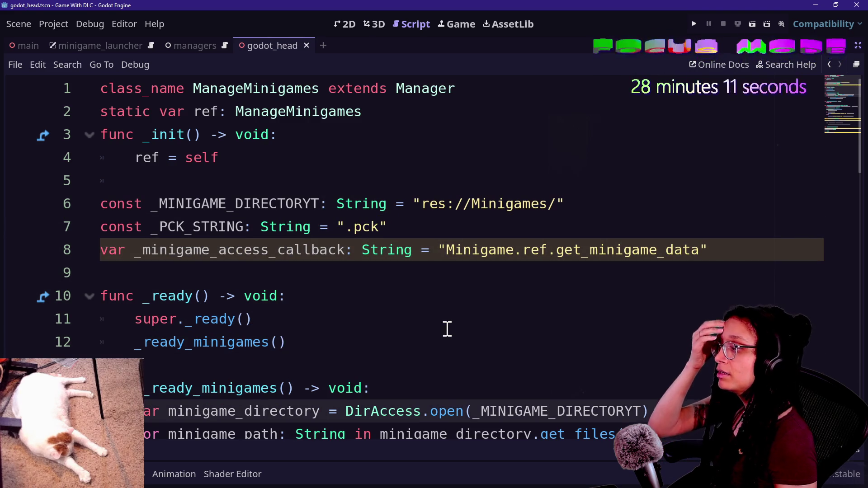
scroll(446, 330, "down", 1)
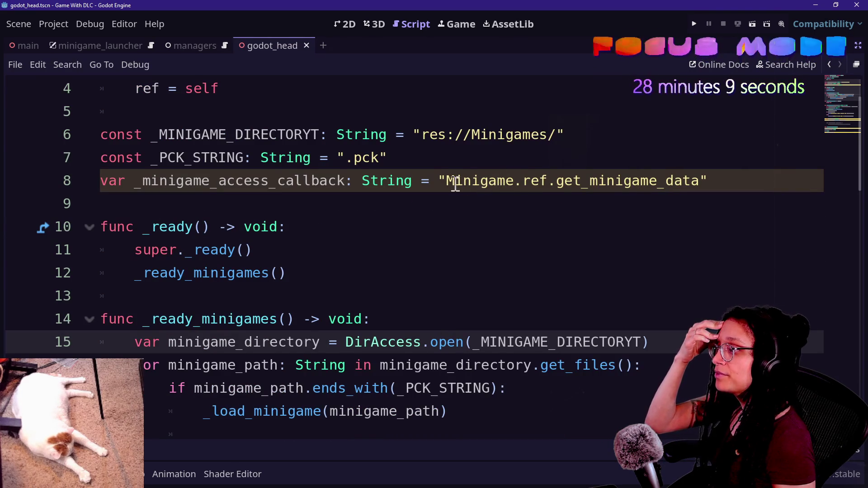
left_click(444, 179)
left_click(515, 140)
left_click(518, 168)
key("Return")
type("v")
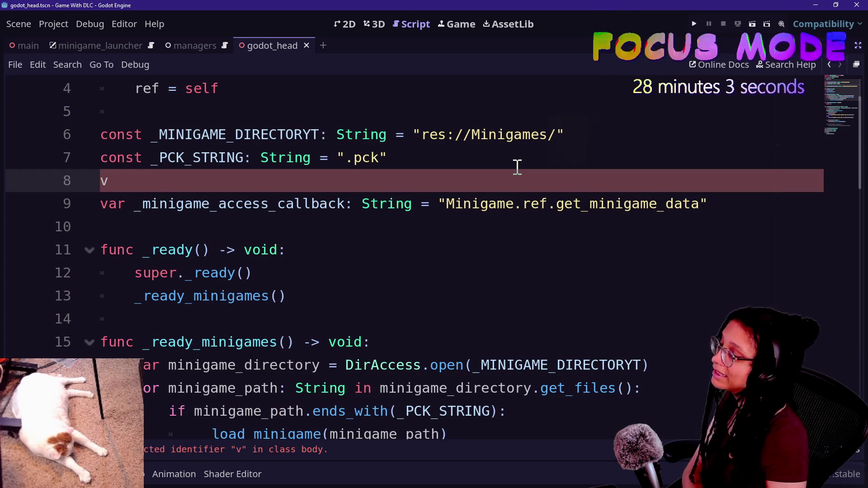
type("ar ar _curre")
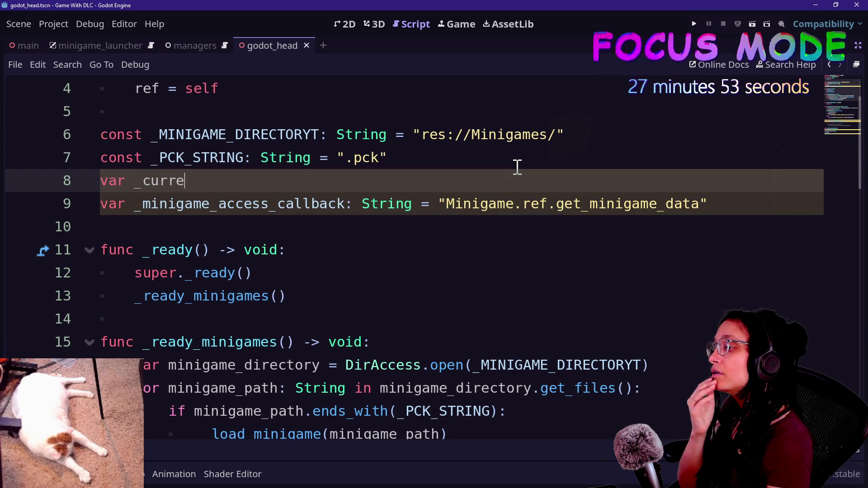
key("BackSpace")
key("BackSpace")
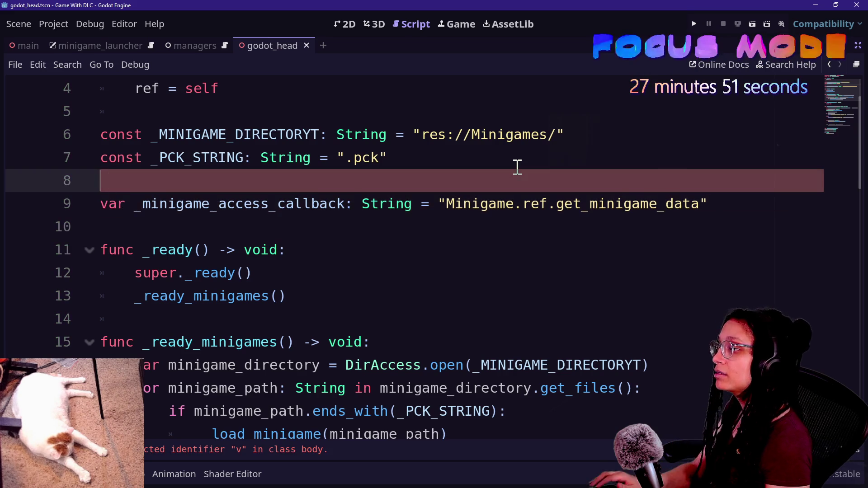
- Delete 'Minigame' from the callback string, leaving ".ref.get_minigame_data", and save
left_click_drag(446, 180, 523, 175)
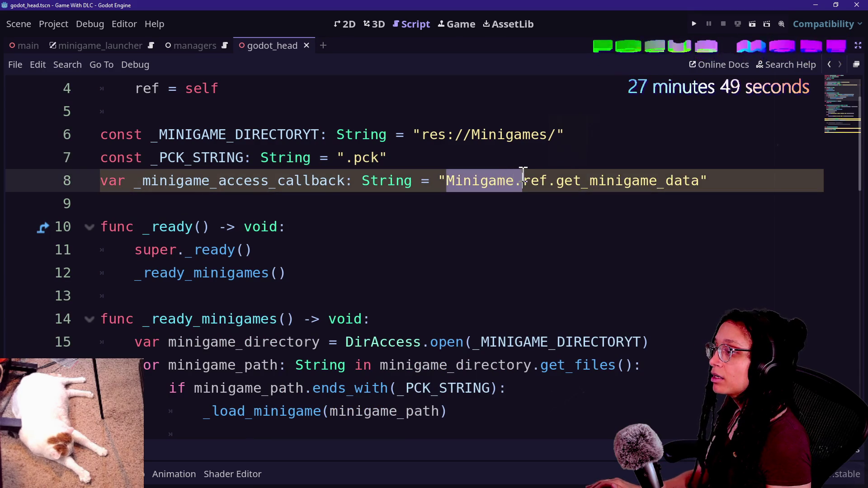
key("BackSpace")
left_click(675, 184)
key("ctrl+s")
scroll(413, 221, "down", 3)
scroll(412, 221, "up", 2)
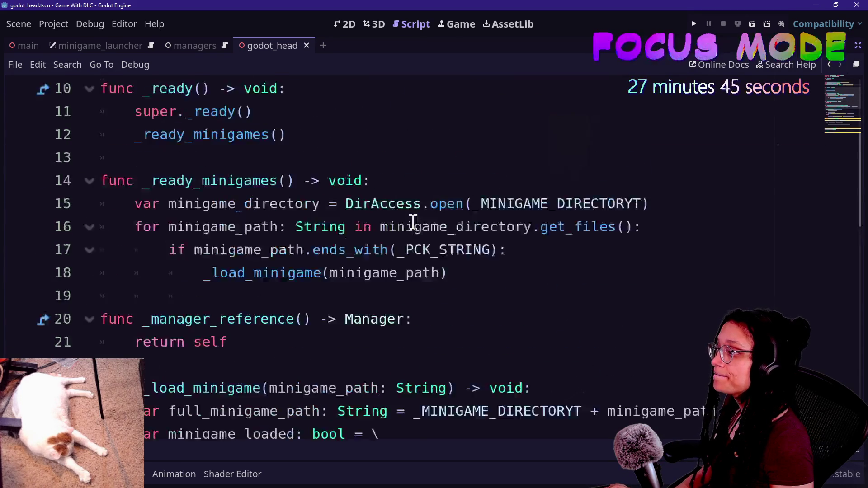
type(".ref.get_minigame_data\"")
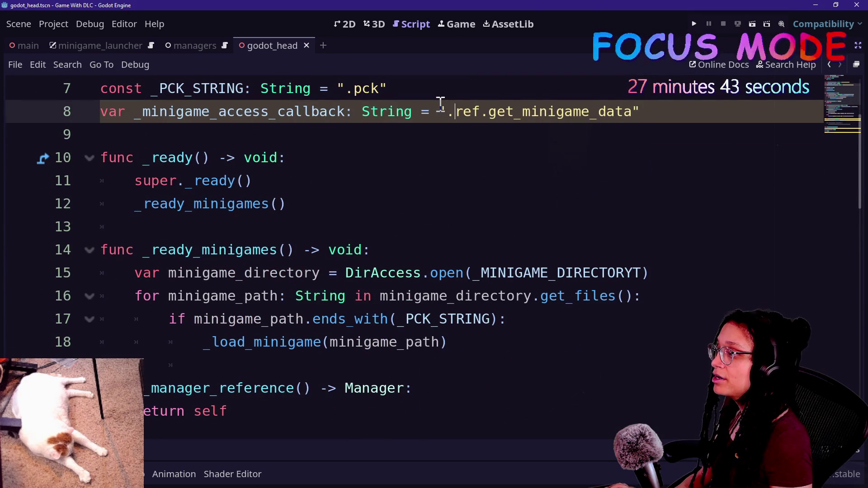
left_click(386, 201)
scroll(460, 172, "down", 1)
scroll(459, 172, "down", 1)
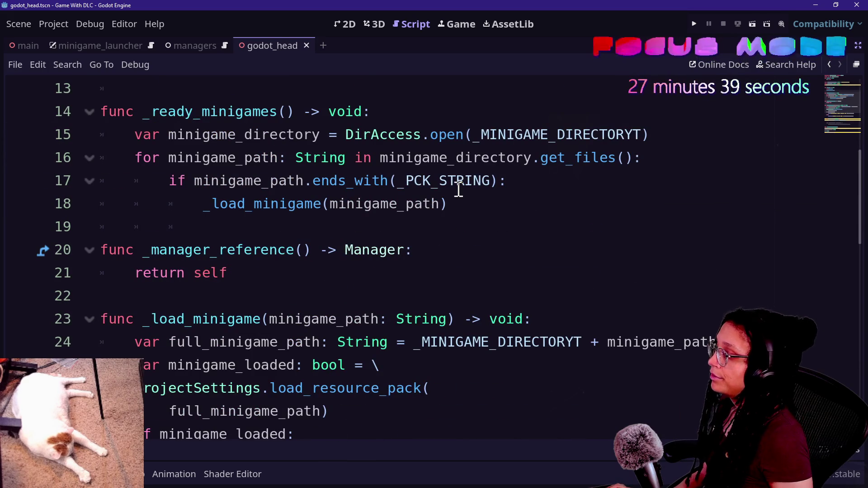
- Examine the minigame_name declaration and its trim_suffix continuation lines in _load_minigame
scroll(459, 189, "down", 3)
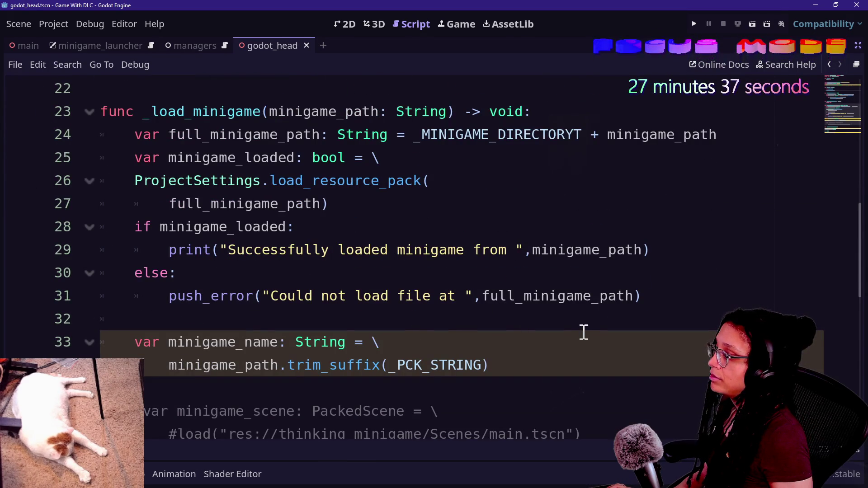
left_click(382, 343)
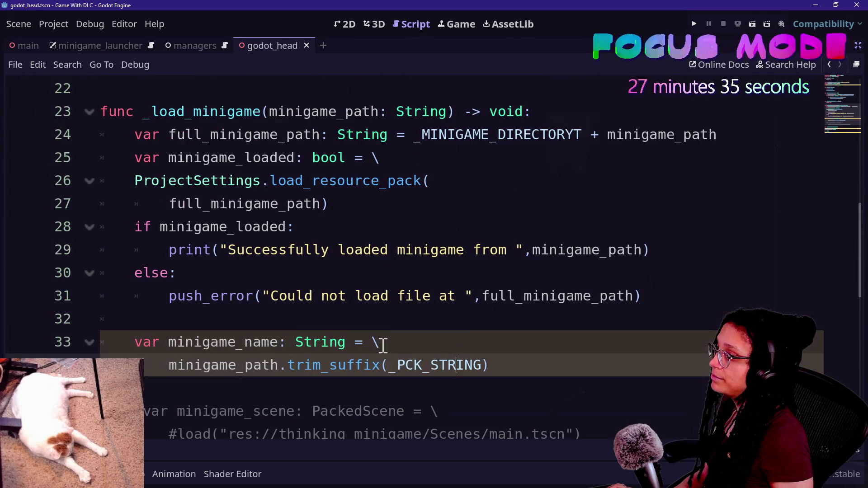
left_click(255, 314)
left_click(382, 342)
left_click(390, 205)
left_click(471, 367)
left_click(270, 299)
left_click(554, 364)
left_click_drag(555, 365, 165, 330)
left_click(311, 317)
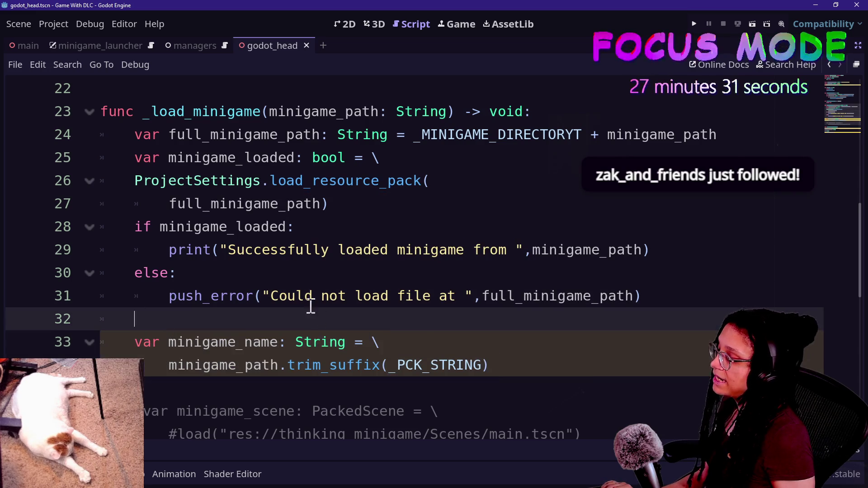
left_click_drag(574, 361, 412, 326)
left_click(413, 326)
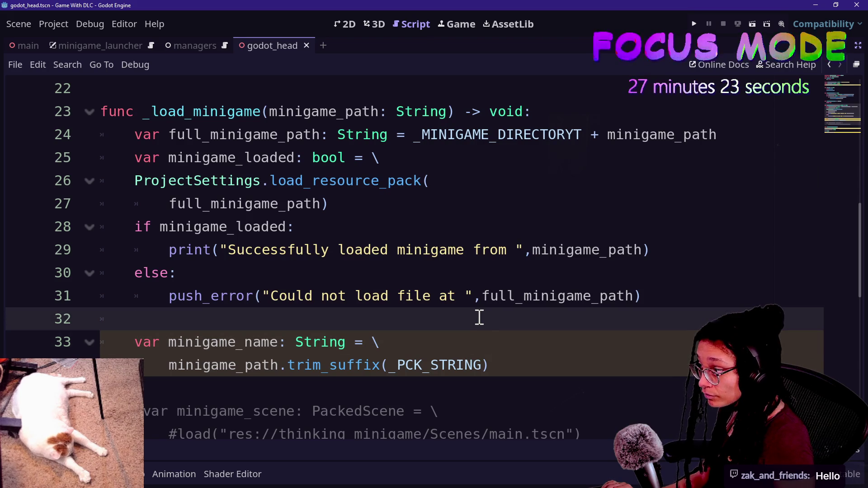
key("Up")
key("Down")
key("Down")
key("Up")
key("Down")
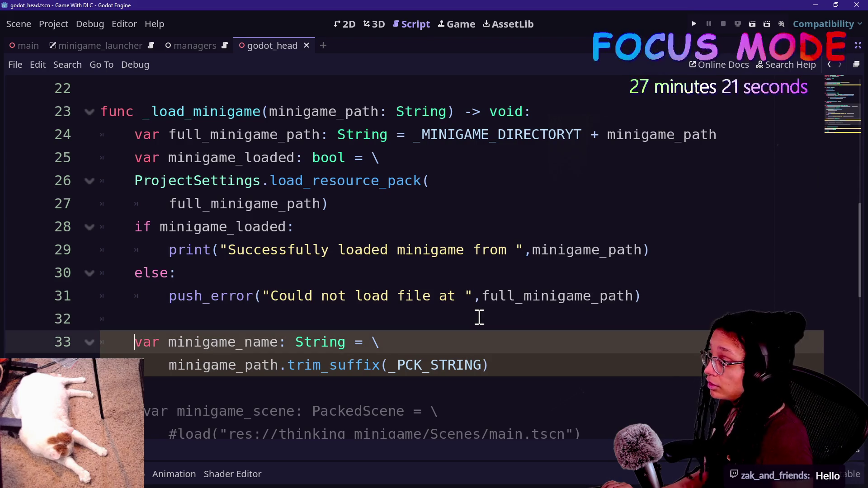
left_click_drag(164, 342, 321, 342)
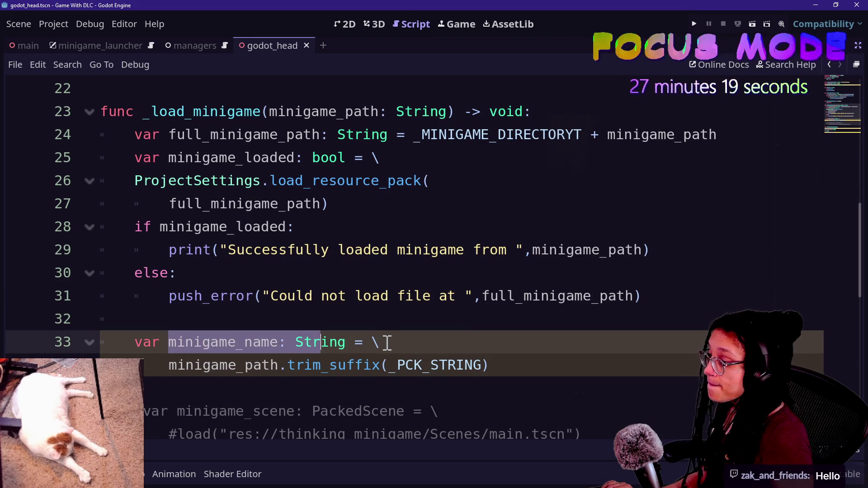
left_click(387, 343)
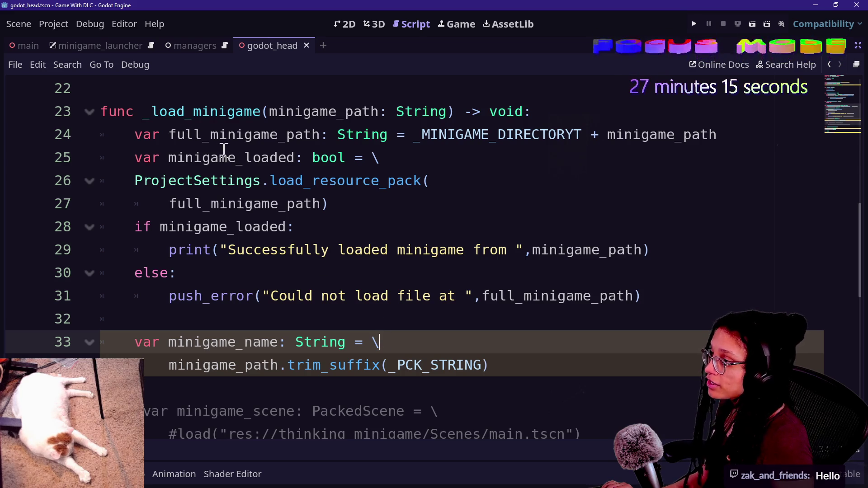
- Insert a blank line after the trim_suffix(_PCK_STRING) line ending the minigame_name declaration
key("Up")
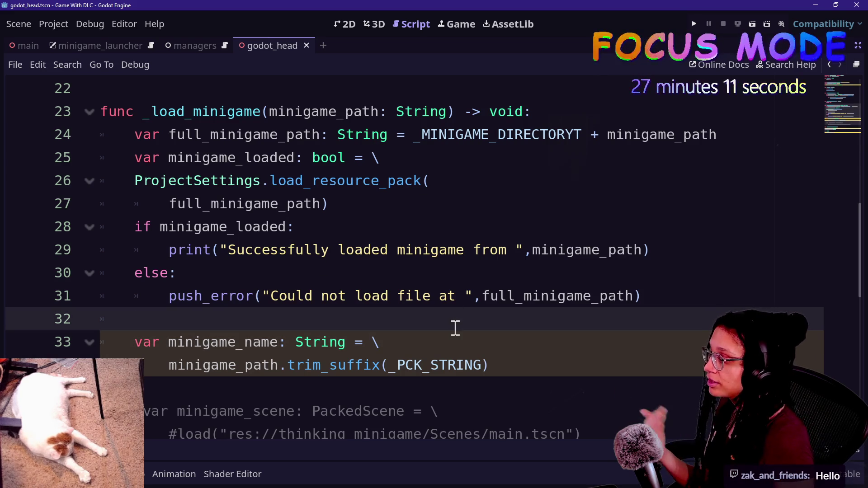
left_click_drag(390, 365, 483, 365)
left_click(482, 365)
scroll(389, 238, "up", 3)
scroll(389, 239, "down", 3)
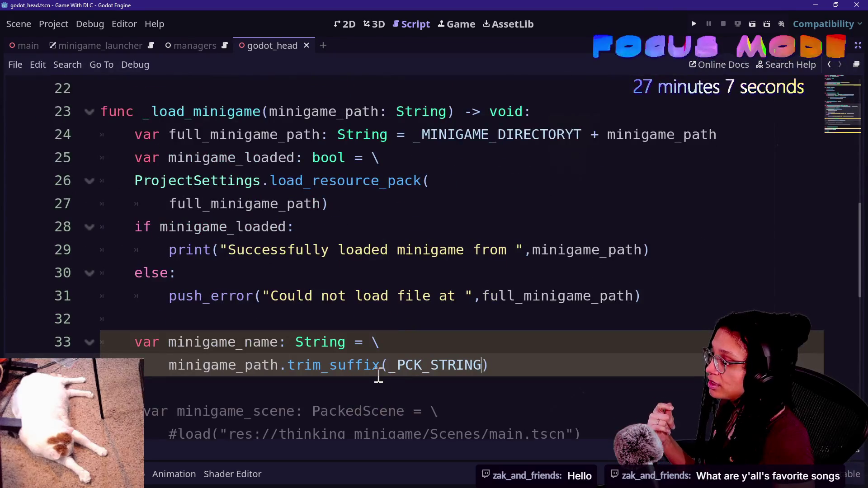
double_click(333, 365)
left_click(490, 365)
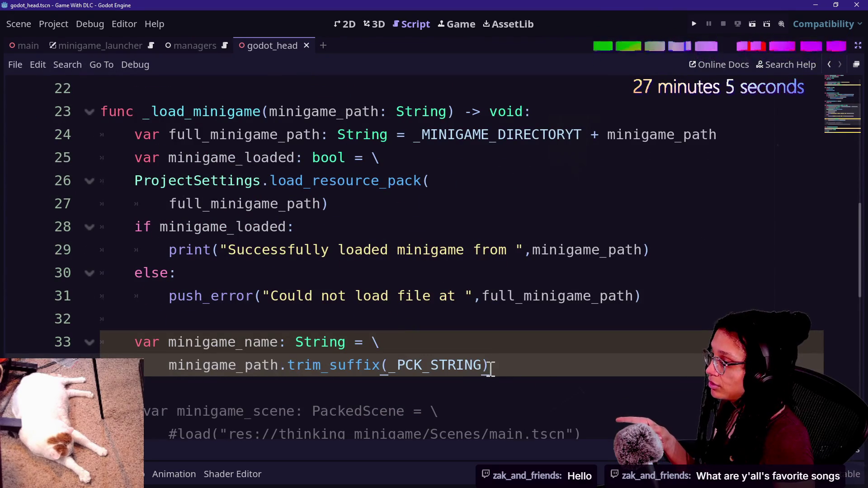
scroll(492, 369, "up", 4)
scroll(491, 370, "up", 2)
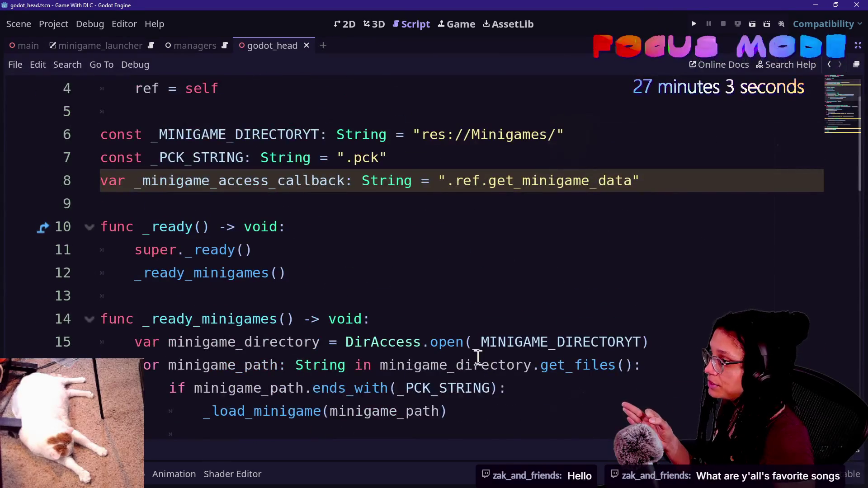
scroll(478, 358, "up", 1)
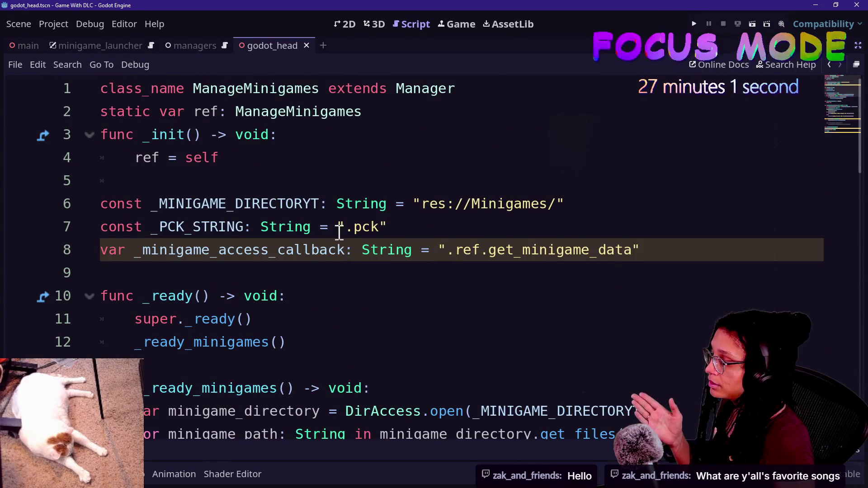
scroll(342, 235, "down", 1)
scroll(342, 236, "down", 8)
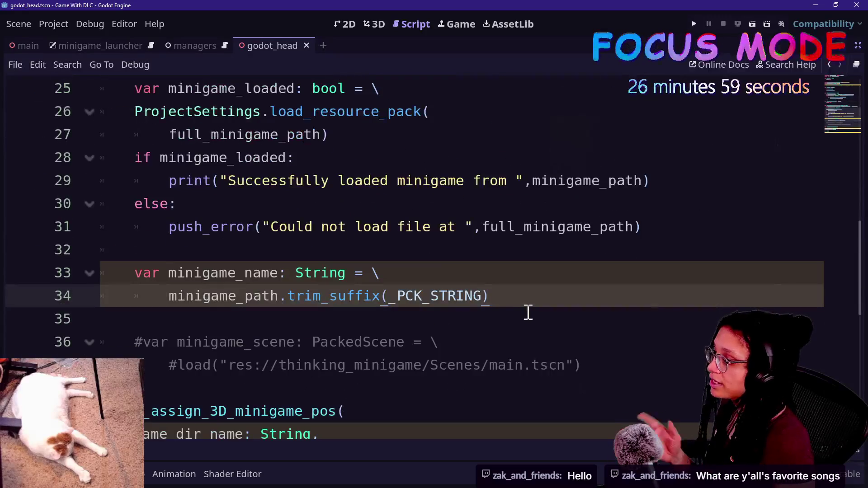
key("Return")
key("Return")
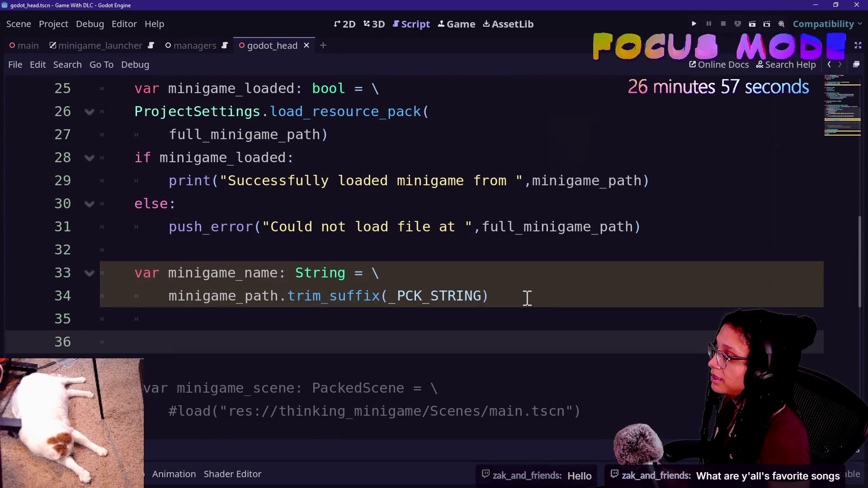
left_click(519, 279)
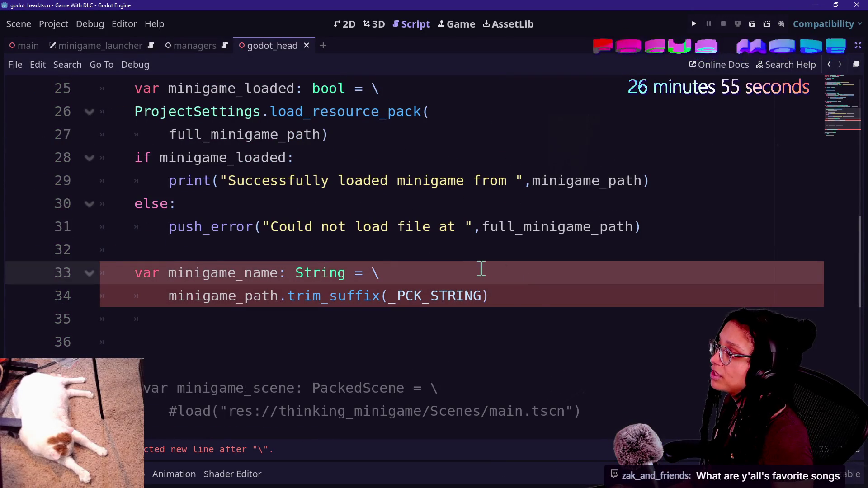
left_click(523, 294)
left_click(430, 248)
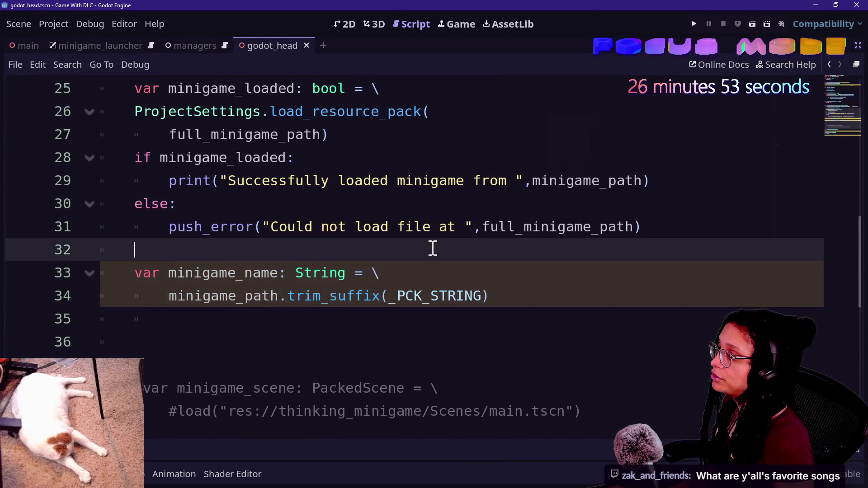
- Add a ## E.g. "minigame_thinking" comment above minigame_name and save
key("Return")
type("## E.g. \"minigam")
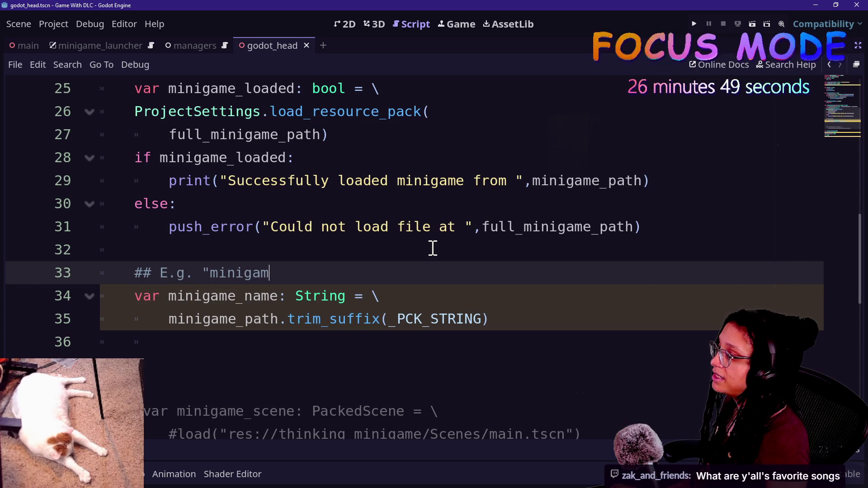
key("ctrl+s")
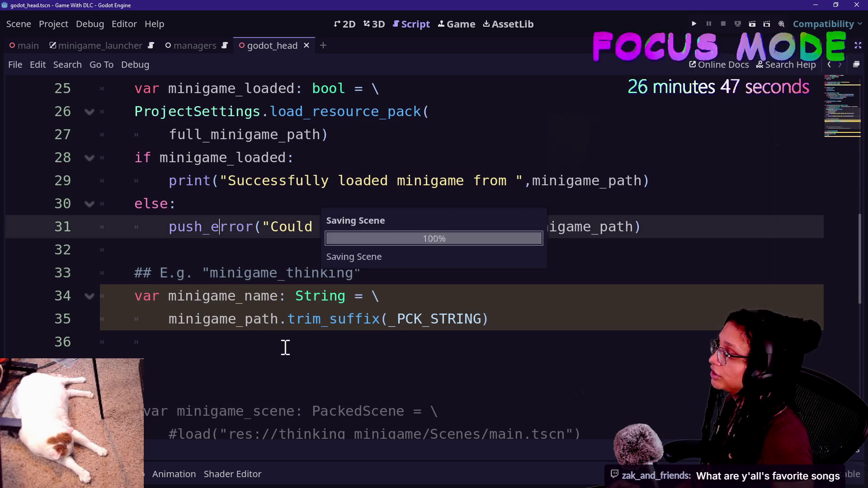
- Start a new declaration var class_prefix: String = below the minigame_name declaration
left_click(284, 345)
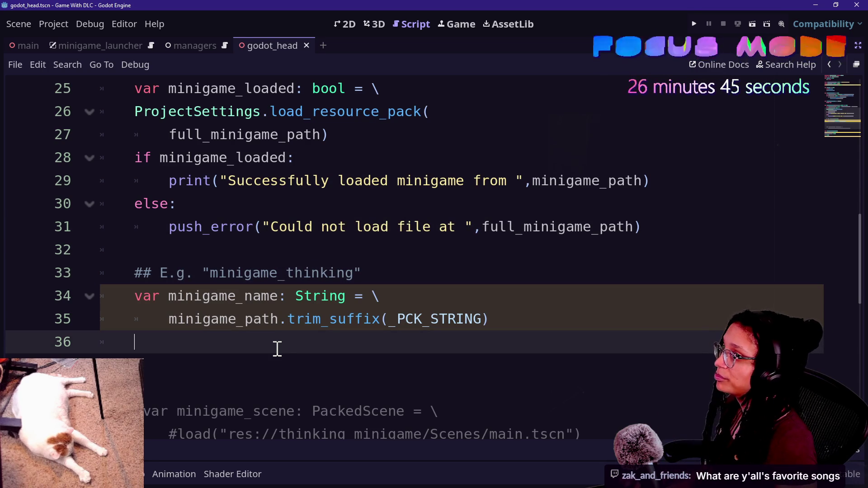
scroll(277, 348, "down", 1)
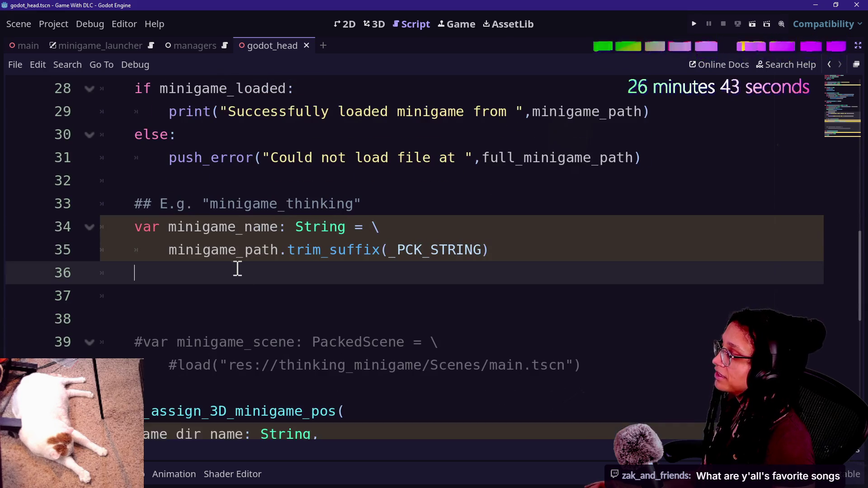
key("Return")
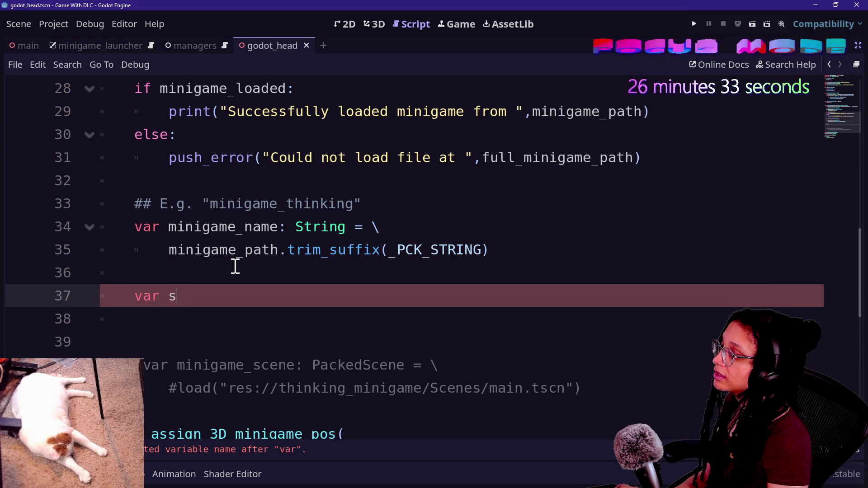
type("tatic_")
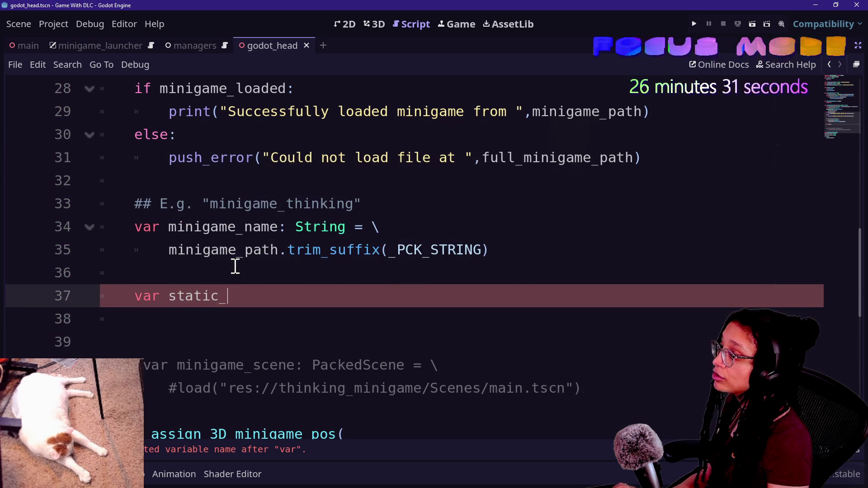
type("string_prefix")
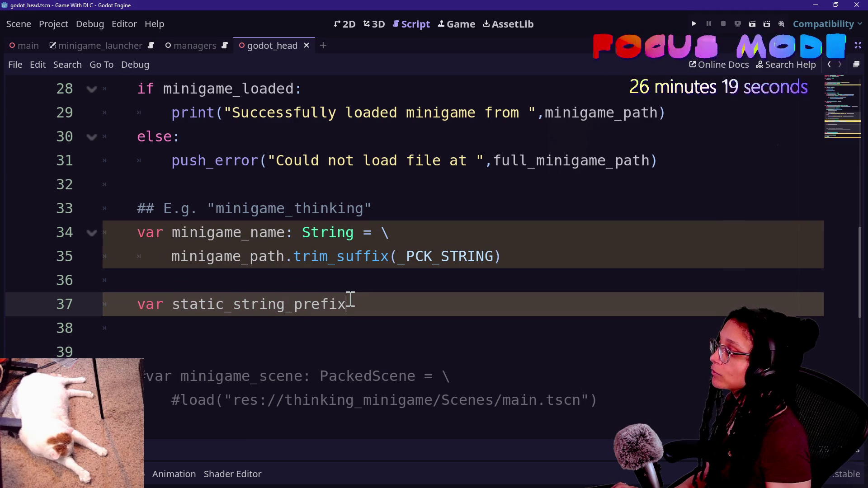
key("BackSpace")
key("BackSpace")
key("BackSpace")
type("class")
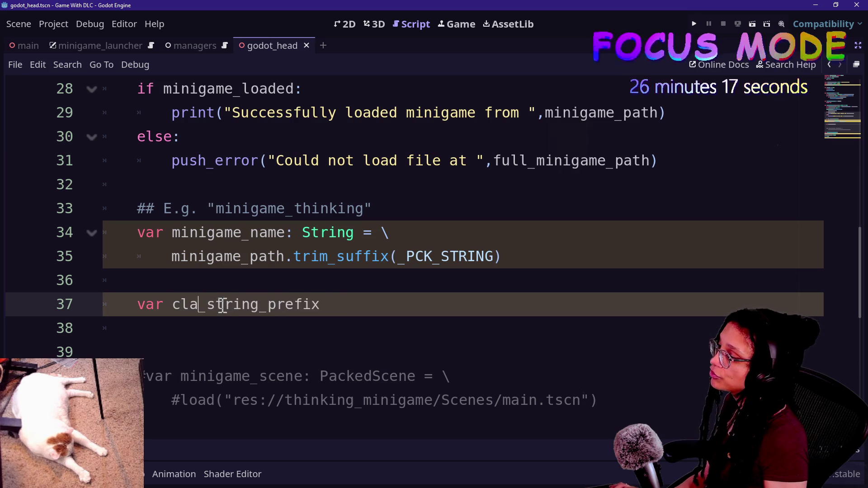
left_click_drag(233, 304, 285, 304)
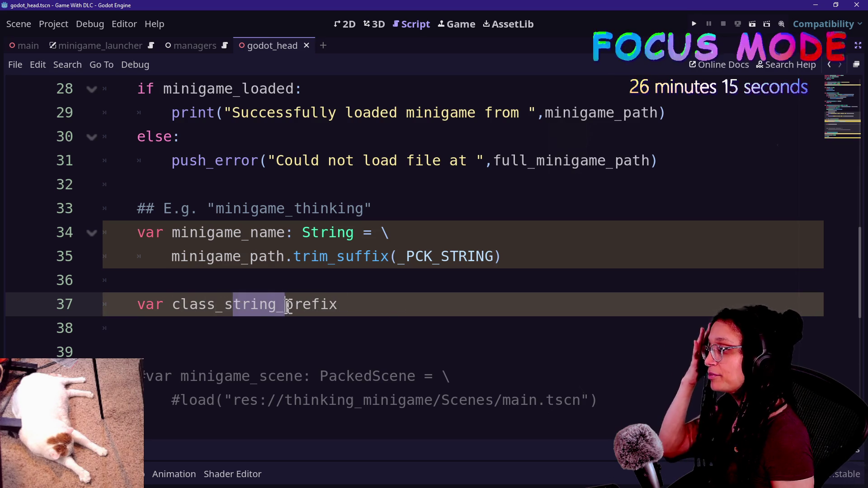
key("BackSpace")
key("BackSpace")
left_click(320, 308)
type(": String =")
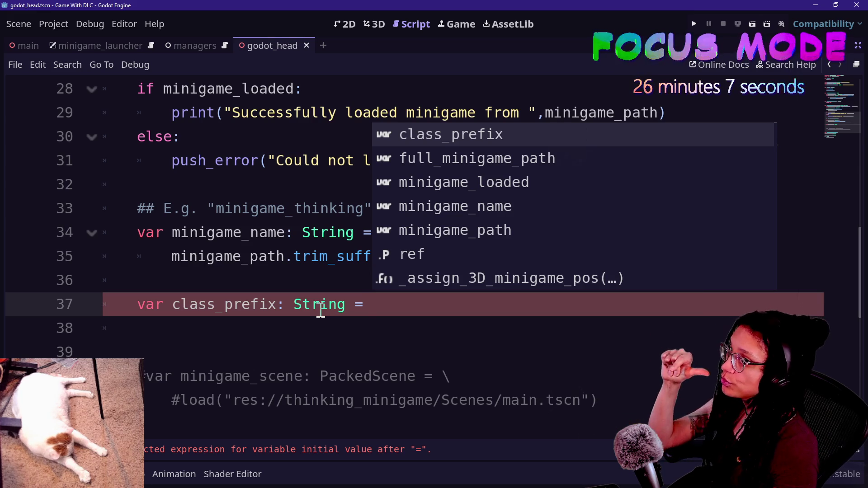
key("Escape")
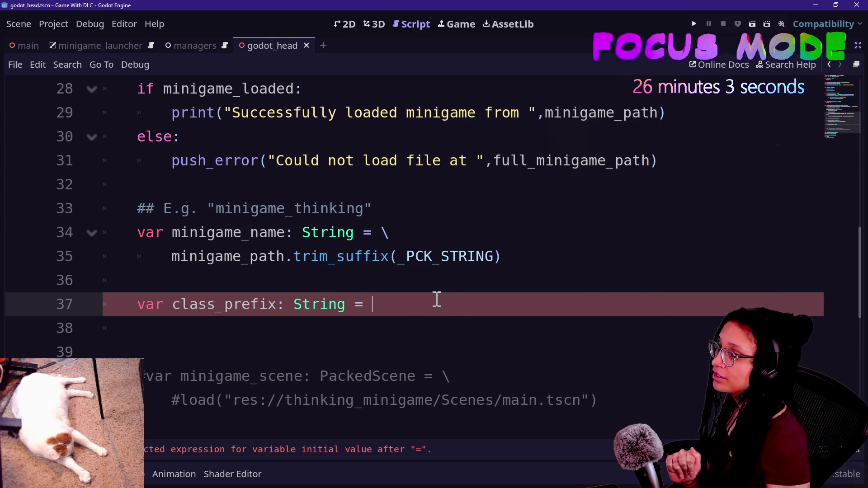
left_click(786, 63)
- Search the help for "pascal" and open the String.to_pascal_case reference
type("pascal")
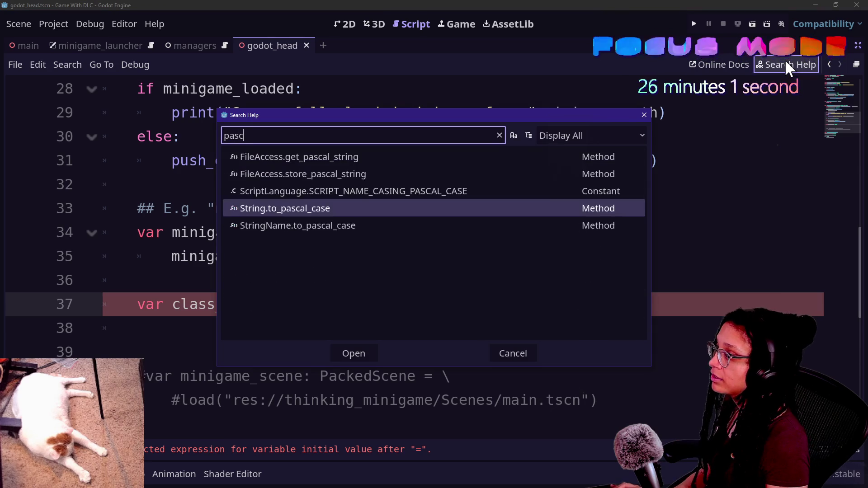
double_click(356, 208)
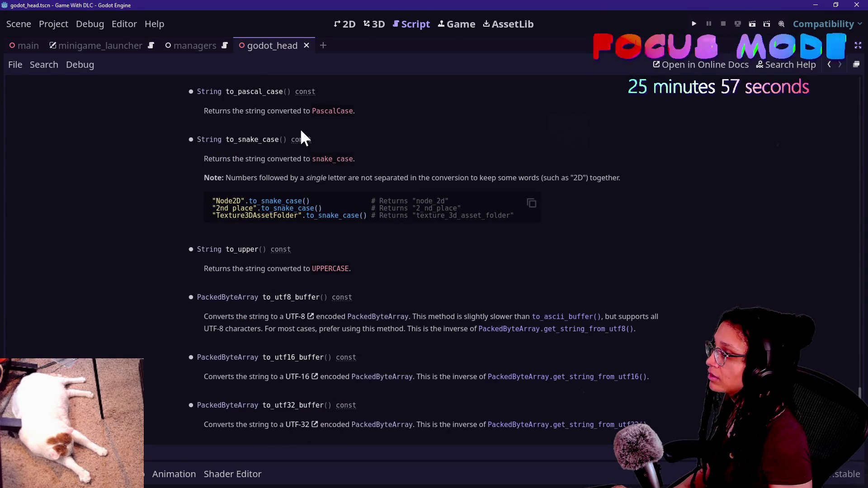
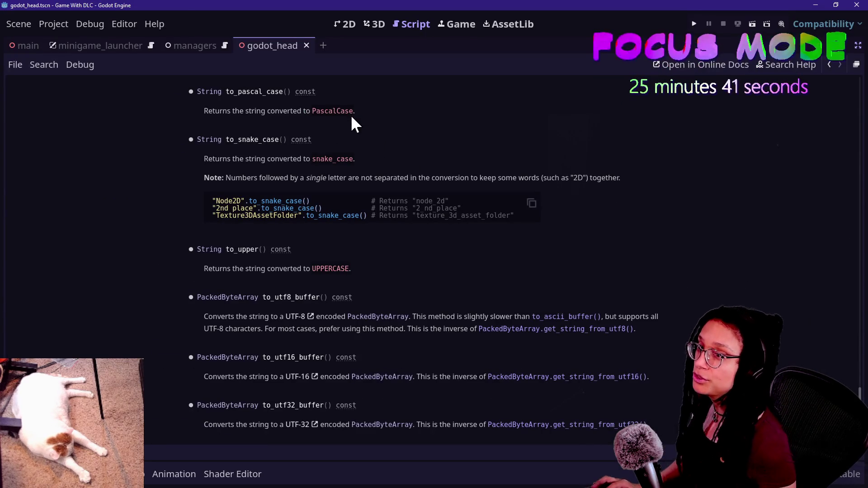
- Switch to the GDScript.Live playground and add an empty line after the hello-world print line
key("alt+Tab")
left_click(191, 308)
key("Return")
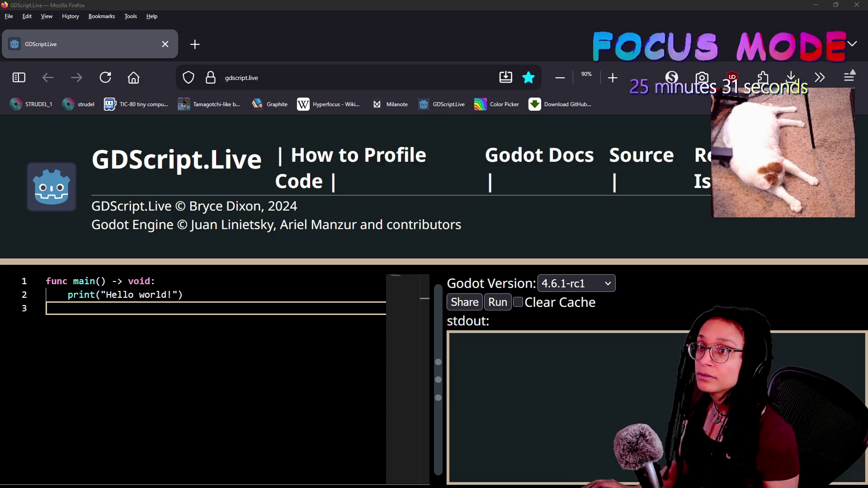
- Add a String variable declaration on a new line below func main()
left_click(9, 348)
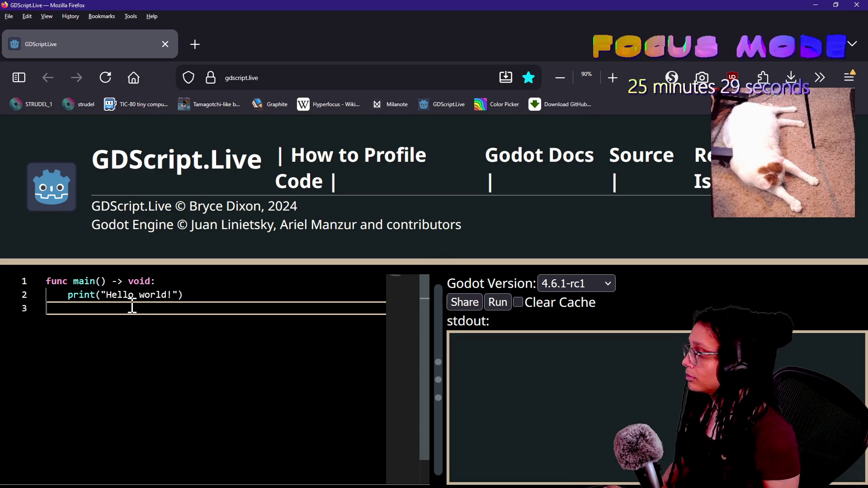
left_click(203, 299)
left_click_drag(209, 297, 81, 295)
left_click(183, 276)
key("Return")
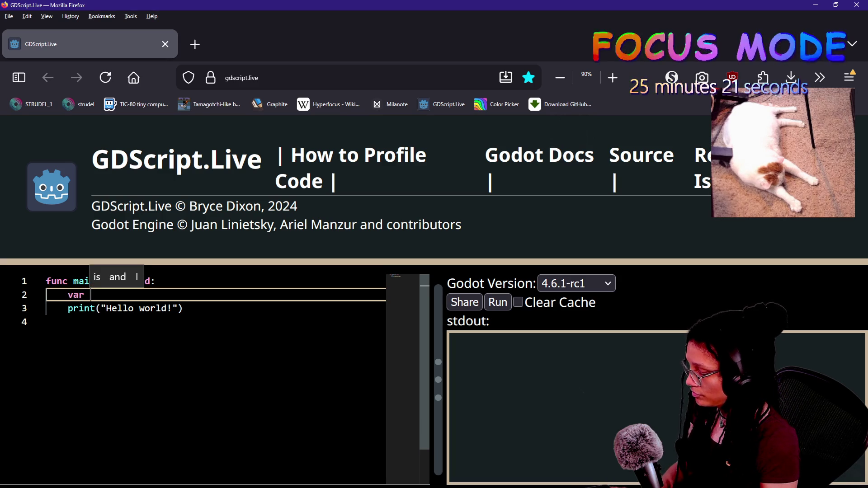
key("BackSpace")
key("BackSpace")
type("v")
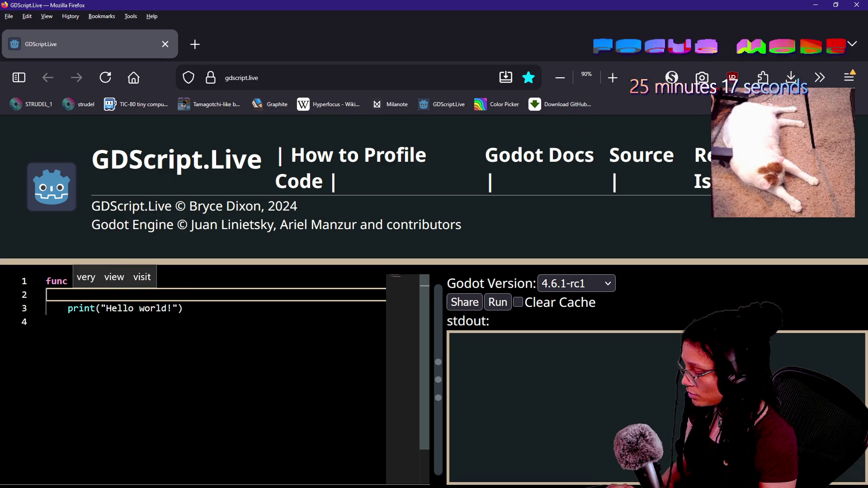
type("ar ")
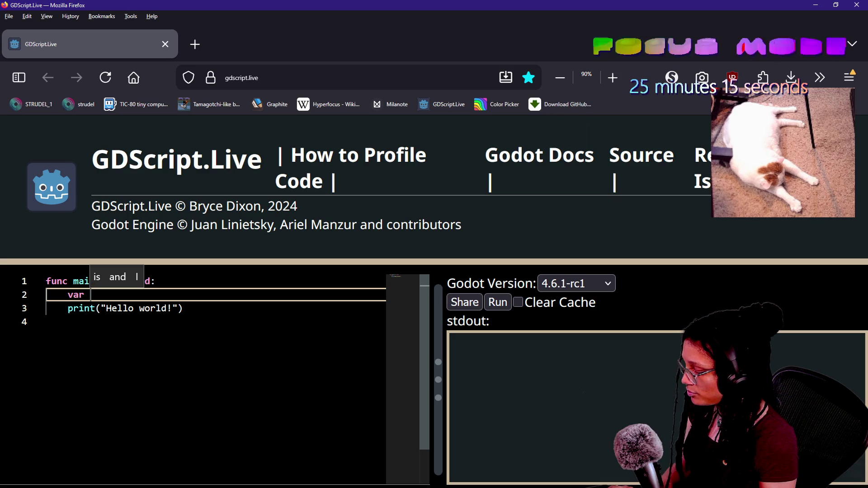
type("string:")
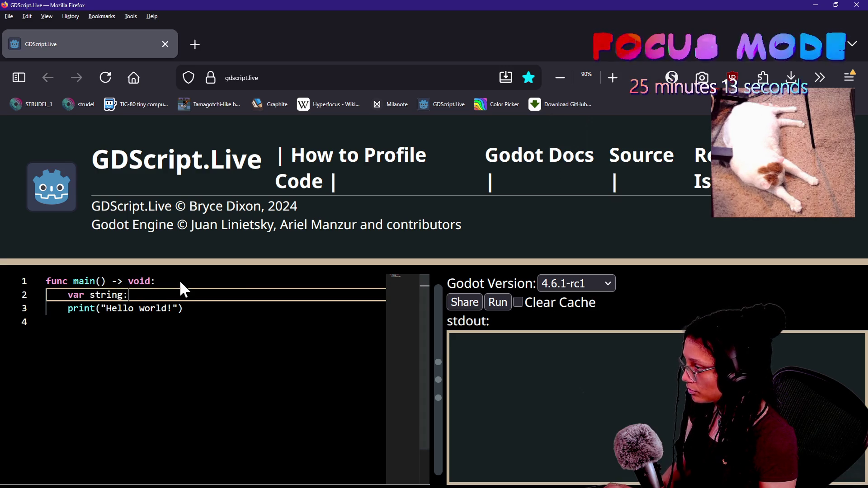
type(" String =")
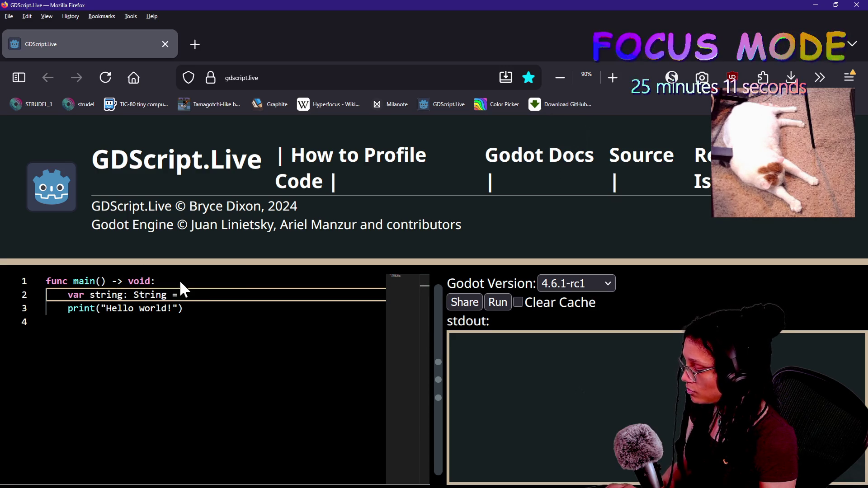
type("\"")
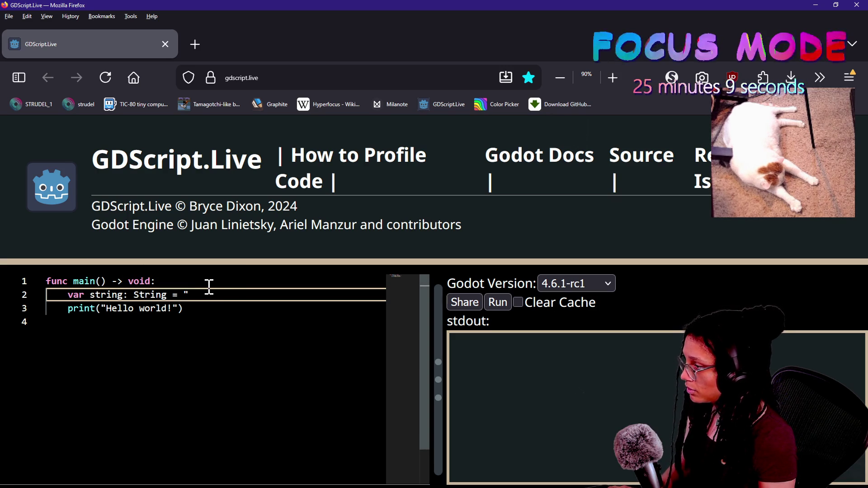
type("pascal_c")
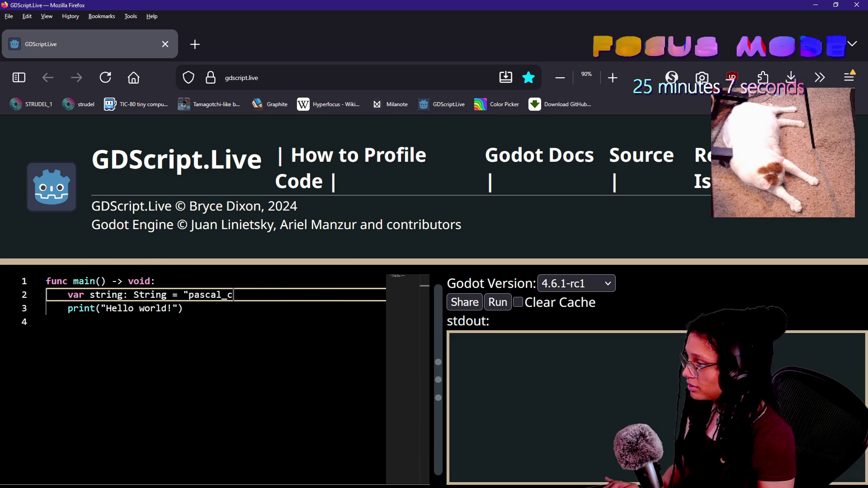
type("ase")
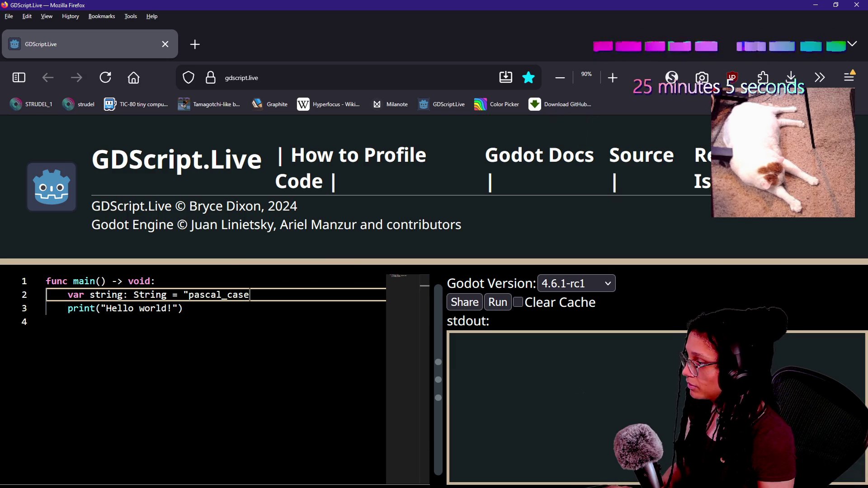
type("\"ase\"")
- Remove the "Hello world!" print argument and rename the variable to snake_case
key("ctrl+plus")
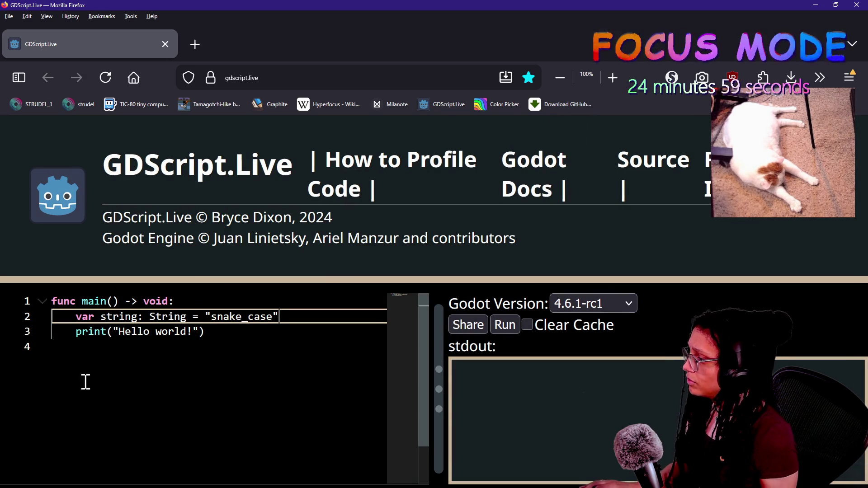
left_click_drag(201, 332, 114, 334)
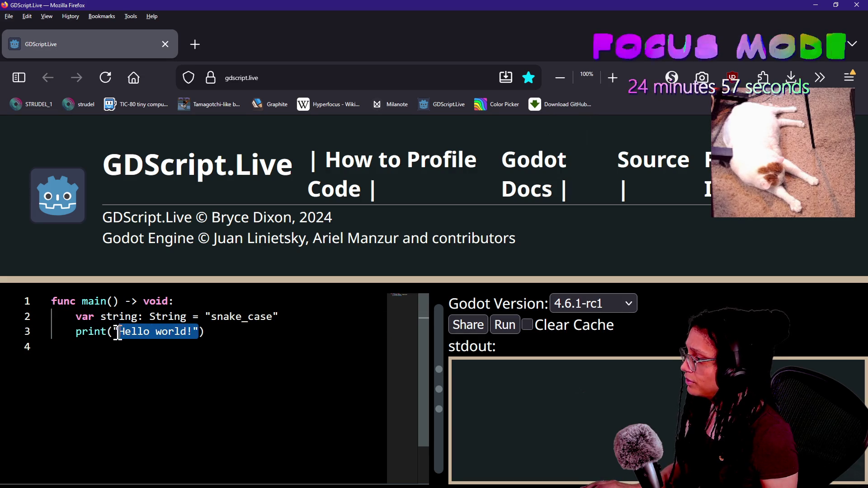
key("BackSpace")
double_click(116, 318)
type("snake_ca")
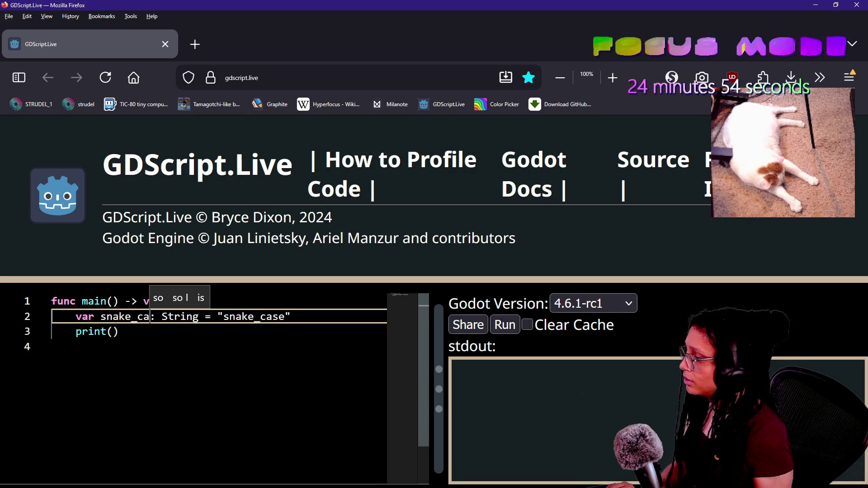
type("se")
- Make the print call output snake_case.to_pascal_case(), checking the method name in the docs
left_click(113, 333)
type("snake_case.")
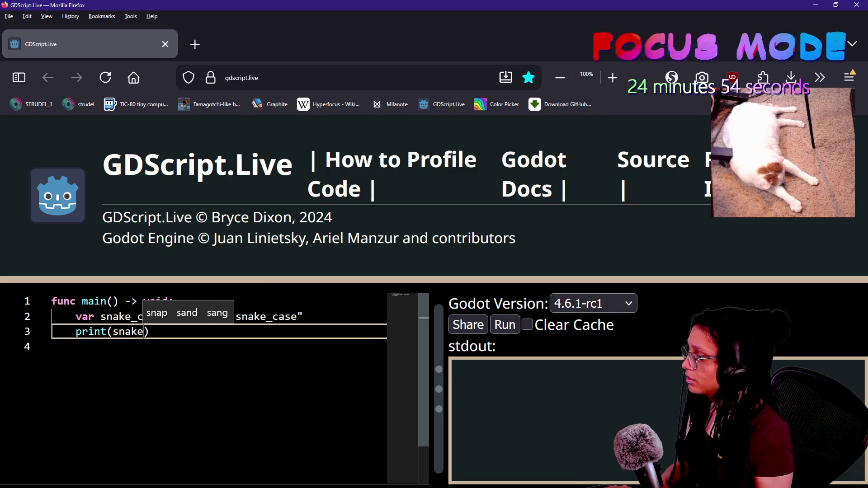
type("to")
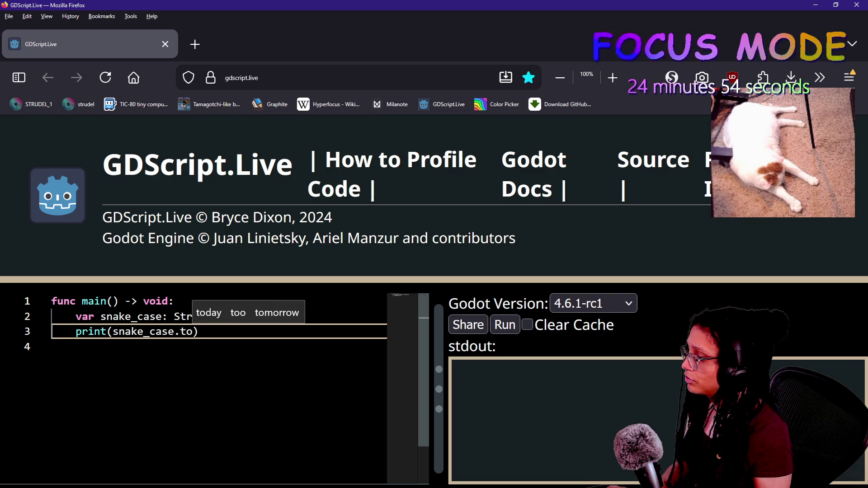
key("alt+Tab")
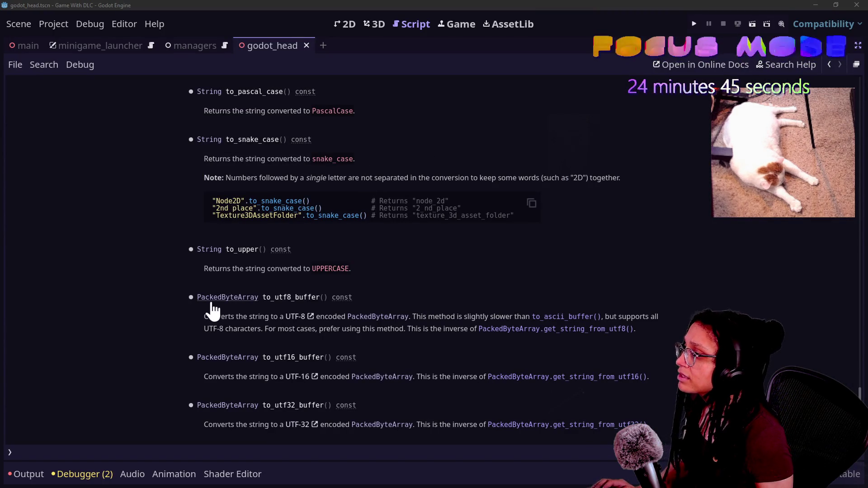
key("alt+Tab")
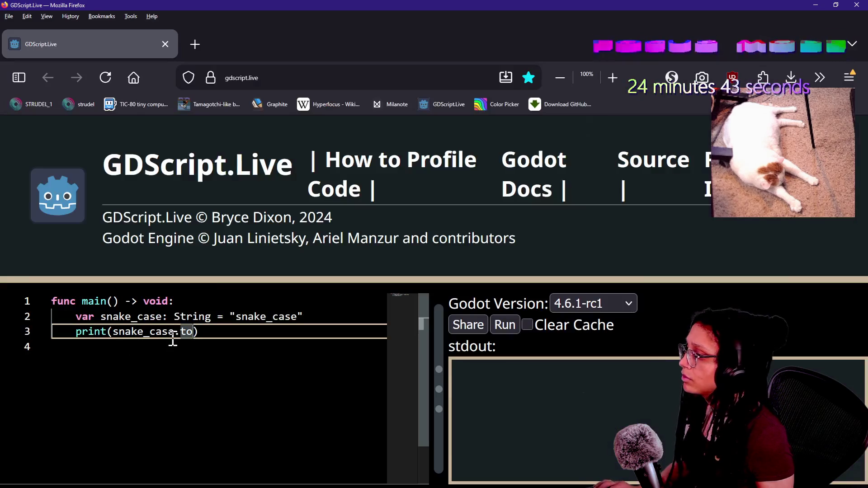
type("_")
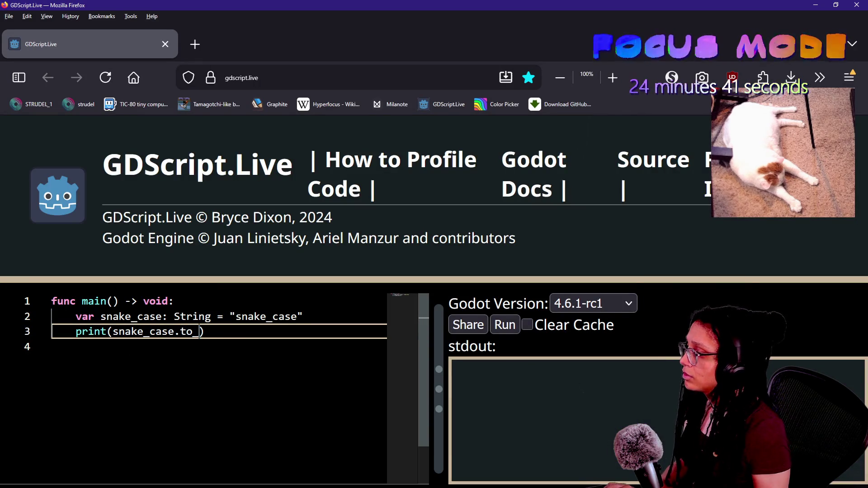
type("cal_case")
key("alt+Tab")
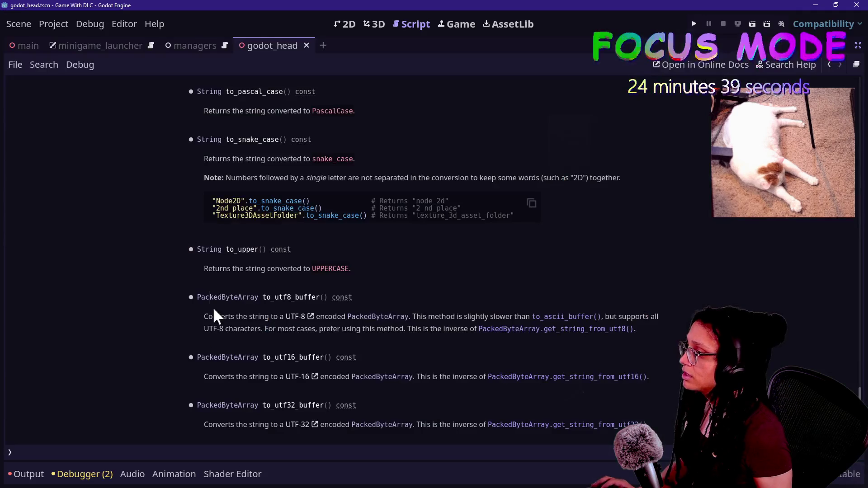
key("alt+Tab")
type("()")
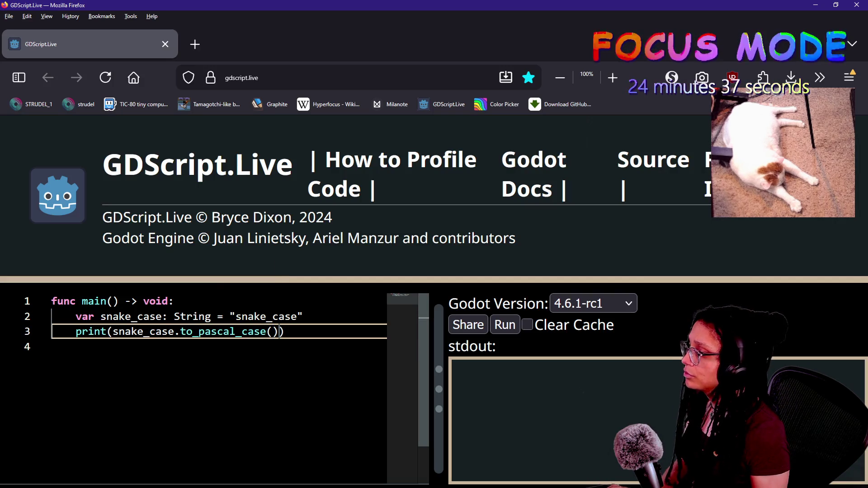
left_click(187, 351)
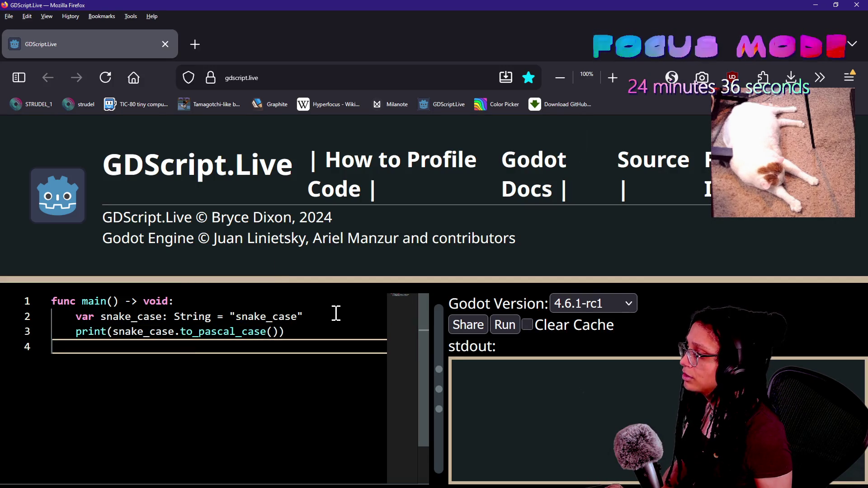
- Run the playground script, confirm stdout reads SnakeCase, and go back to Godot's String docs
left_click(504, 327)
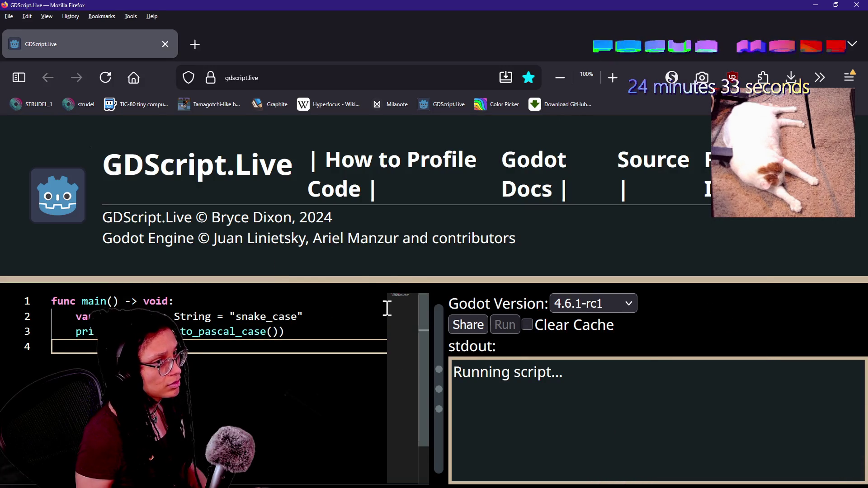
left_click_drag(543, 437, 492, 432)
left_click(484, 431)
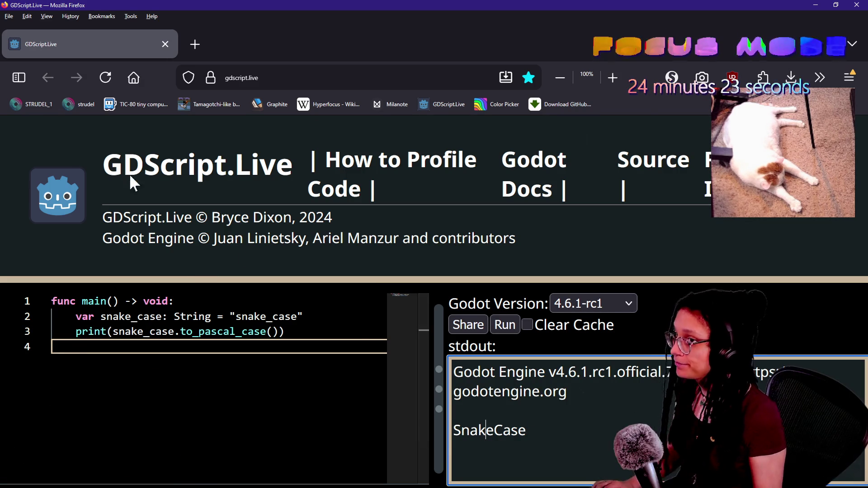
key("alt+Tab")
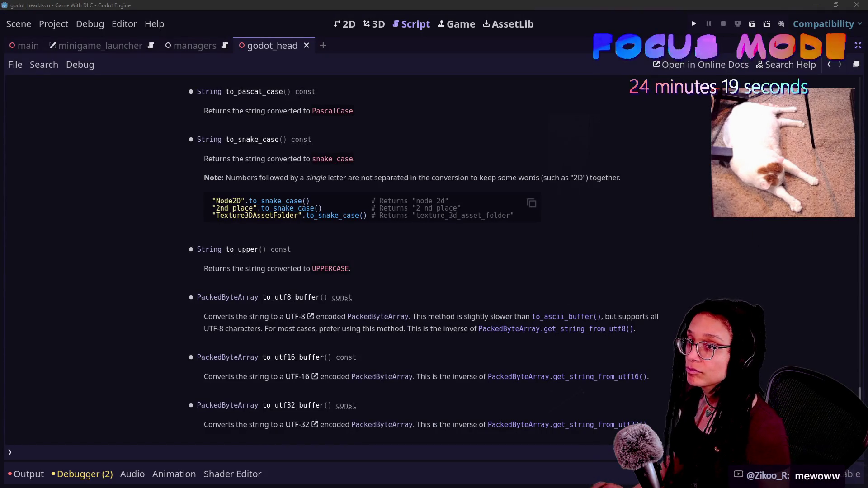
- Scroll through the String case-conversion docs, then return to the godot_head script
key("alt+Tab")
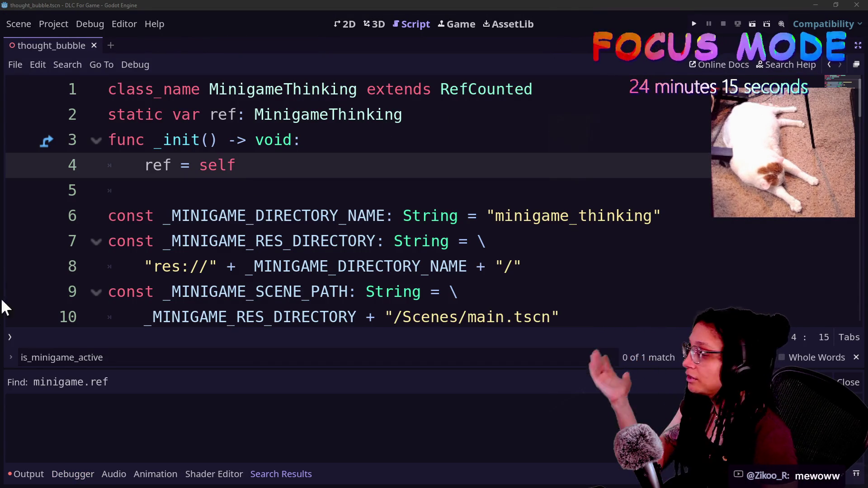
left_click(236, 214)
scroll(237, 216, "down", 1)
scroll(236, 215, "down", 1)
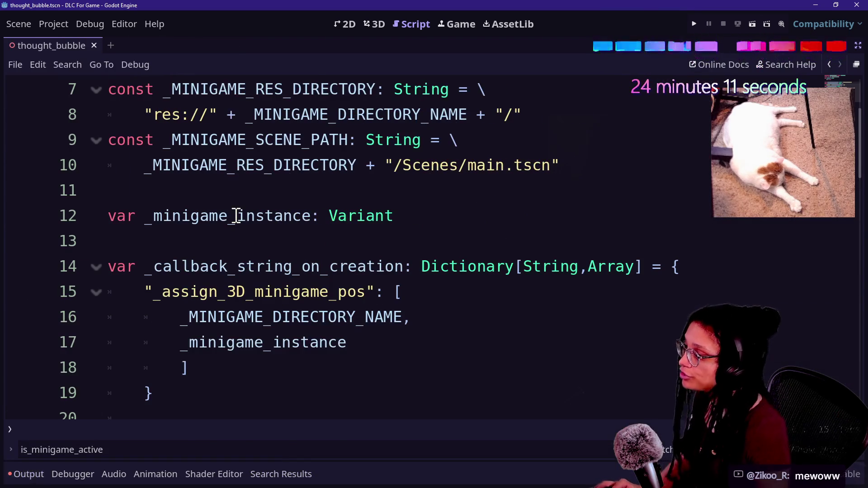
scroll(236, 215, "down", 6)
scroll(236, 215, "down", 4)
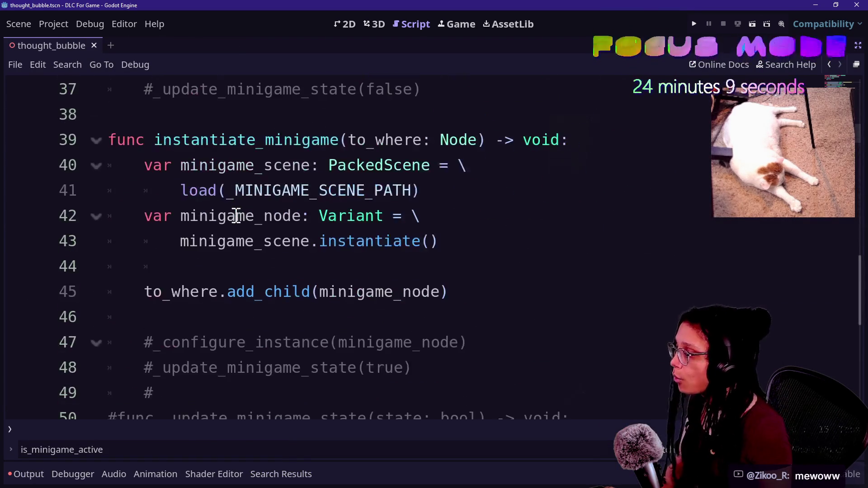
scroll(236, 215, "down", 2)
scroll(236, 215, "up", 2)
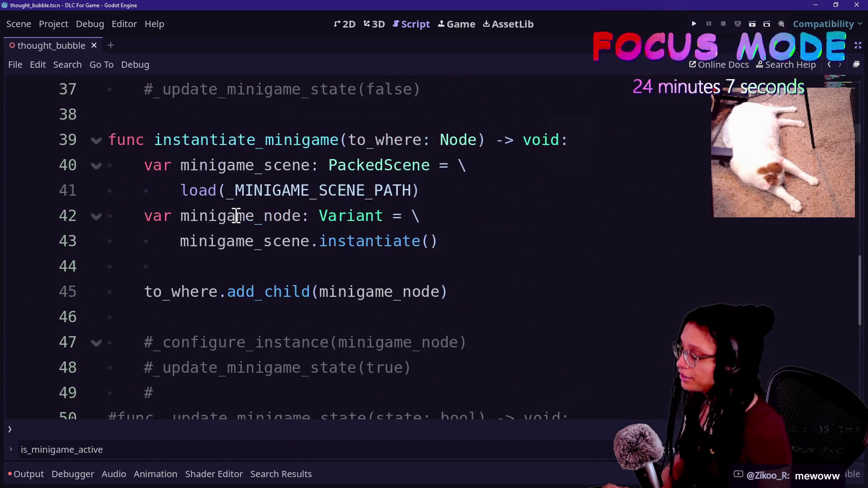
key("shift+alt+o")
key("Escape")
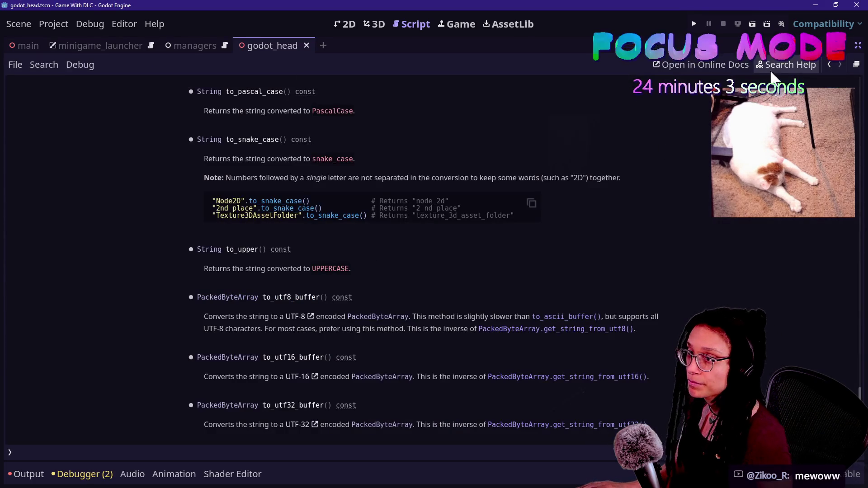
left_click(829, 65)
- Set class_prefix on line 37 to minigame_name.to_pascal_case()
left_click(597, 286)
left_click(589, 298)
key("Down")
left_click(590, 297)
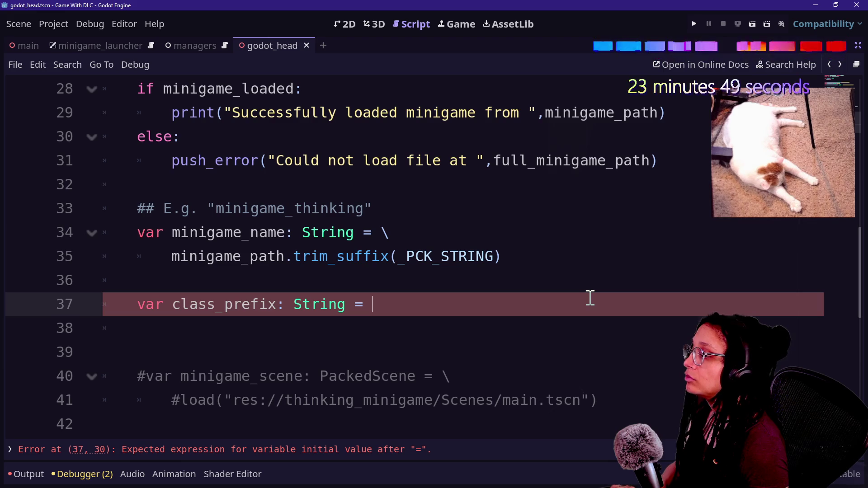
type("minigame")
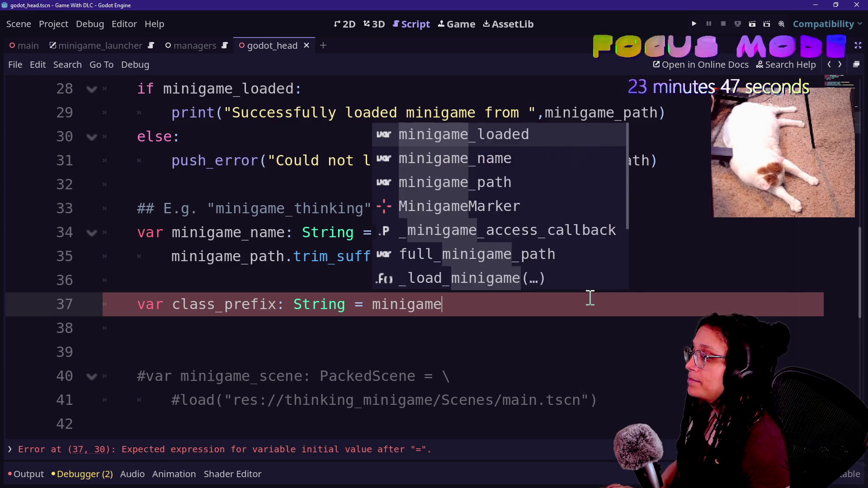
key("Down")
key("Return")
type(".to_p")
key("Return")
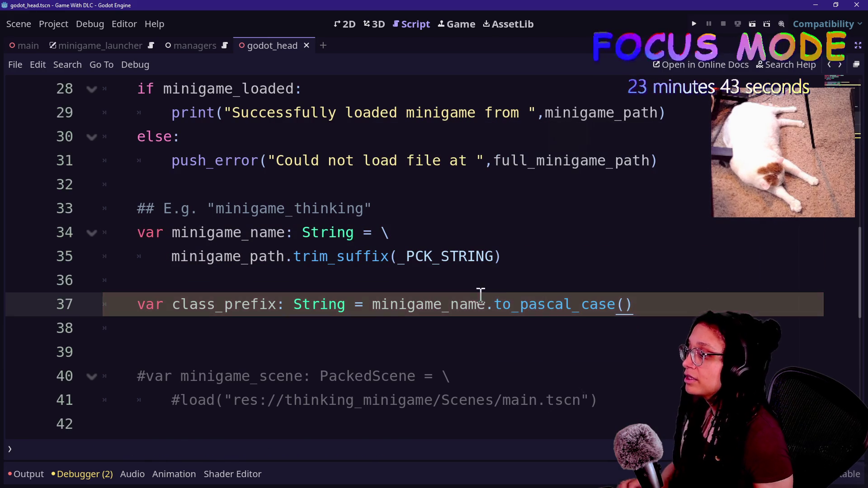
- Declare class_full_name on a new line 38, assigned from class_prefix
left_click(653, 329)
left_click(661, 316)
key("Return")
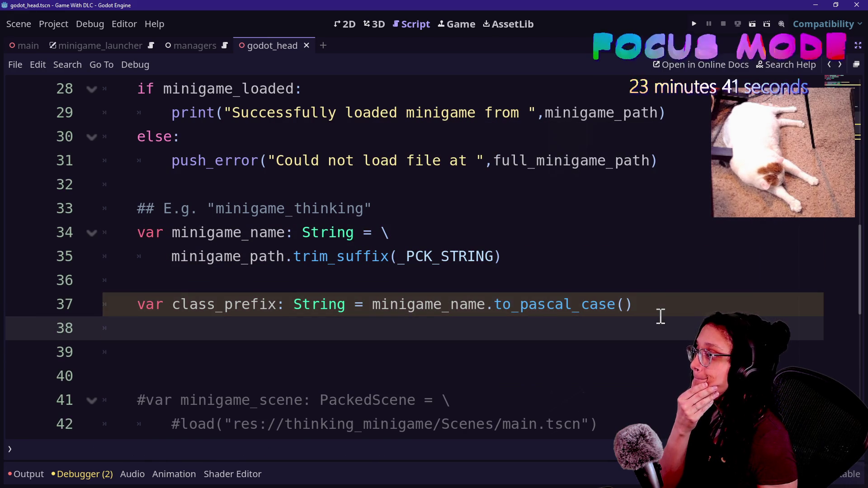
type("var ")
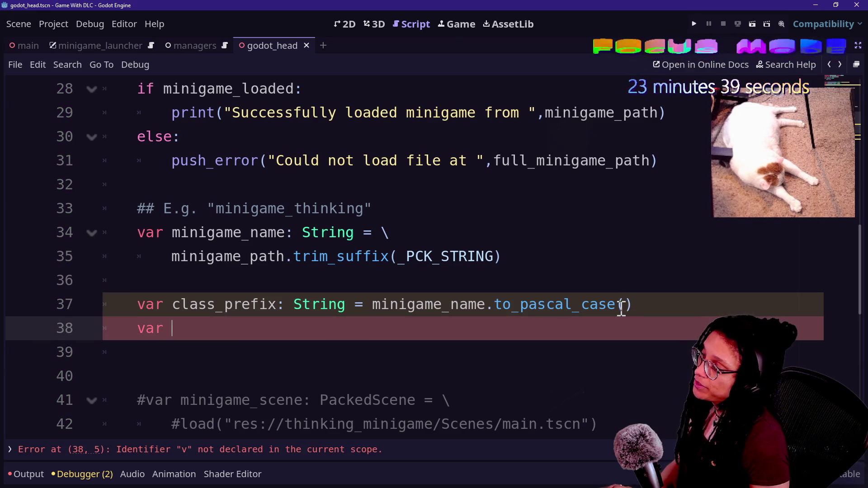
type("lc")
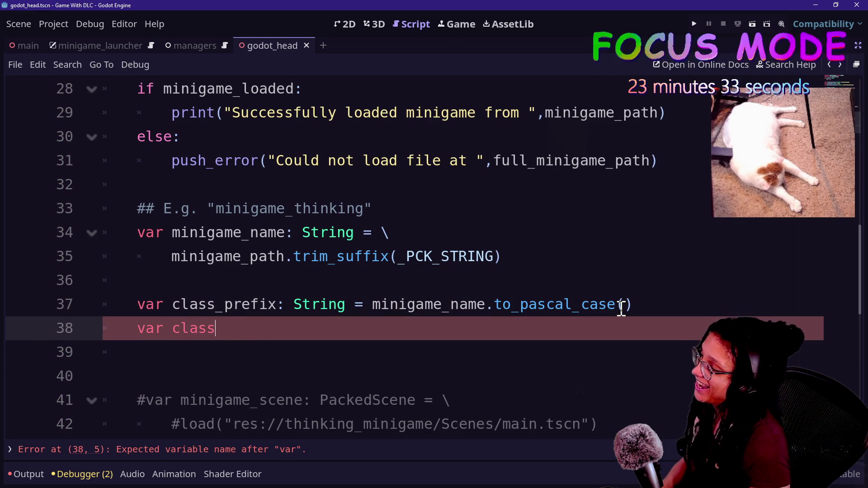
type("ss_stri")
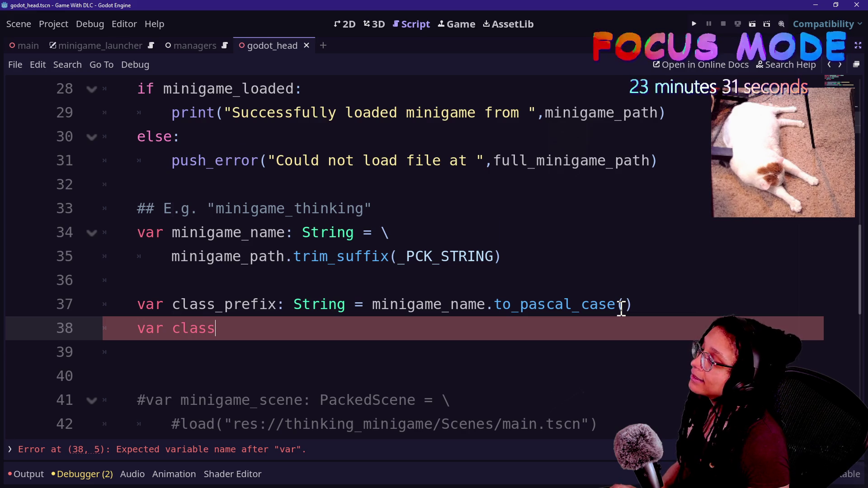
key("BackSpace")
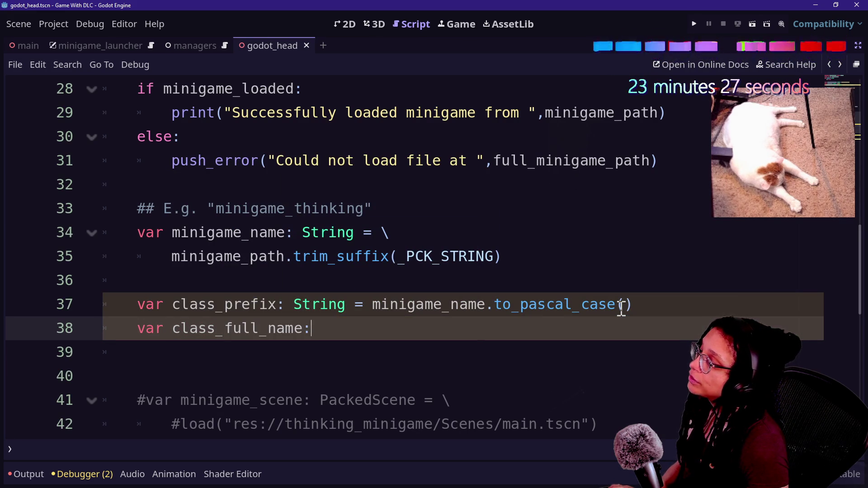
type("=")
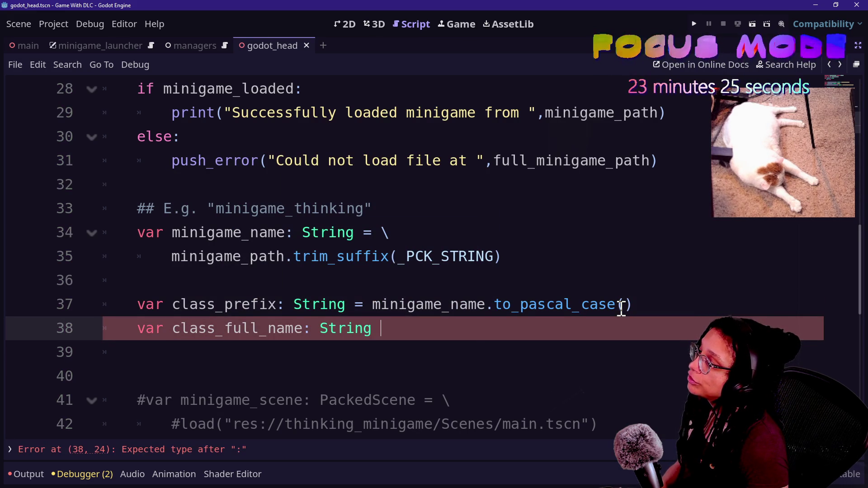
type(" class")
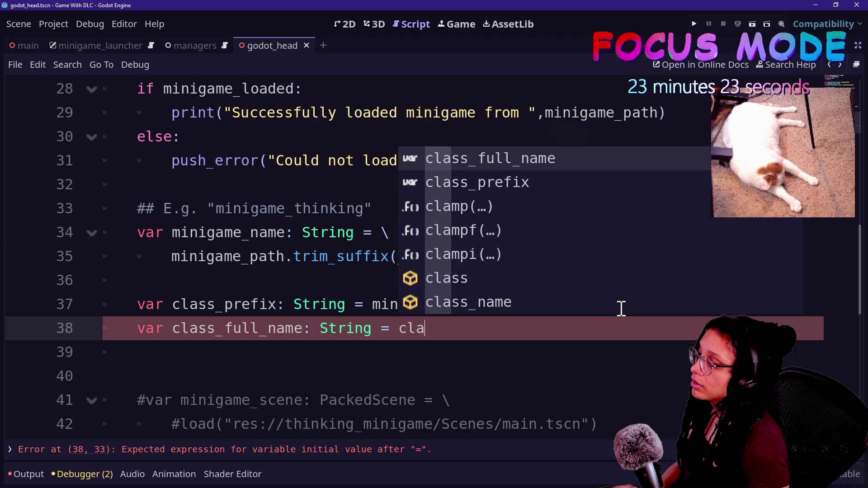
key("Down")
key("Return")
- Append + _minigame_access_callback, wrap the expression onto line 39 with a backslash, and save
type("+ M")
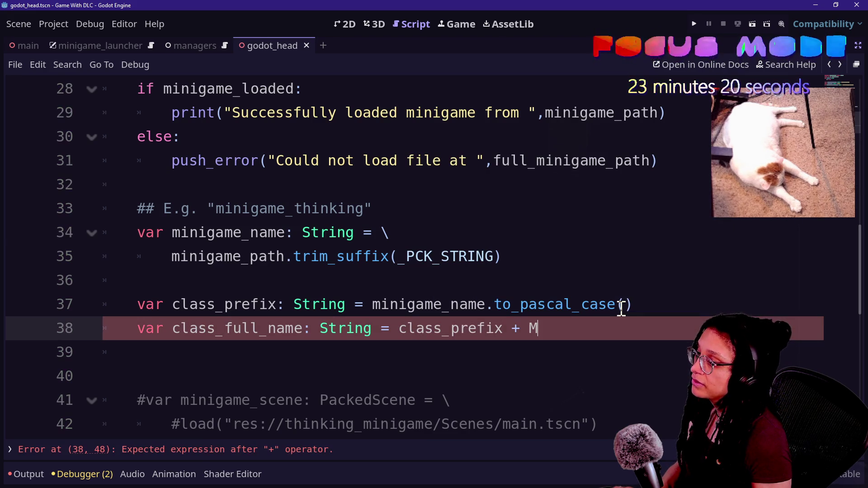
key("BackSpace")
type("m")
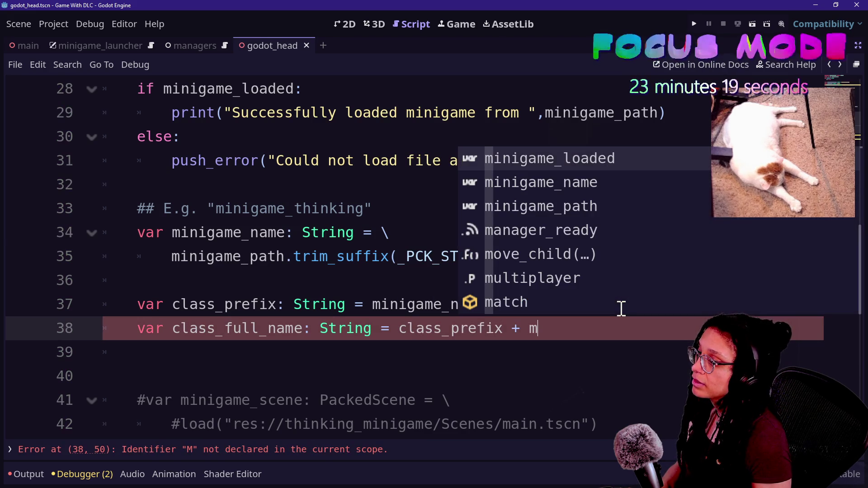
scroll(509, 346, "up", 9)
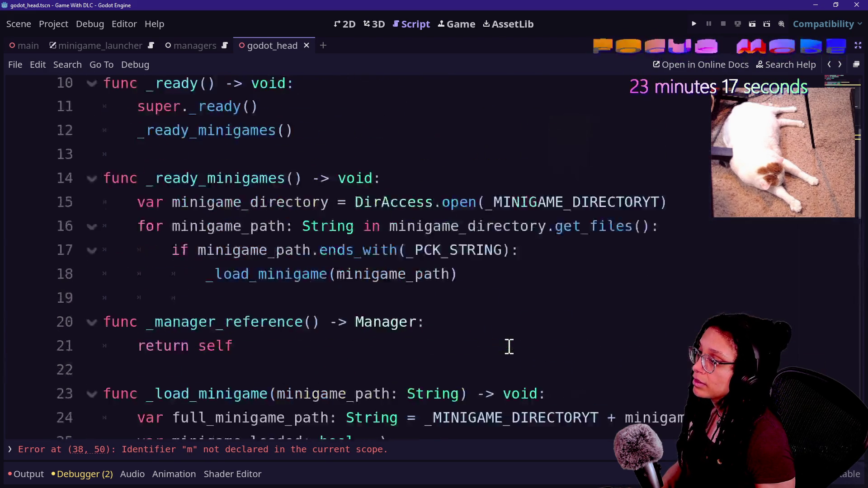
scroll(508, 346, "down", 10)
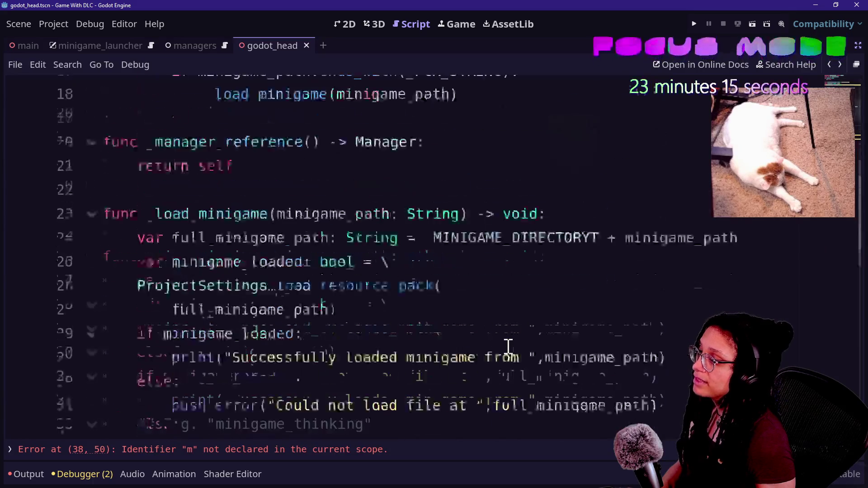
type("mi")
key("Return")
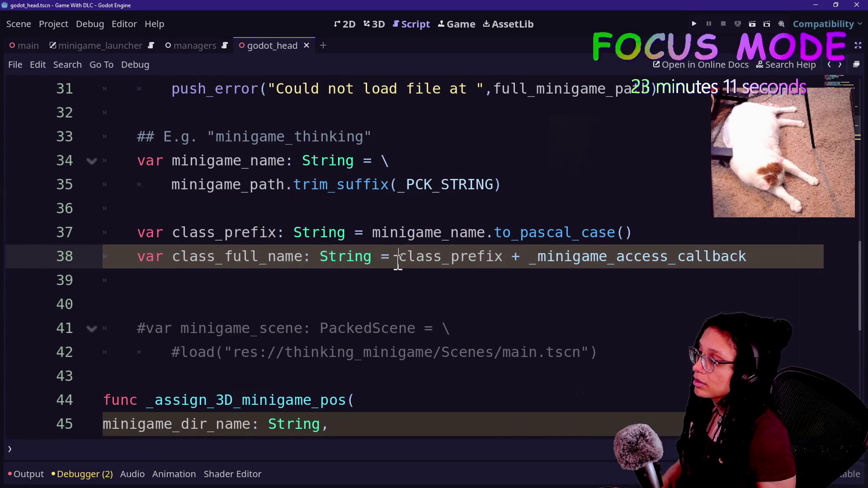
key("Return")
key("BackSpace")
key("BackSpace")
type("\\")
key("Return")
key("Tab")
key("ctrl+s")
- Jump to the _minigame_access_callback definition and review its callback string on line 8
left_click(597, 328)
key("Down")
key("Down")
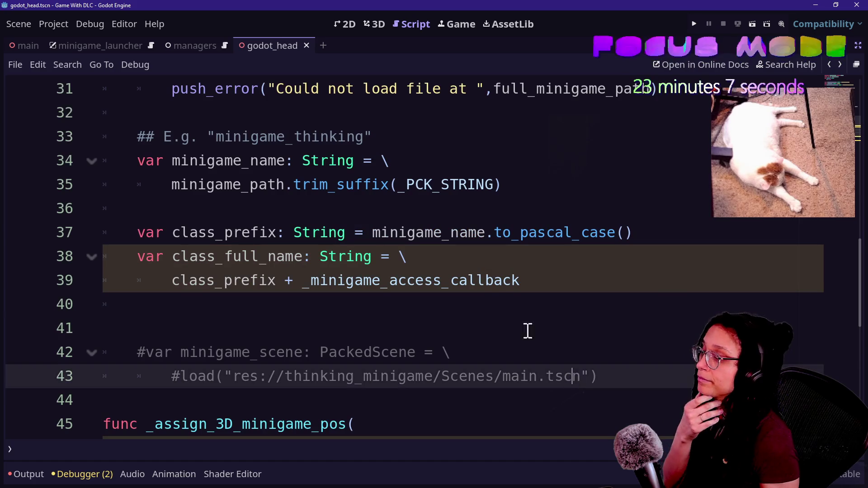
left_click(544, 283)
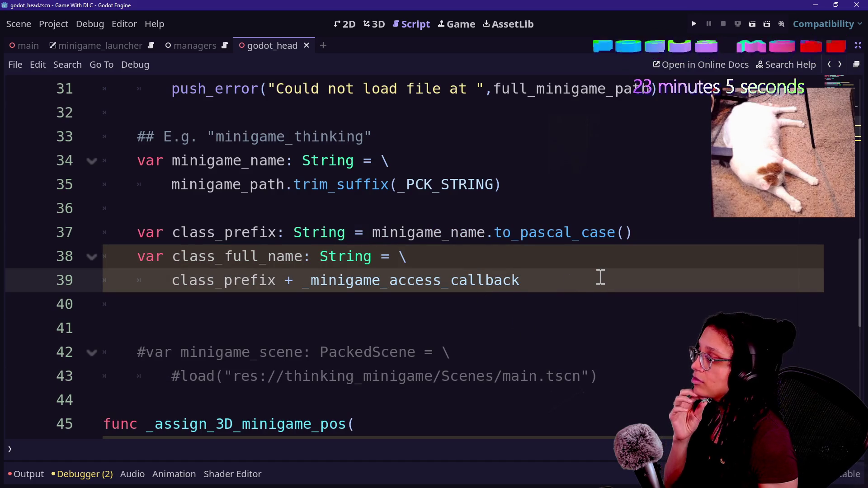
left_click(383, 284, "ctrl")
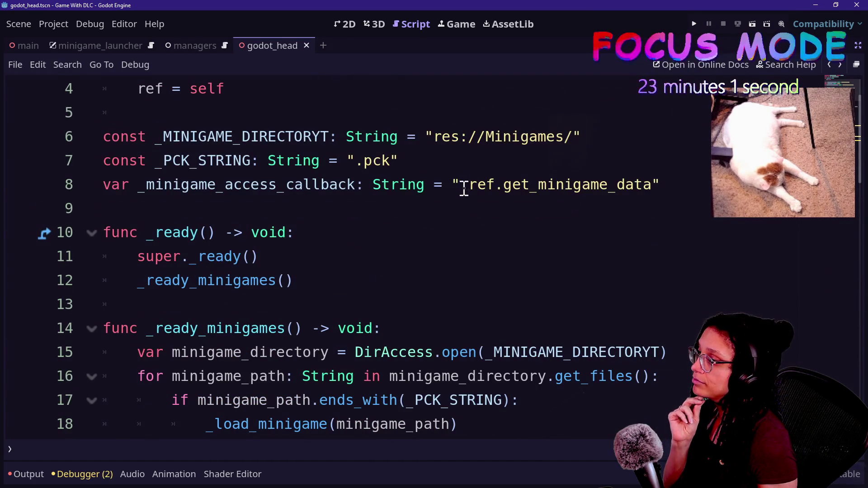
left_click_drag(464, 192, 702, 207)
left_click(560, 225)
scroll(525, 229, "down", 5)
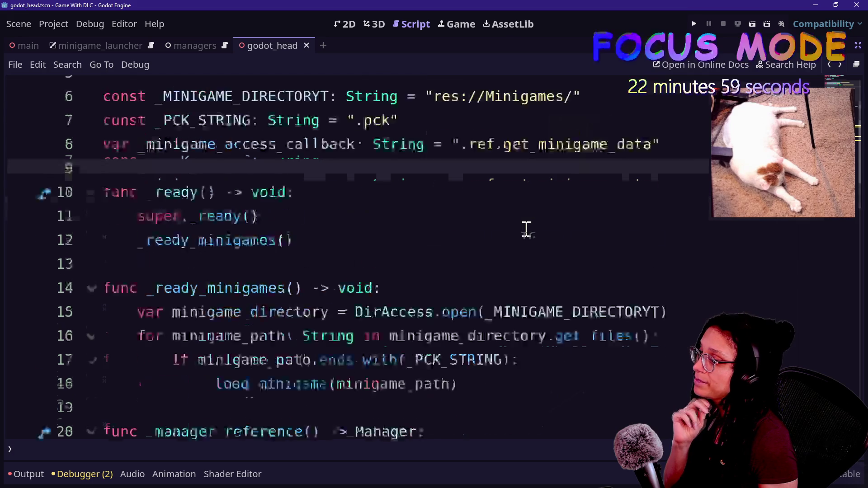
scroll(526, 229, "down", 7)
scroll(506, 233, "up", 2)
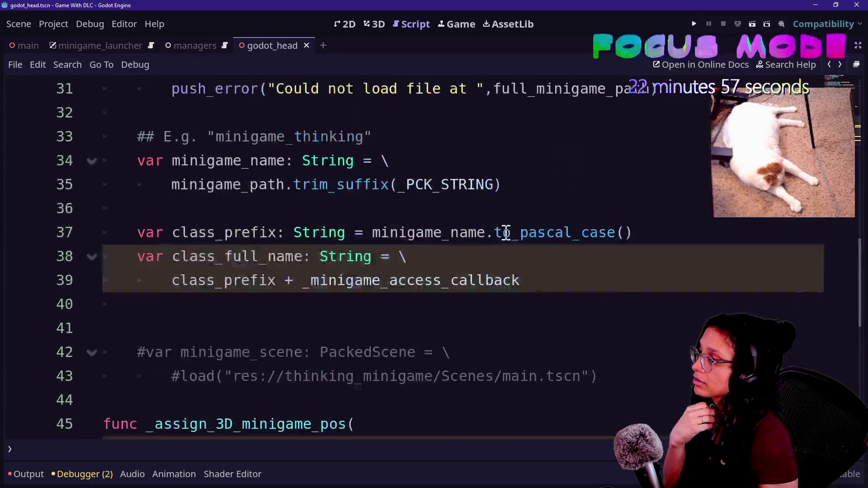
- Add two blank lines after line 39 and review the _assign_3D_minigame_pos function
left_click(638, 284)
key("Return")
key("Return")
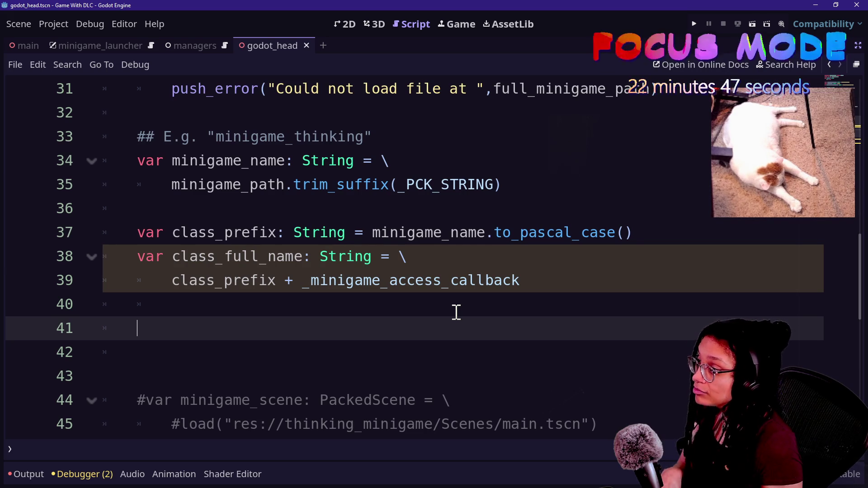
scroll(456, 312, "down", 3)
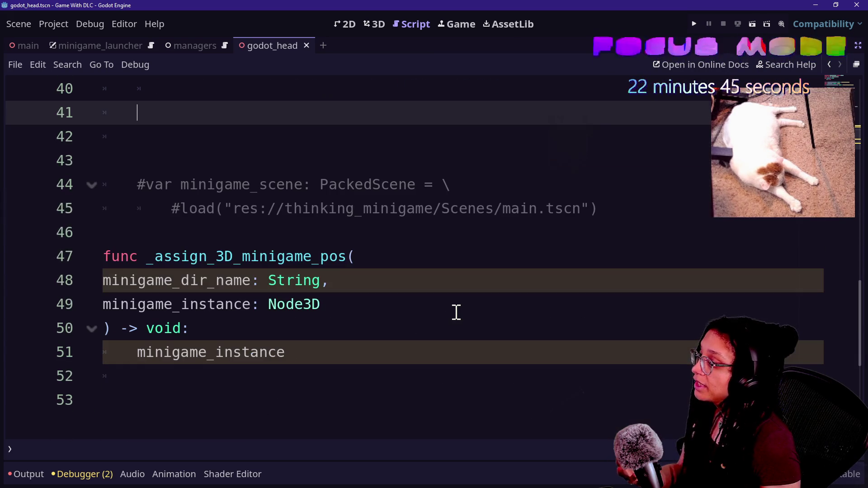
scroll(450, 310, "up", 2)
scroll(451, 310, "down", 6)
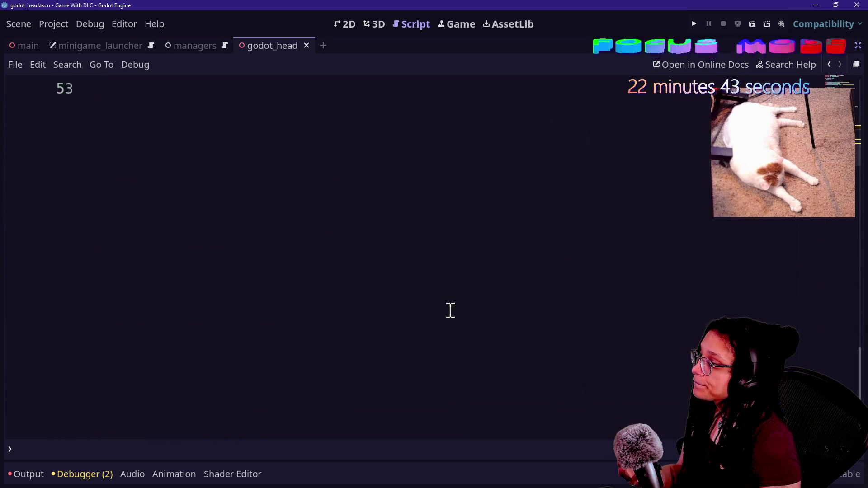
scroll(204, 239, "up", 4)
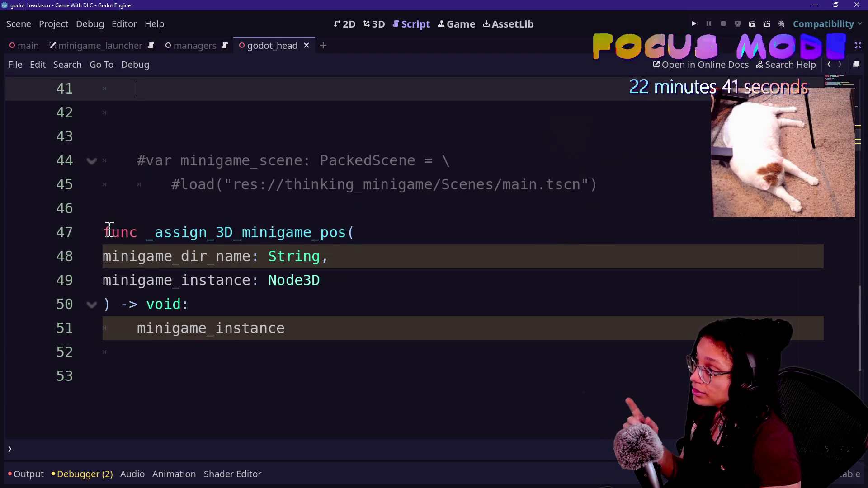
mouse_move(147, 230)
left_mouse_down()
mouse_move(320, 313)
mouse_move(326, 325)
mouse_move(279, 224)
left_mouse_up()
left_click_drag(171, 184, 265, 305)
left_click(300, 327)
- Review the commented-out scene code and return to the blank line below class_full_name
scroll(434, 336, "up", 3)
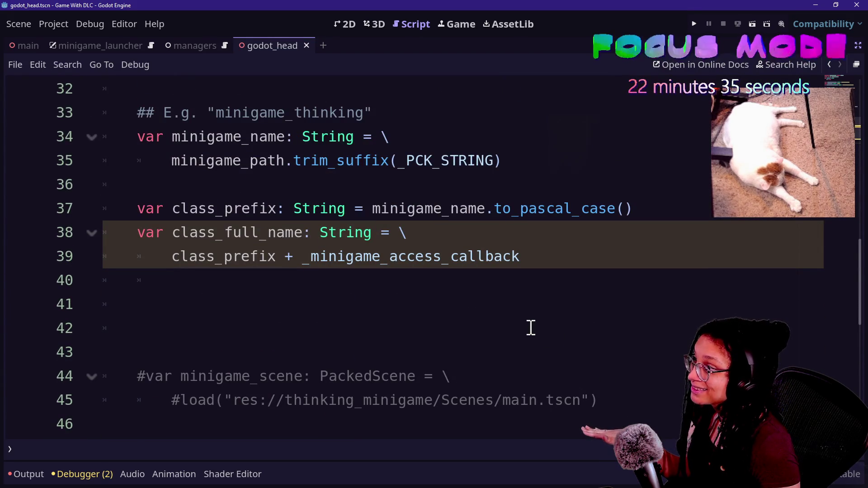
scroll(531, 327, "up", 2)
scroll(531, 328, "up", 1)
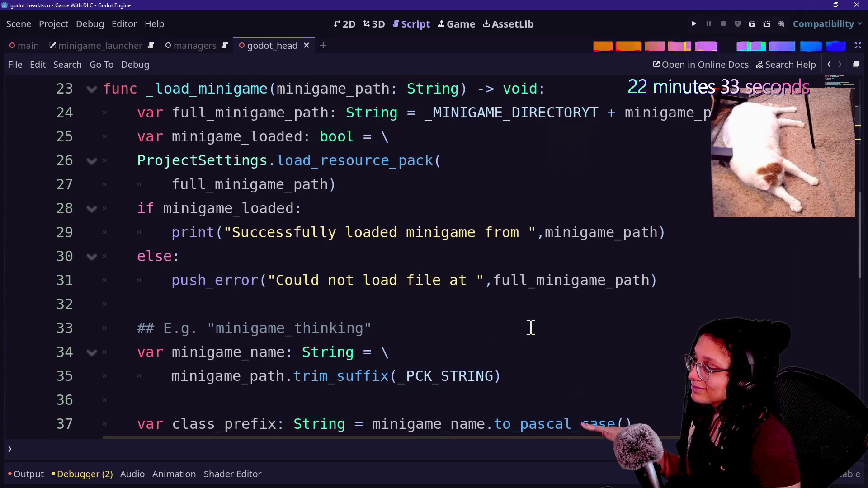
scroll(531, 328, "down", 3)
left_click(218, 357)
left_click(162, 376)
left_click(329, 299)
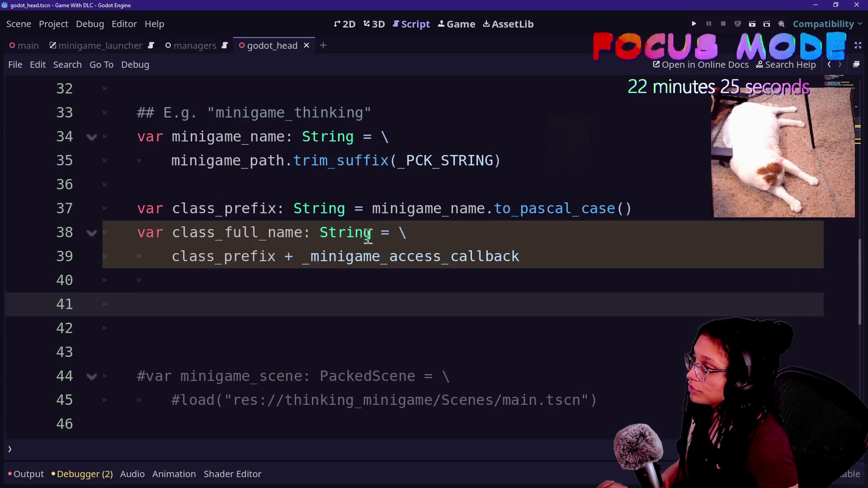
mouse_move(363, 247)
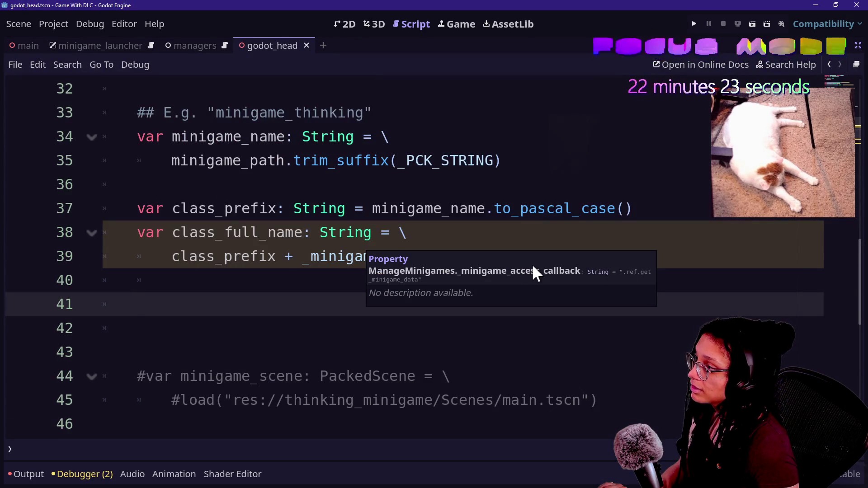
left_click(662, 208)
scroll(662, 209, "up", 3)
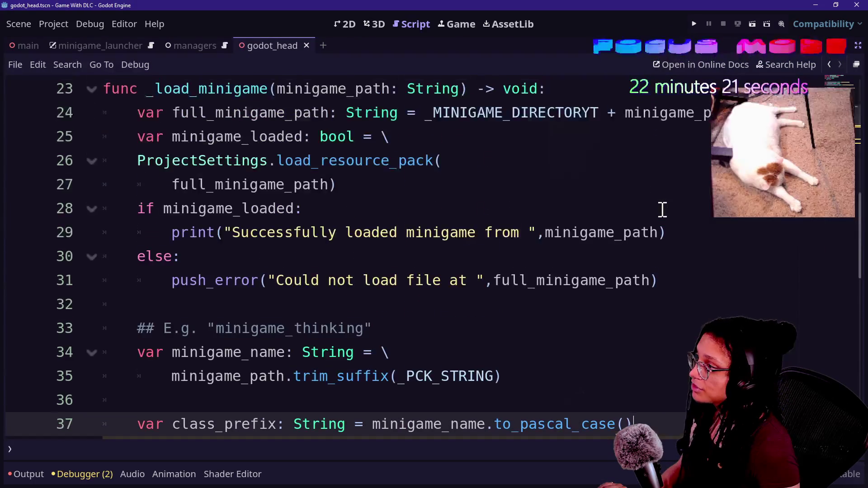
scroll(663, 210, "down", 4)
left_click(446, 267)
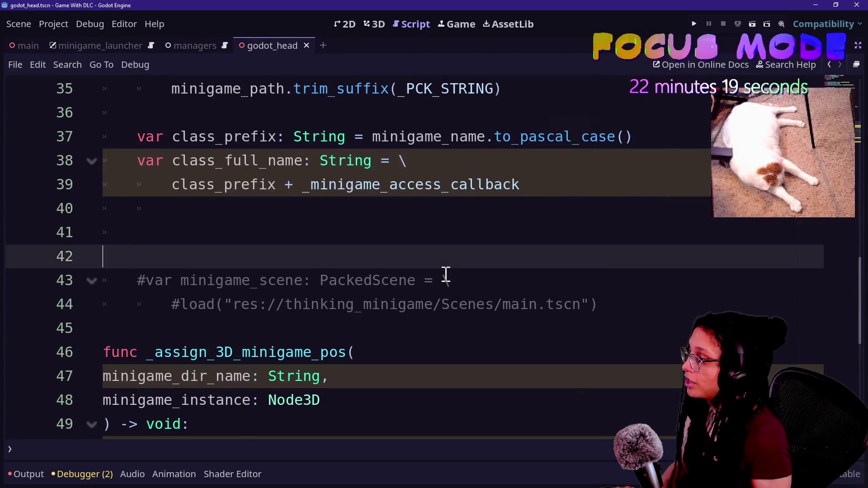
- Remove the extra blank line and begin typing func _instantiate_minigame( on line 41
key("BackSpace")
key("BackSpace")
type("_")
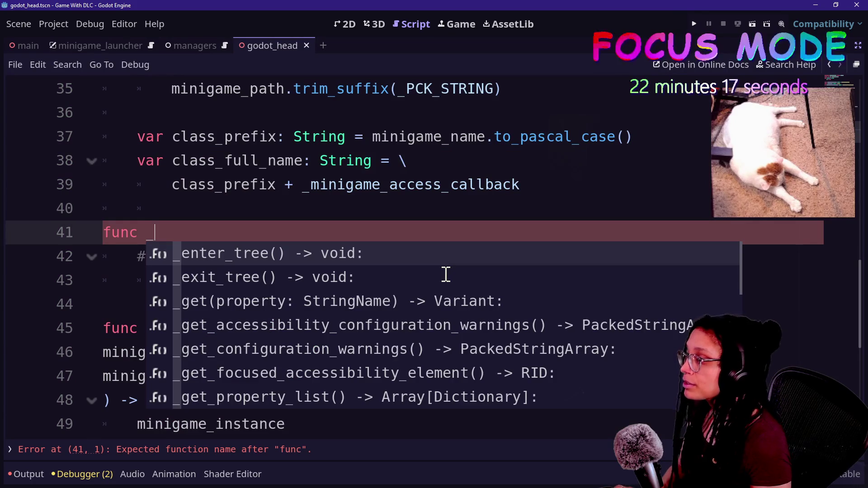
type("o")
key("BackSpace")
type("ocd")
key("BackSpace")
key("BackSpace")
key("BackSpace")
type("indysn")
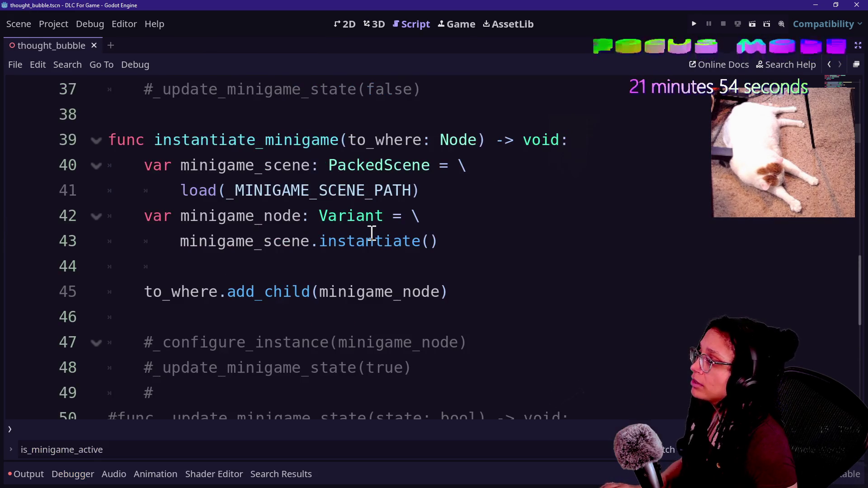
- In thought_bubble, inspect the _MINIGAME_SCENE_PATH and _MINIGAME_RES_DIRECTORY constants and the /Scenes/main.tscn path
scroll(372, 233, "up", 9)
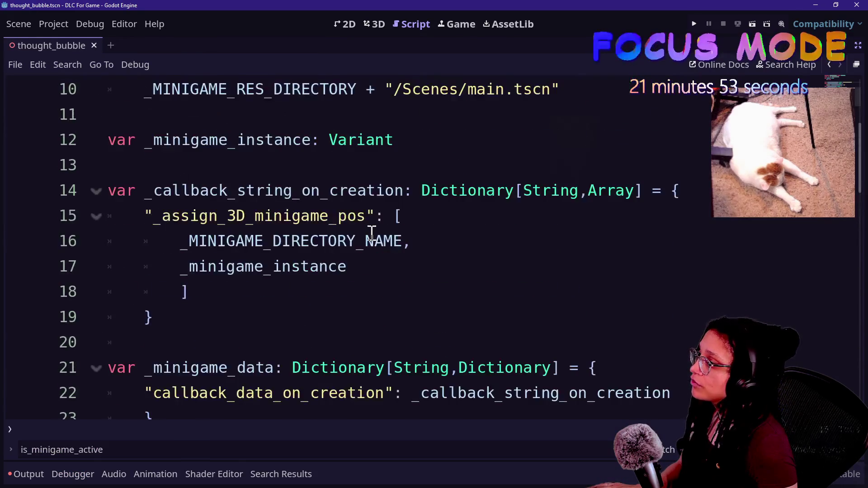
scroll(288, 243, "up", 3)
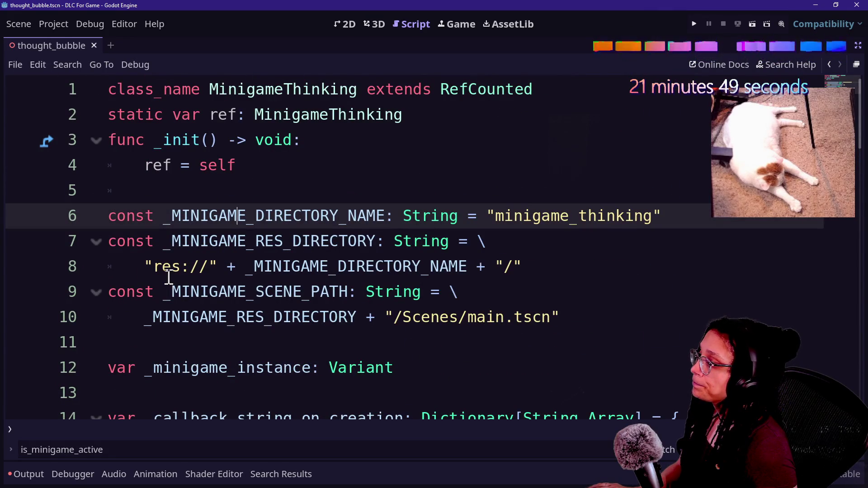
mouse_move(149, 299)
left_mouse_down()
mouse_move(374, 286)
mouse_move(539, 322)
left_mouse_up()
mouse_move(591, 326)
left_mouse_down()
mouse_move(283, 325)
mouse_move(55, 281)
left_mouse_up()
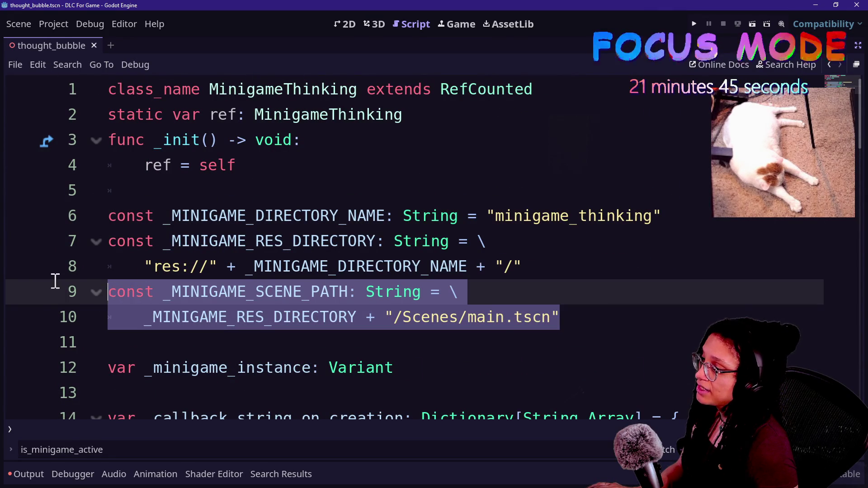
left_click(345, 314)
scroll(375, 307, "down", 1)
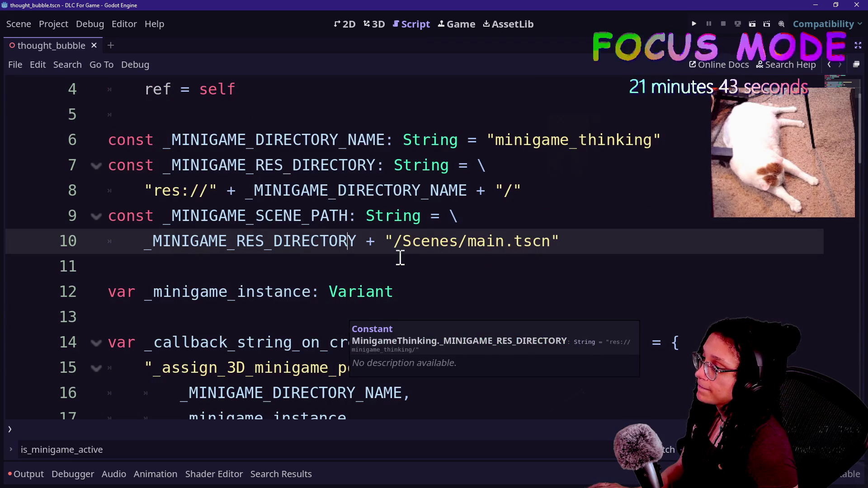
left_click_drag(392, 237, 676, 252)
left_click(677, 255)
- Look over the scene path and the _MINIGAME_DIRECTORY_NAME and _assign_3D_minigame_pos entries
key("Down")
key("Down")
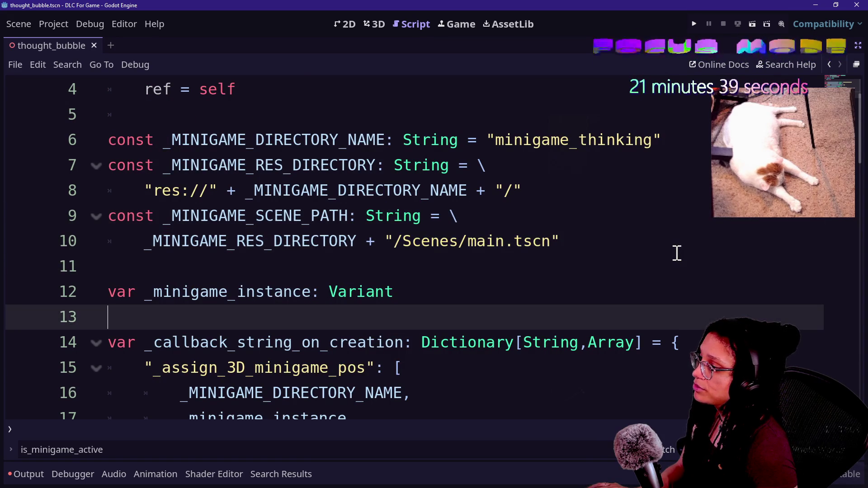
scroll(677, 253, "down", 4)
scroll(677, 254, "down", 9)
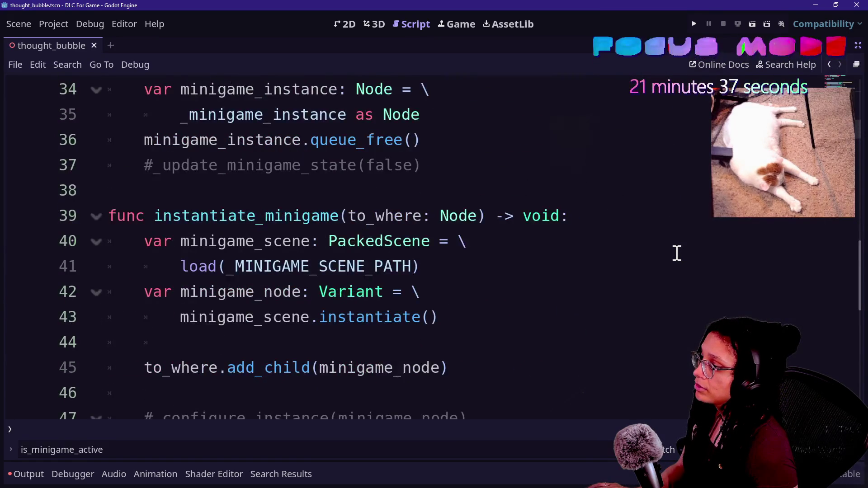
scroll(677, 253, "up", 3)
scroll(677, 254, "up", 10)
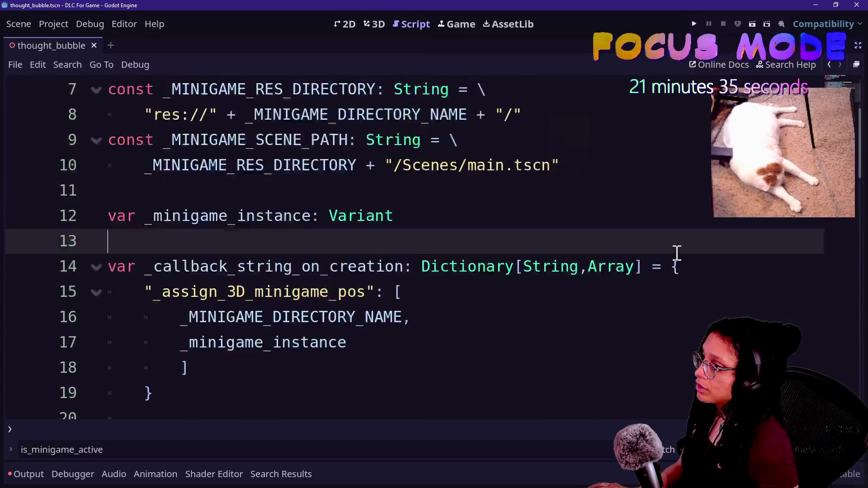
left_click(525, 258)
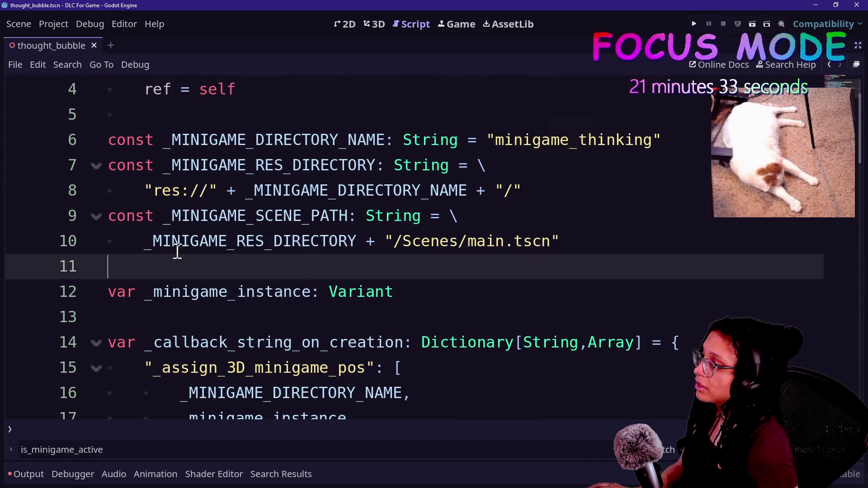
left_click(475, 241)
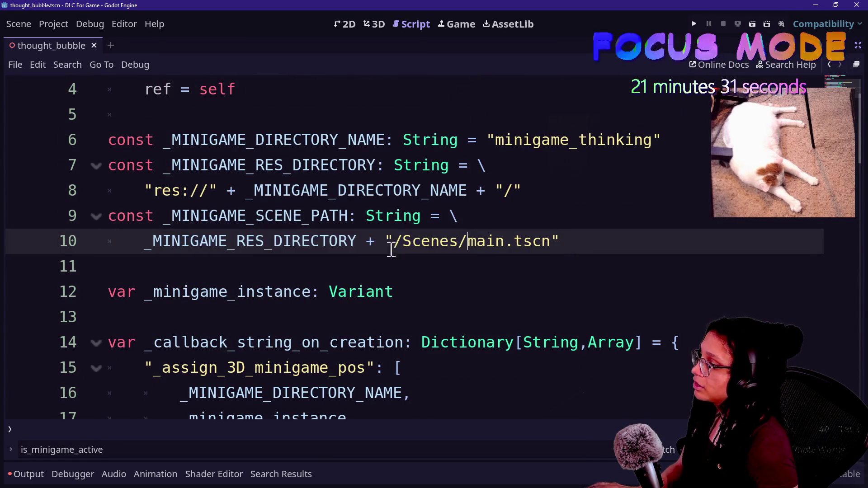
left_click(468, 235)
scroll(470, 232, "down", 2)
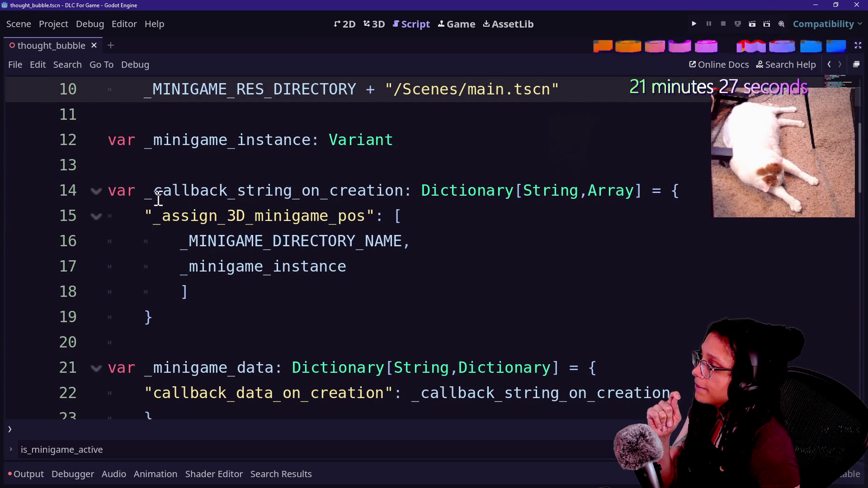
left_click(145, 344)
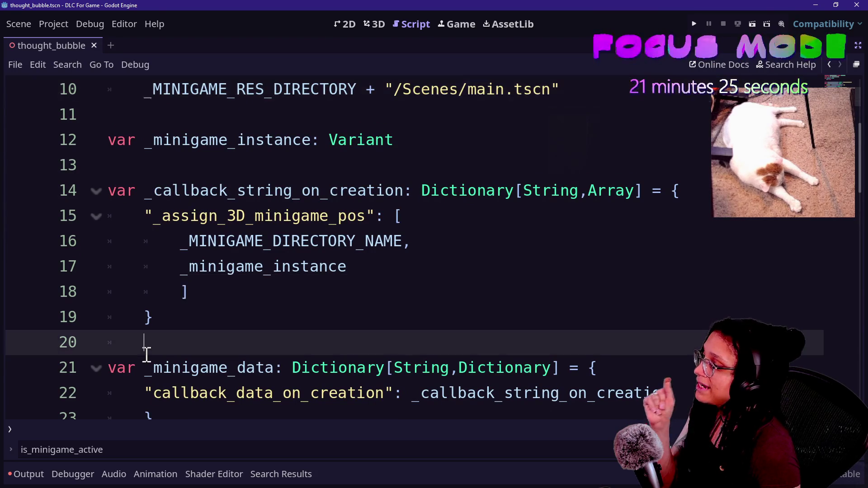
left_click(320, 241)
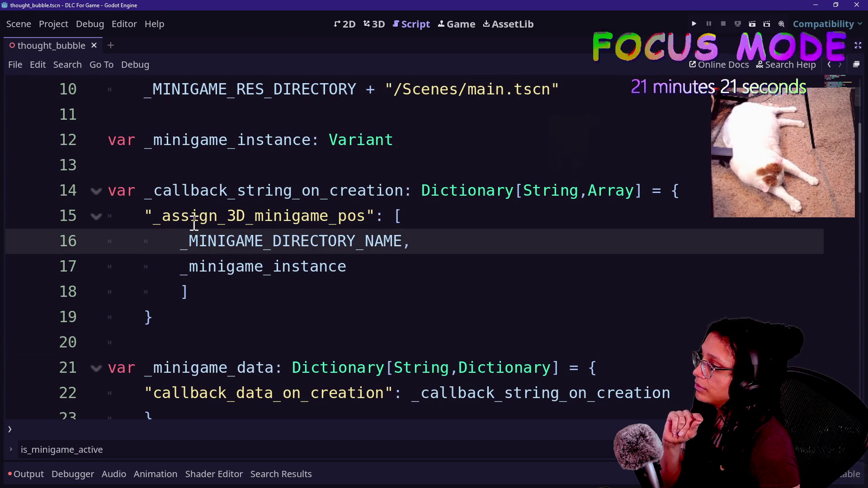
left_click_drag(156, 215, 360, 216)
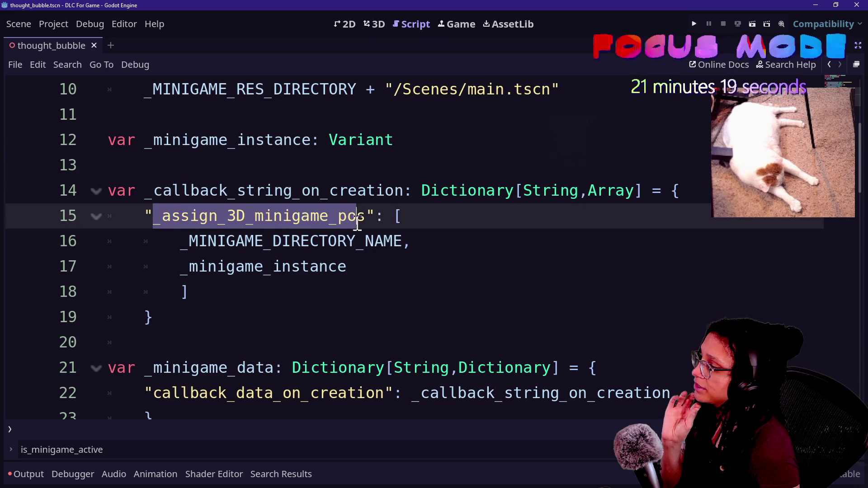
- Insert a new indented line after the opening brace on line 14 of the dictionary
left_click(688, 191)
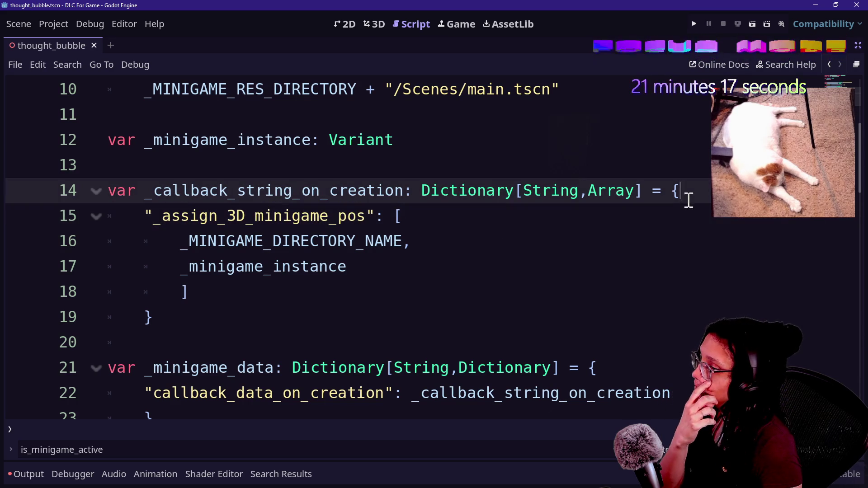
left_click(552, 283)
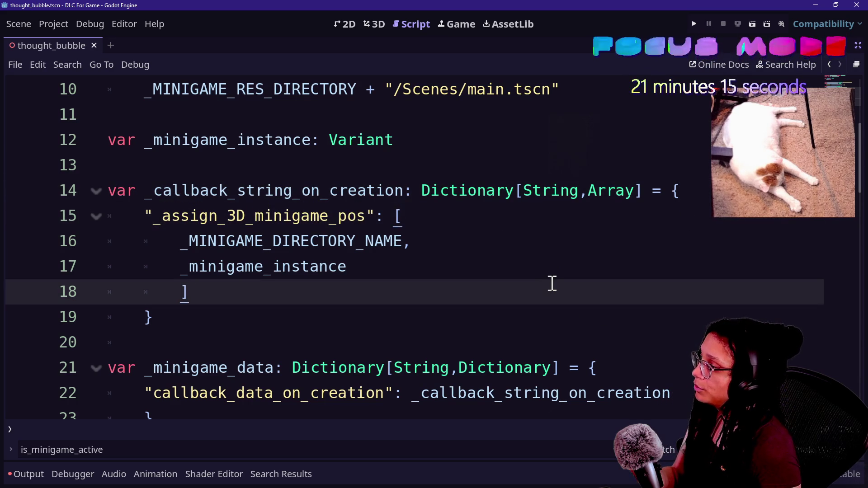
left_click(701, 192)
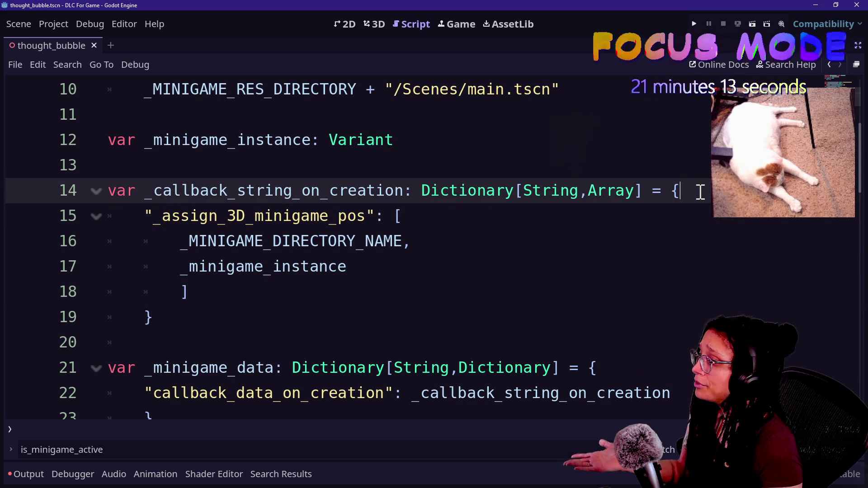
key("Return")
left_click(700, 191)
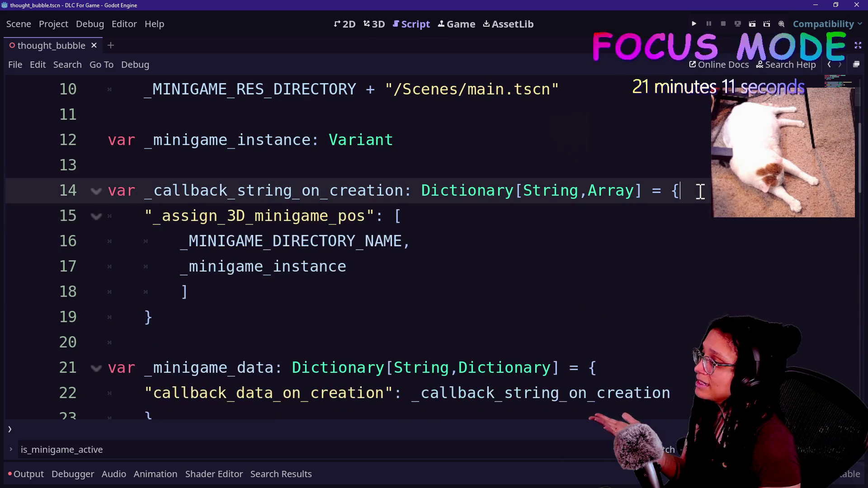
left_click(526, 223)
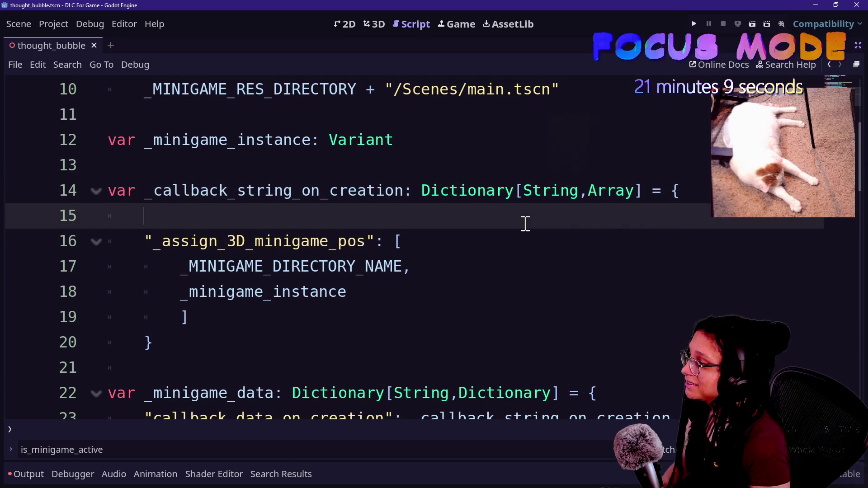
- Add a "_instantiate_minigame": entry with an empty list to the callback dictionary
key("BackSpace")
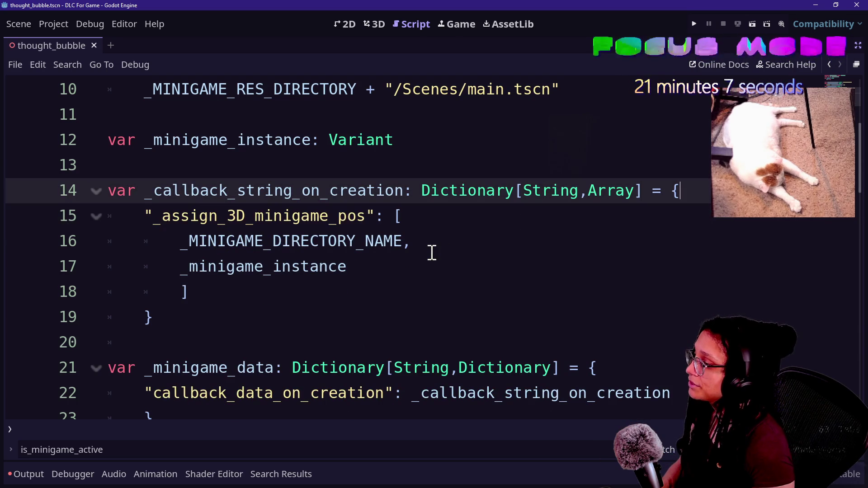
key("Return")
type("\"_")
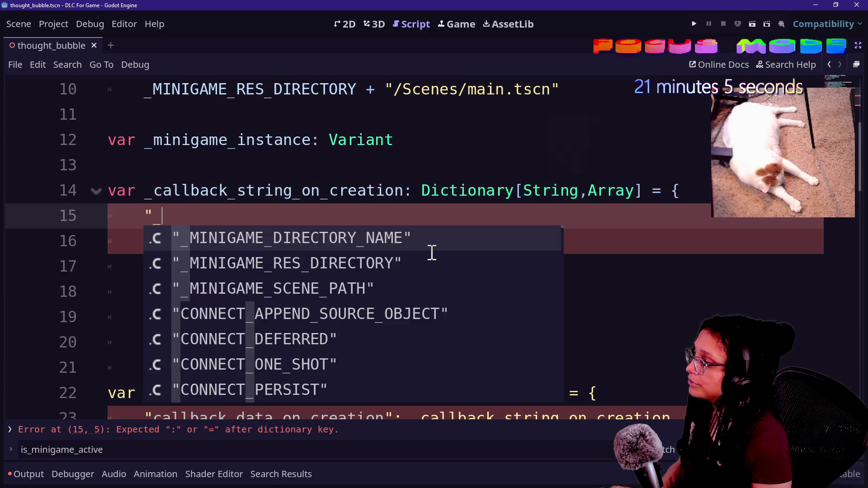
type("instantiate")
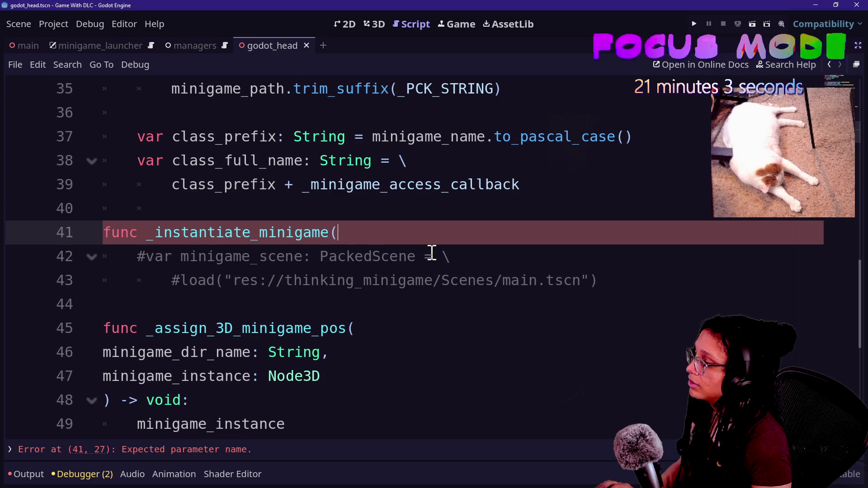
type("_min")
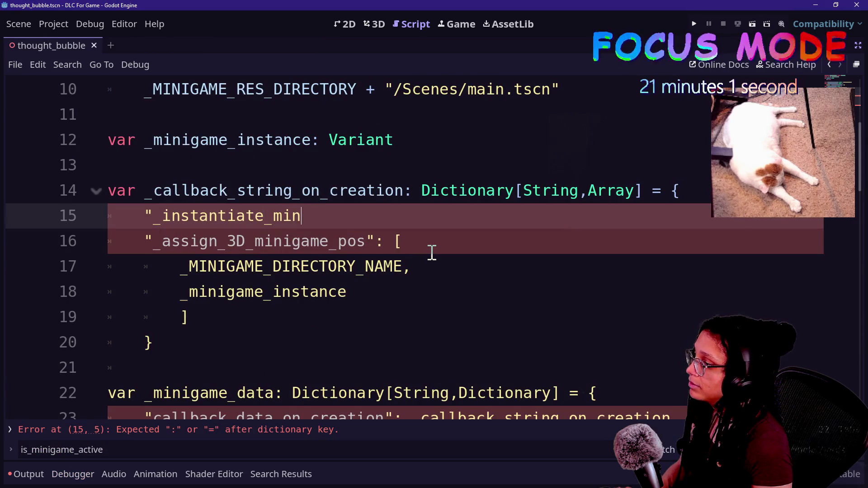
type("igame\": [")
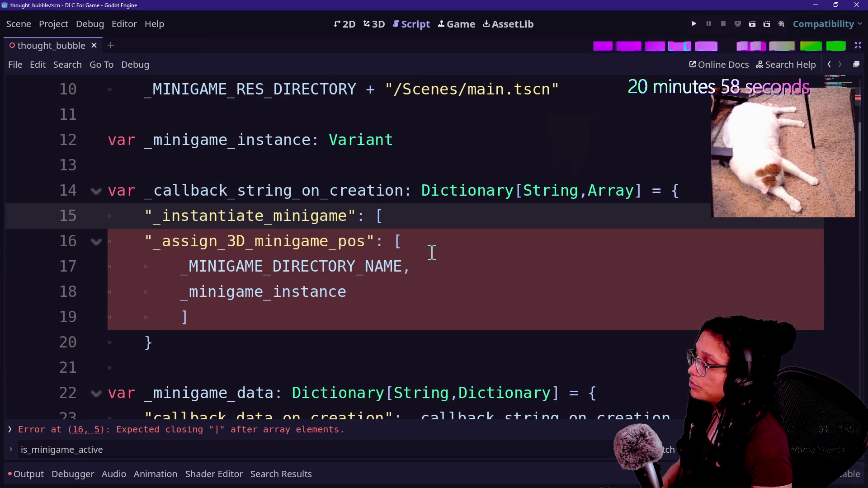
key("Return")
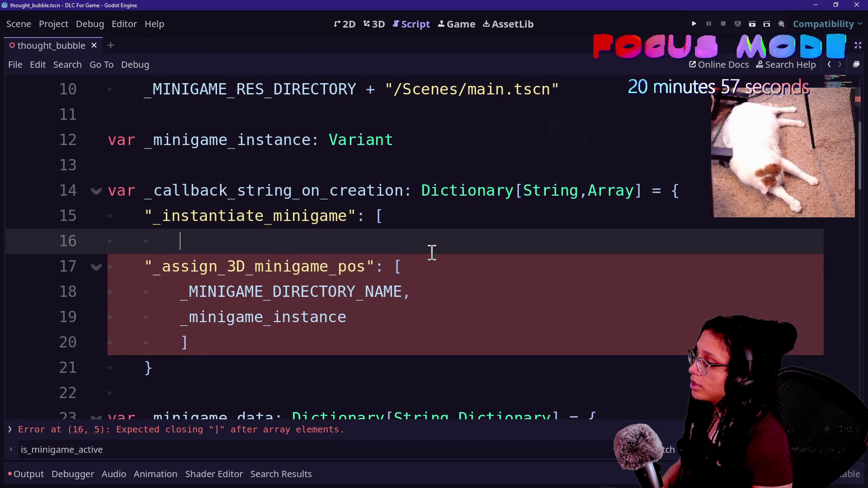
type("]")
left_click(420, 224)
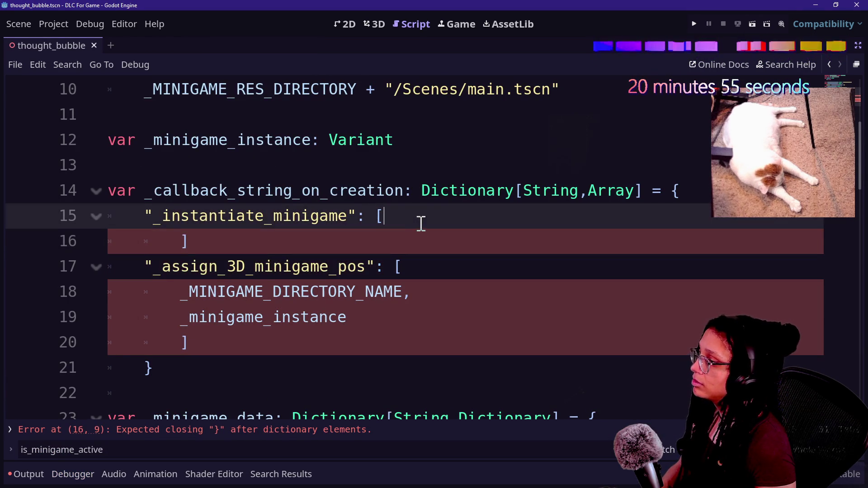
key("Return")
- Put _MINIGAME_SCENE_PATH in the list and add a comma after its closing bracket
left_click(264, 164)
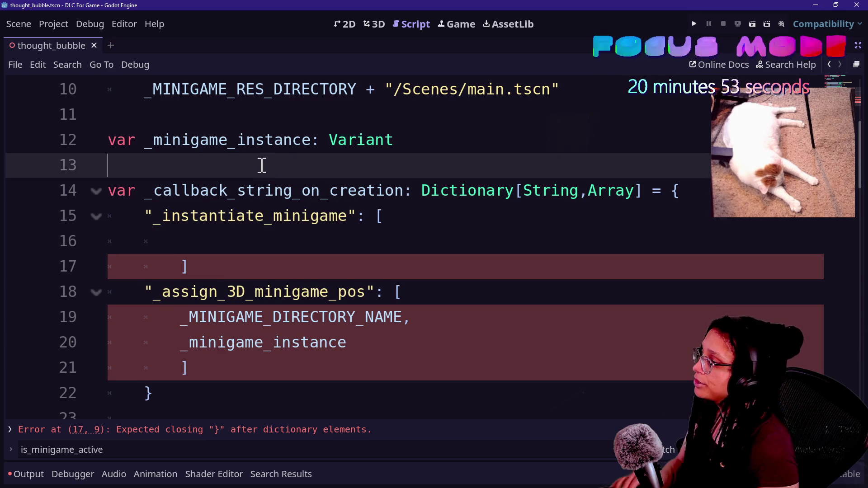
left_click(369, 227)
left_click(354, 232)
scroll(357, 231, "up", 1)
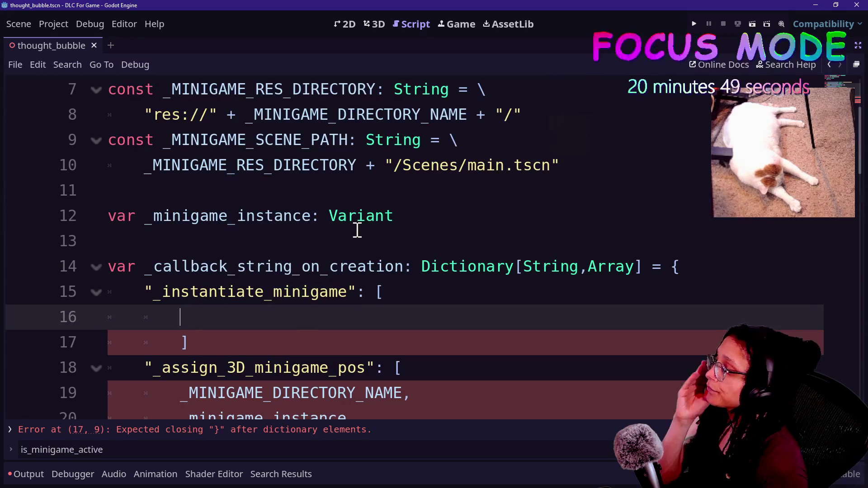
type("_MINIGAME_SCENE_PATH")
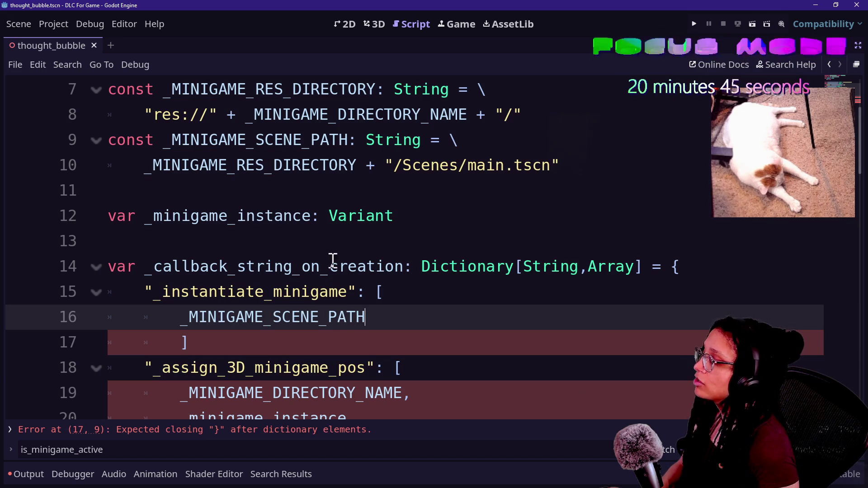
left_click(333, 260)
left_click(302, 357)
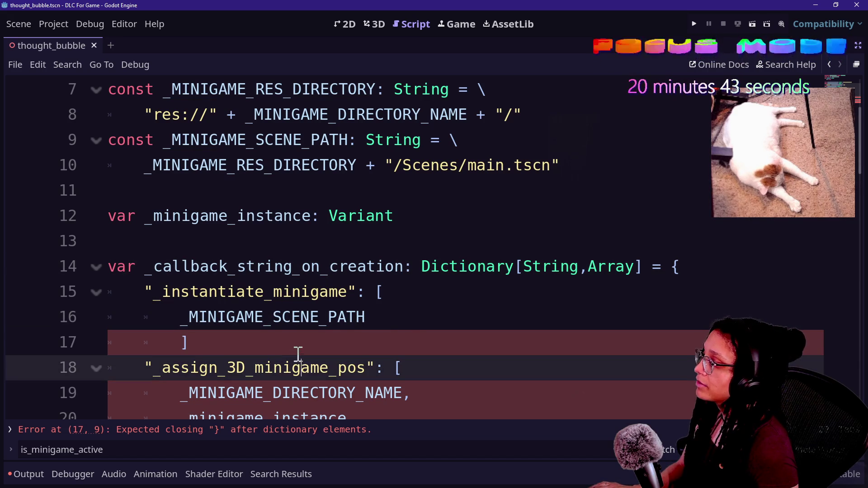
left_click(298, 343)
type(",")
key("Escape")
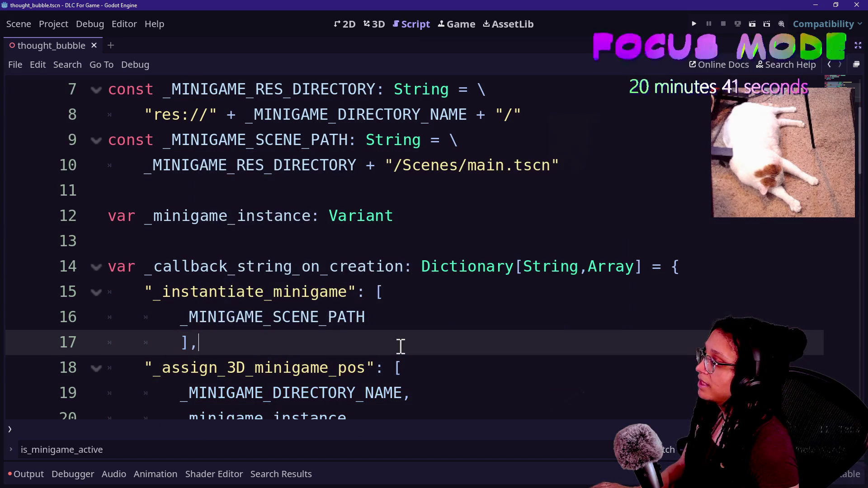
scroll(446, 339, "down", 2)
key("alt+Tab")
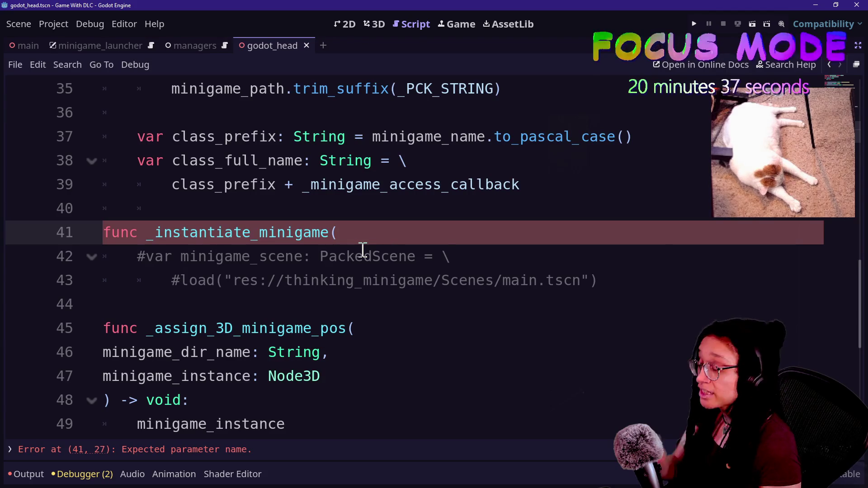
- Give _instantiate_minigame a scene_path: String parameter with a void return, and uncomment the loading lines
mouse_move(363, 251)
type("scene_path:")
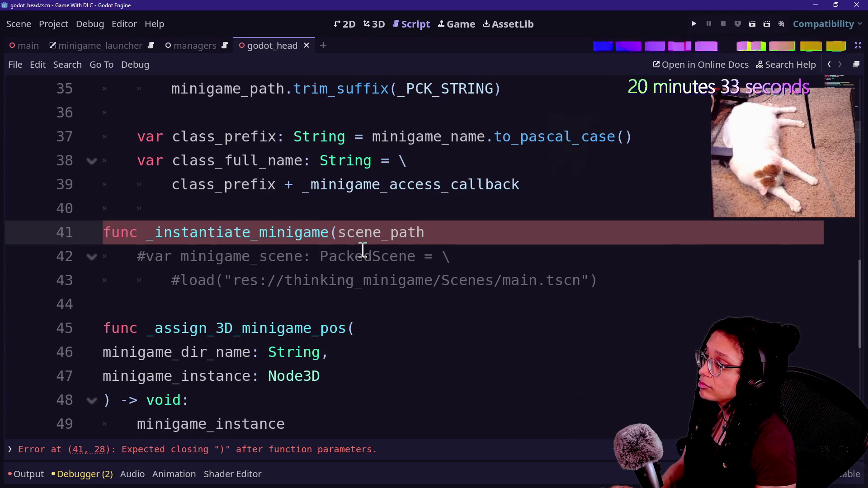
type(" St")
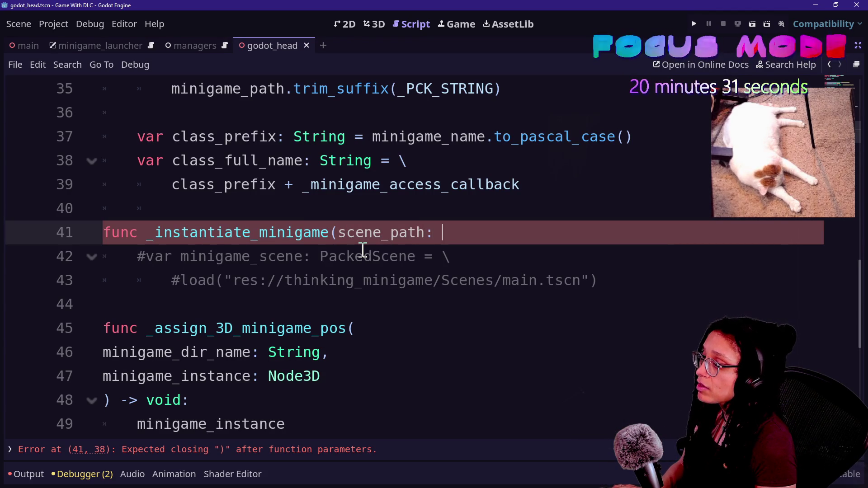
type("ring) -")
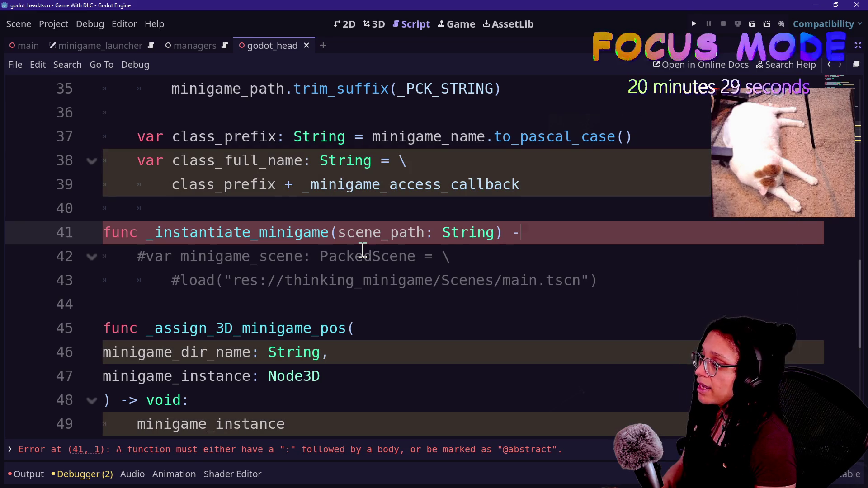
type("> vod")
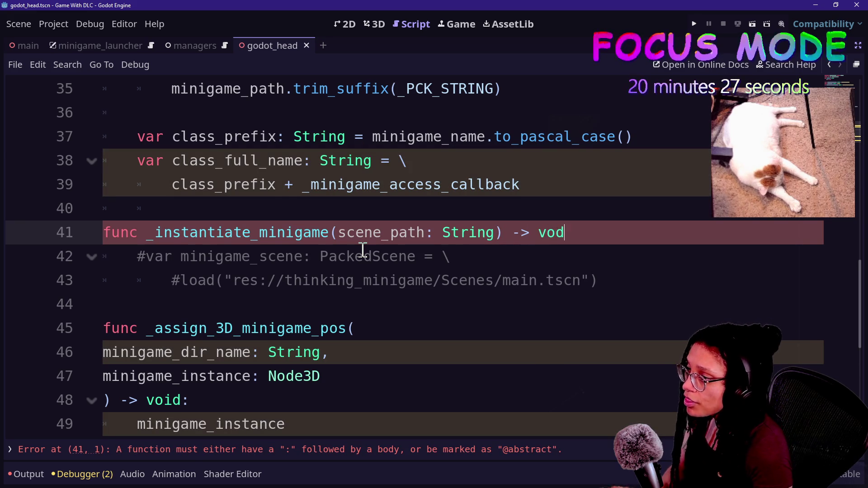
key("BackSpace")
type("ud:")
left_click_drag(357, 255, 390, 273)
key("ctrl+k")
- Replace the hard-coded path in the load call with scene_path
left_click(215, 280)
mouse_move(216, 280)
left_mouse_down()
mouse_move(567, 265)
mouse_move(576, 274)
left_mouse_up()
key("BackSpace")
type("\"scen")
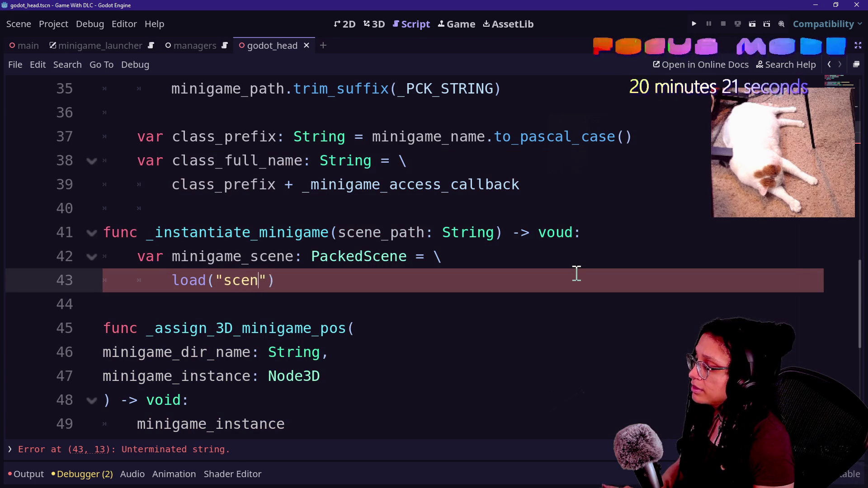
type("e_path")
left_click(401, 274)
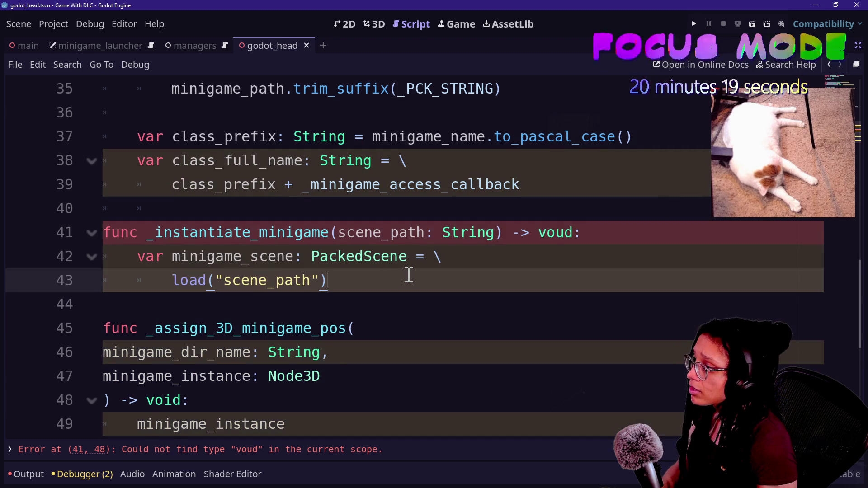
key("Return")
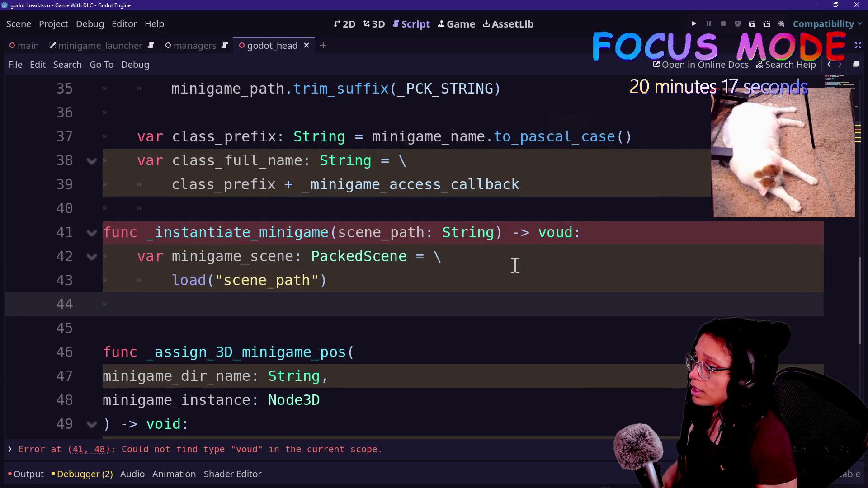
- Correct the 'voud' typo to void and add a new line in the function body
left_click(564, 229)
key("BackSpace")
type("i")
left_click(334, 289)
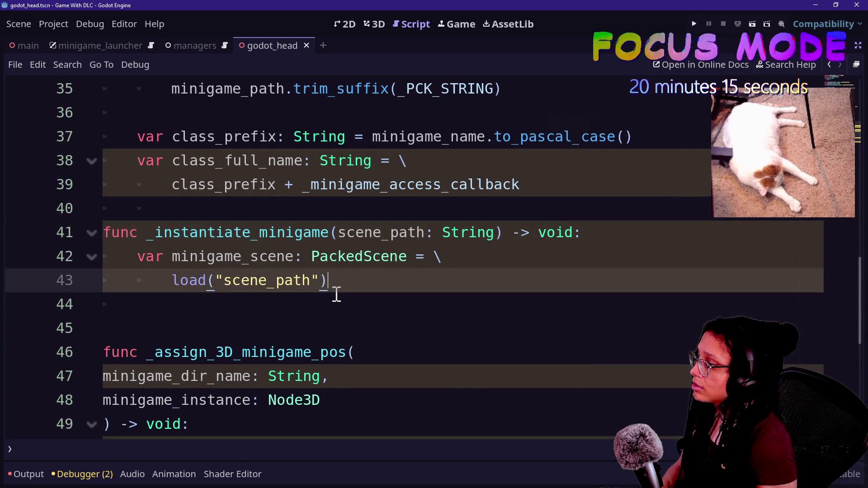
left_click(337, 297)
type("var in")
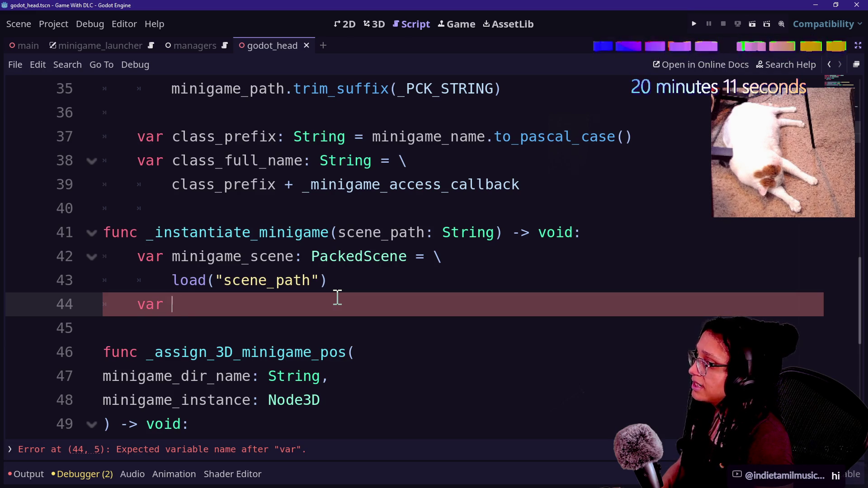
key("BackSpace")
key("BackSpace")
key("BackSpace")
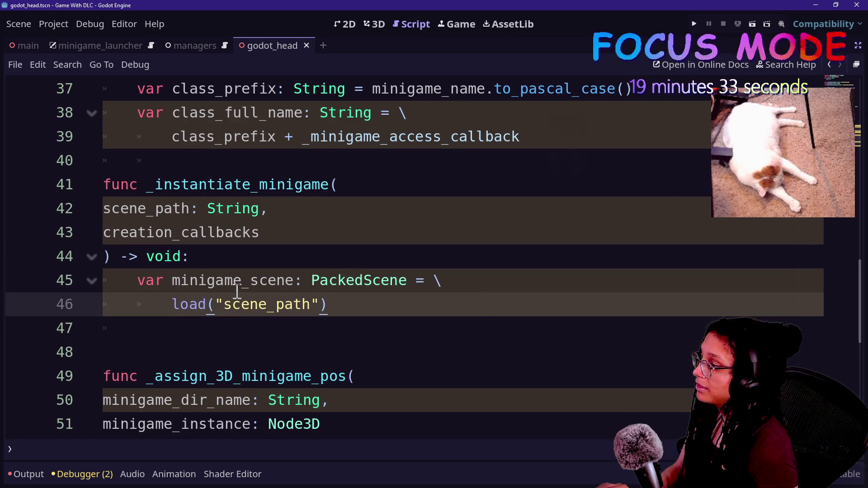
left_click(357, 285)
left_click(285, 303)
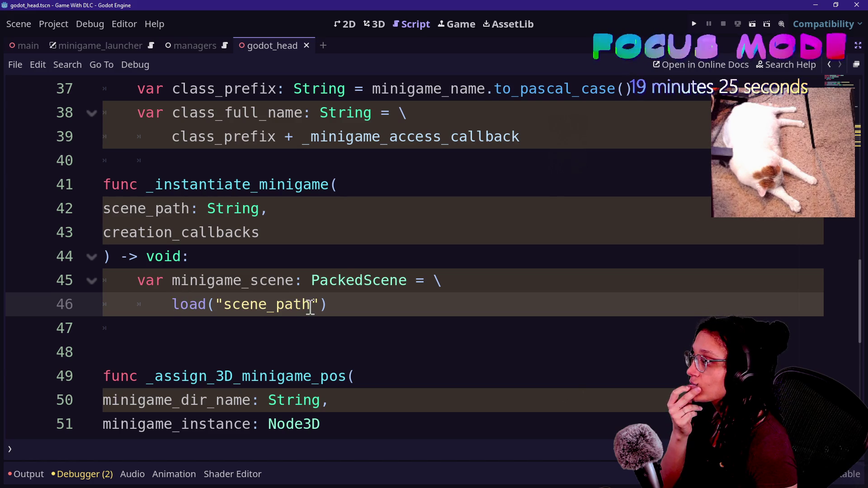
left_click(369, 258)
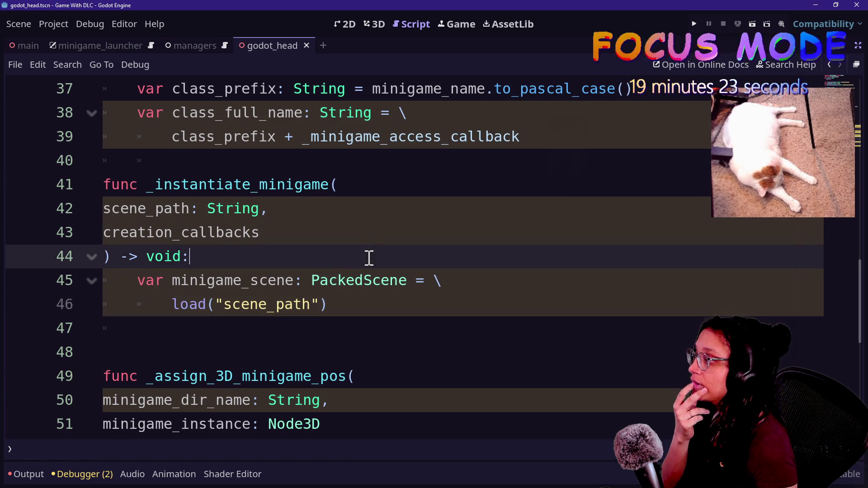
left_click(398, 307)
key("Return")
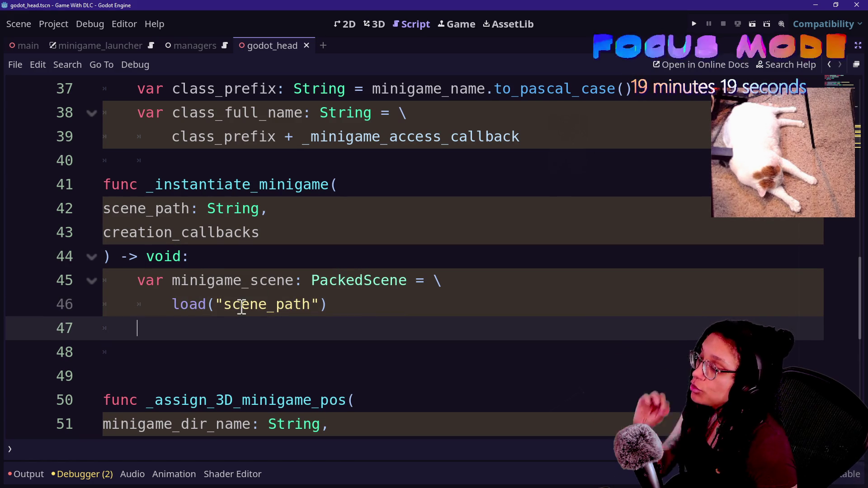
key("alt+Tab")
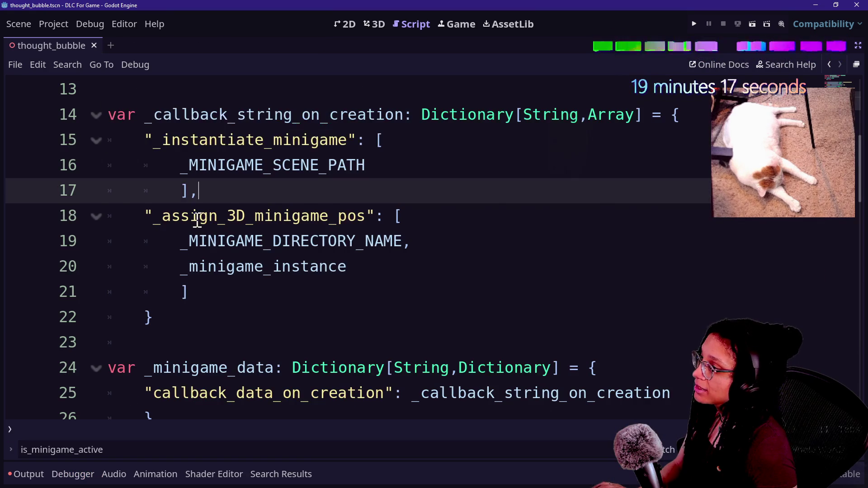
- Cut the _instantiate_minigame entry out of the thought_bubble dictionary
scroll(194, 221, "up", 1)
mouse_move(159, 190)
left_mouse_down()
mouse_move(280, 378)
mouse_move(272, 382)
left_mouse_up()
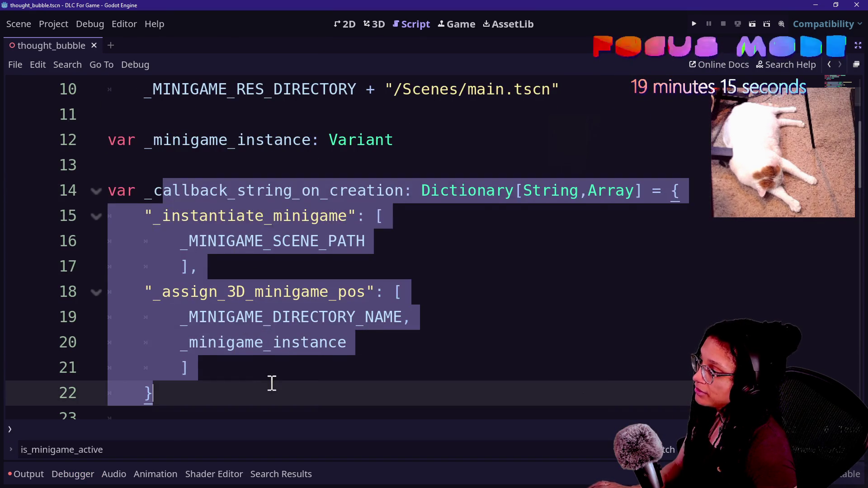
left_click(271, 382)
left_click_drag(133, 213, 365, 241)
left_click(364, 241)
mouse_move(151, 215)
left_mouse_down()
mouse_move(322, 275)
mouse_move(172, 252)
mouse_move(109, 213)
left_mouse_up()
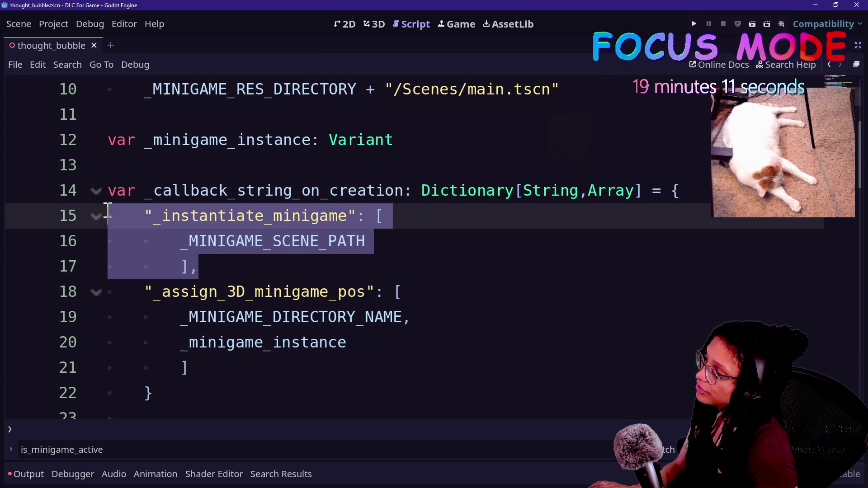
key("alt+Tab")
key("alt+Tab")
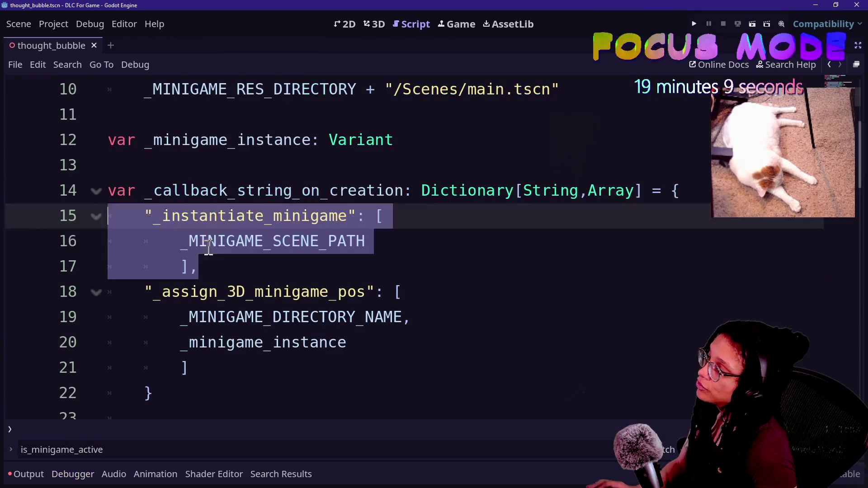
left_click_drag(217, 267, 49, 225)
key("ctrl+c")
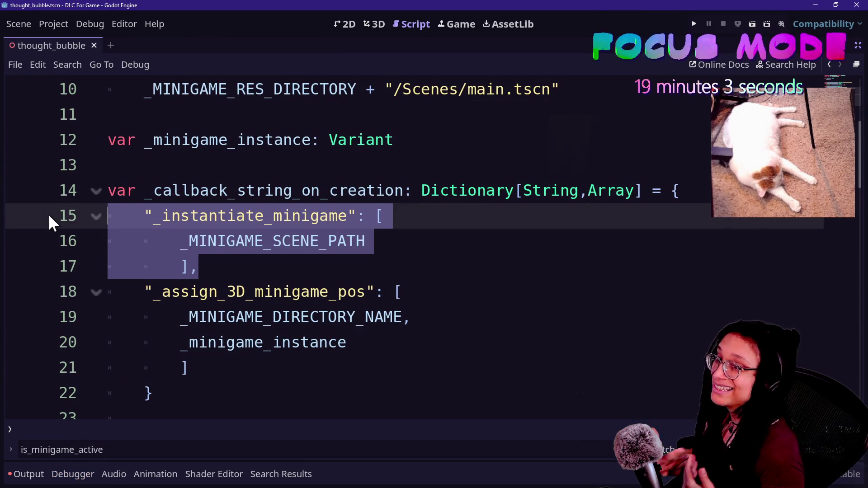
key("BackSpace")
key("BackSpace")
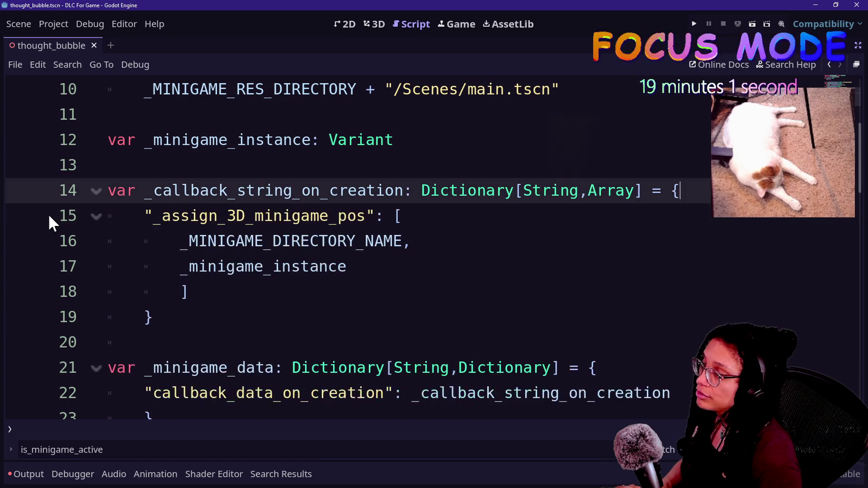
- Try pasting the entry after line 12, then undo the misplaced paste
mouse_move(229, 219)
left_mouse_down()
mouse_move(246, 254)
mouse_move(242, 293)
mouse_move(203, 194)
left_mouse_up()
left_click(242, 293)
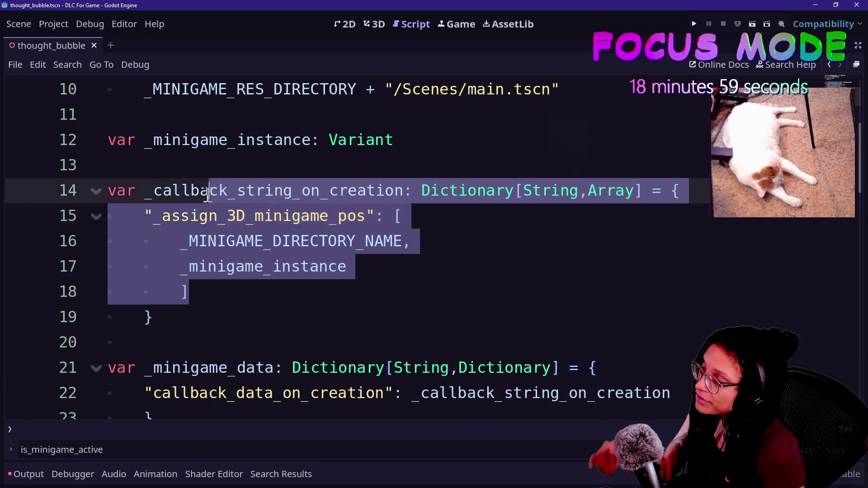
left_click(180, 240)
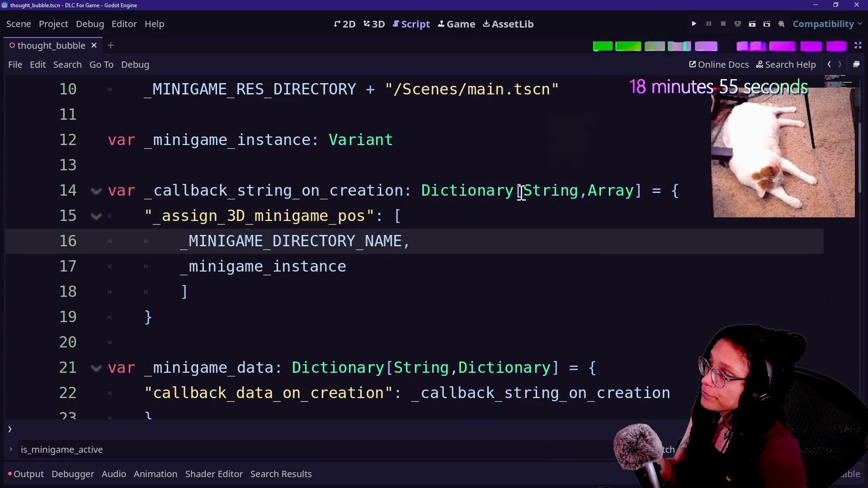
left_click(519, 190)
left_click(541, 149)
key("ctrl+v")
left_click(415, 126)
key("ctrl+z")
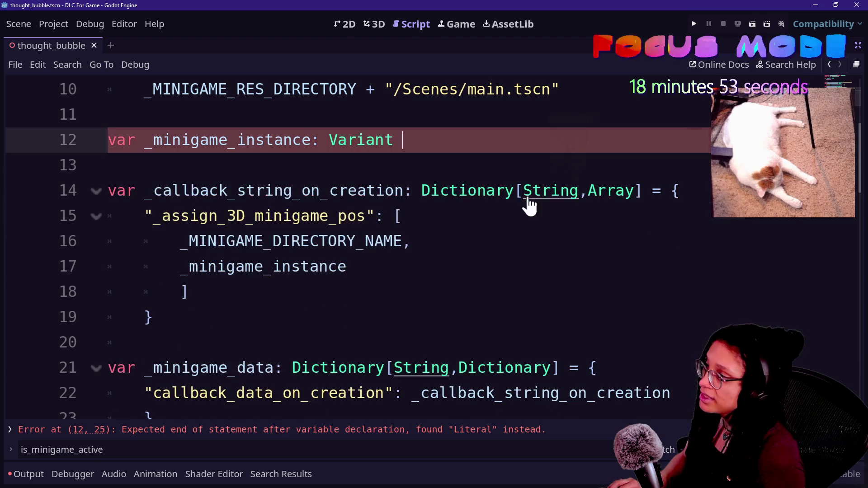
- Return to godot_head and place the caret after _instantiate_minigame's last line
scroll(508, 206, "down", 2)
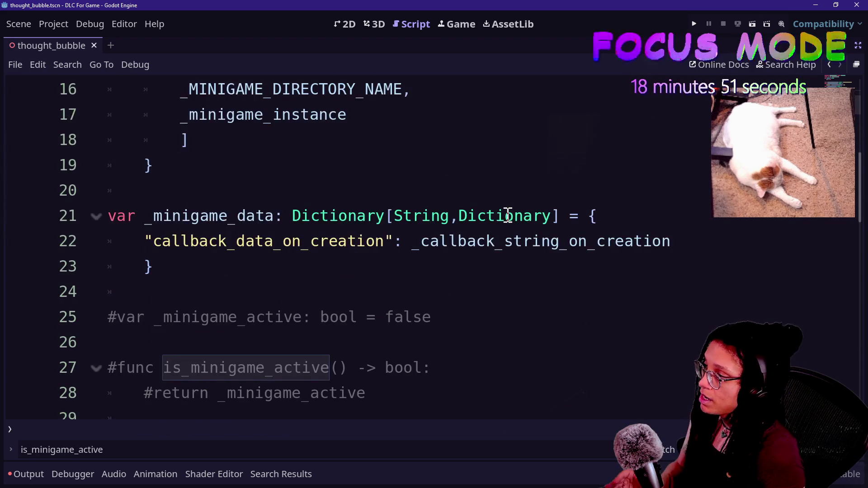
scroll(508, 206, "down", 1)
scroll(508, 213, "up", 3)
scroll(508, 215, "up", 2)
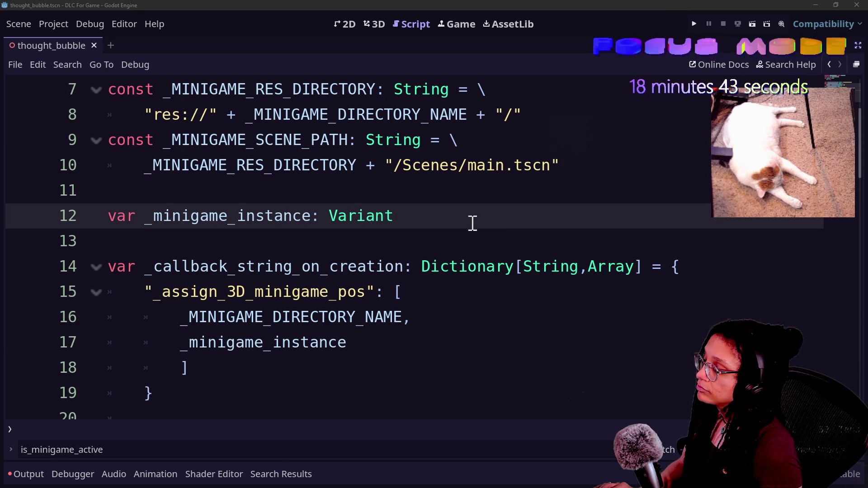
key("alt+Tab")
left_click(394, 257)
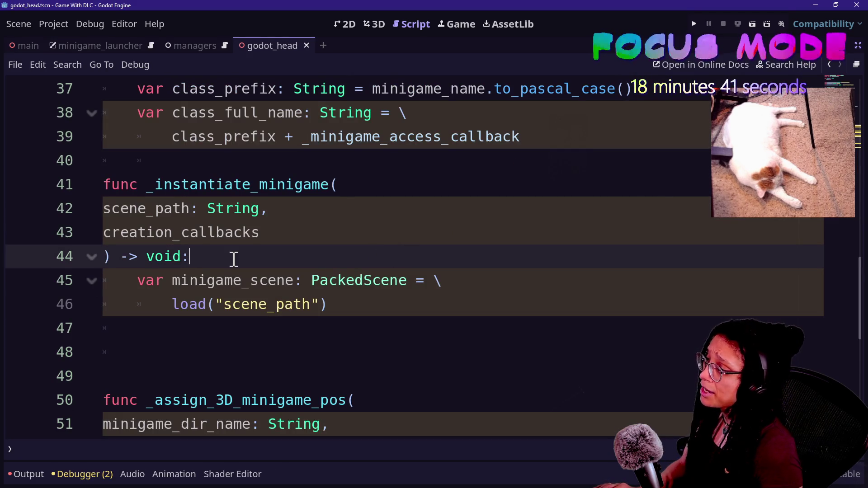
- Remove the extra blank line 48 after _instantiate_minigame
left_click(374, 357)
key("BackSpace")
scroll(343, 332, "up", 2)
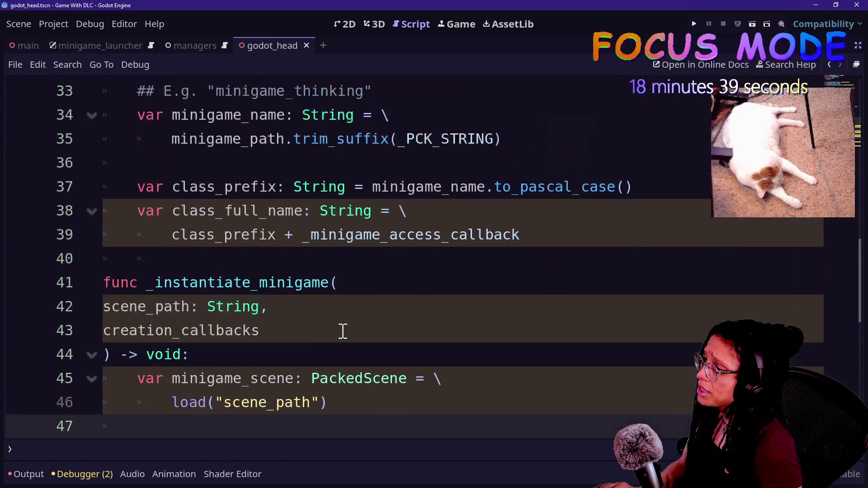
scroll(343, 331, "down", 2)
scroll(343, 332, "up", 4)
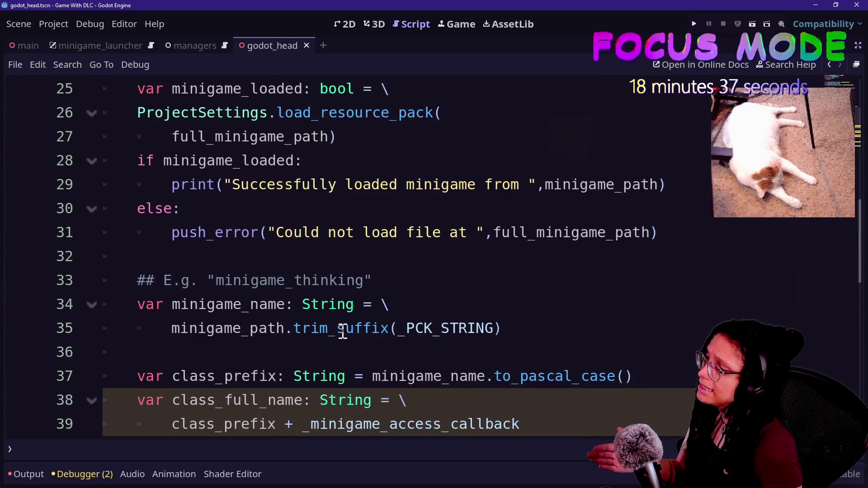
- Start a new line below class_full_name in _load_minigame and begin typing _instant
left_click(425, 332)
scroll(500, 342, "down", 2)
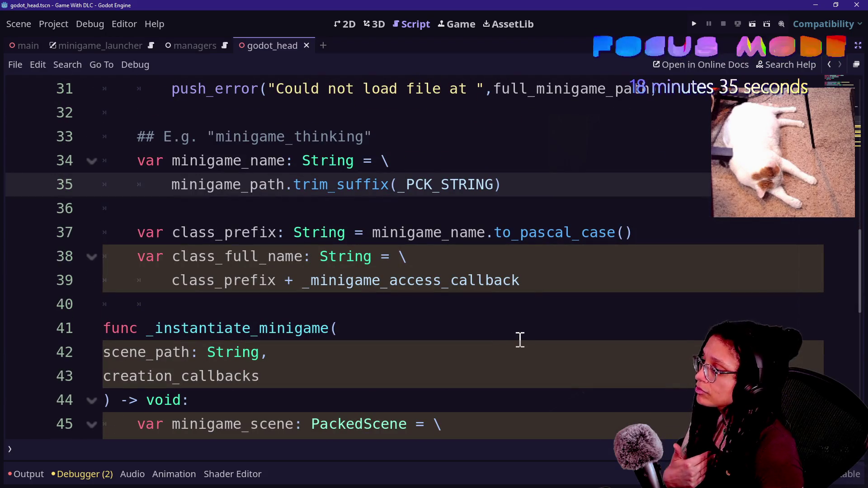
left_click(541, 289)
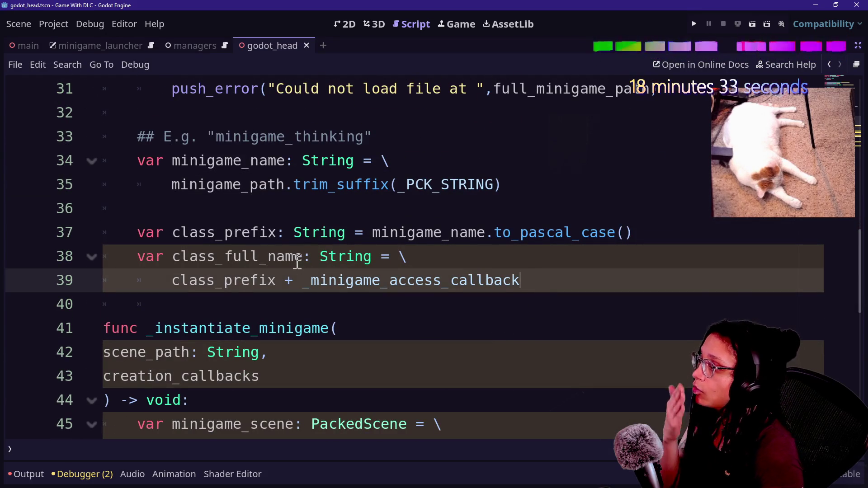
scroll(251, 268, "up", 2)
scroll(250, 268, "down", 1)
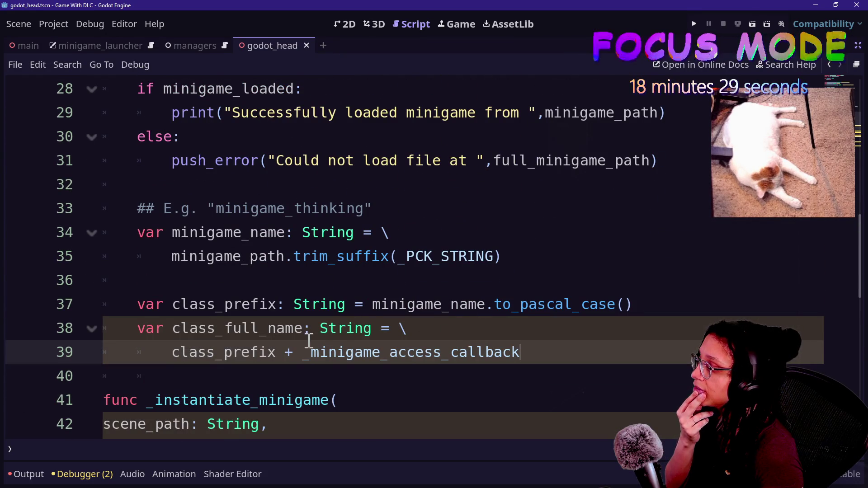
scroll(444, 351, "down", 1)
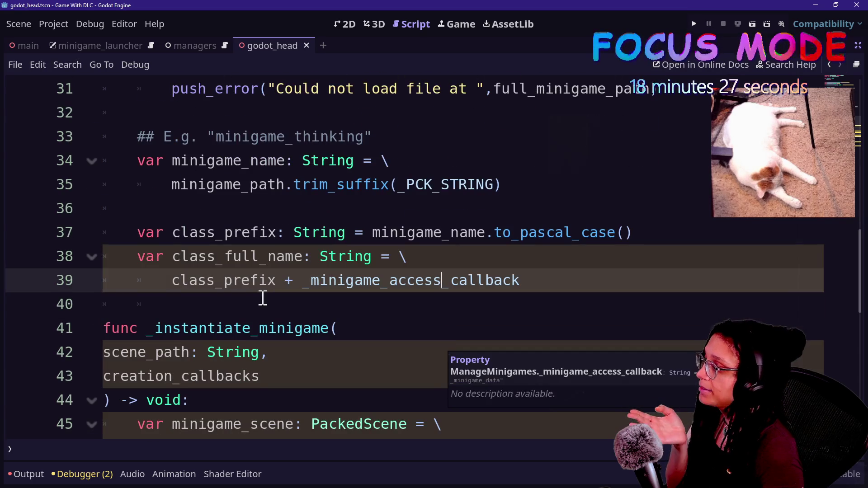
left_click_drag(181, 256, 285, 257)
left_click(578, 276)
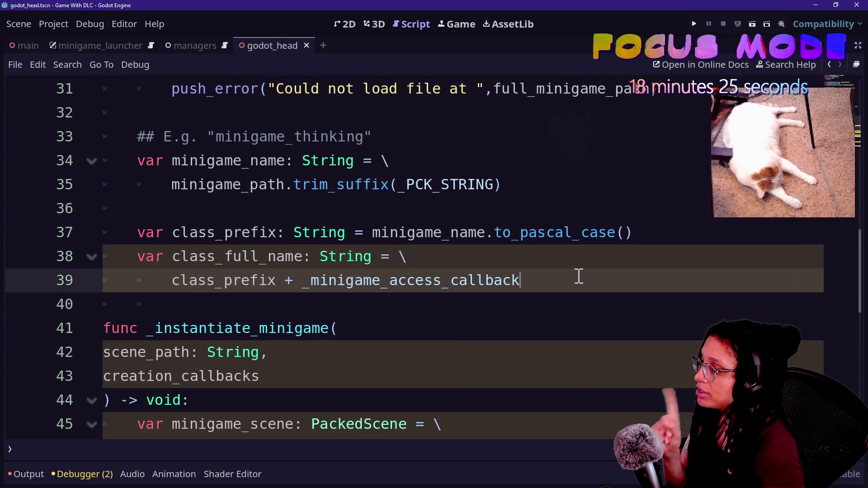
key("Return")
key("Return")
type("_i")
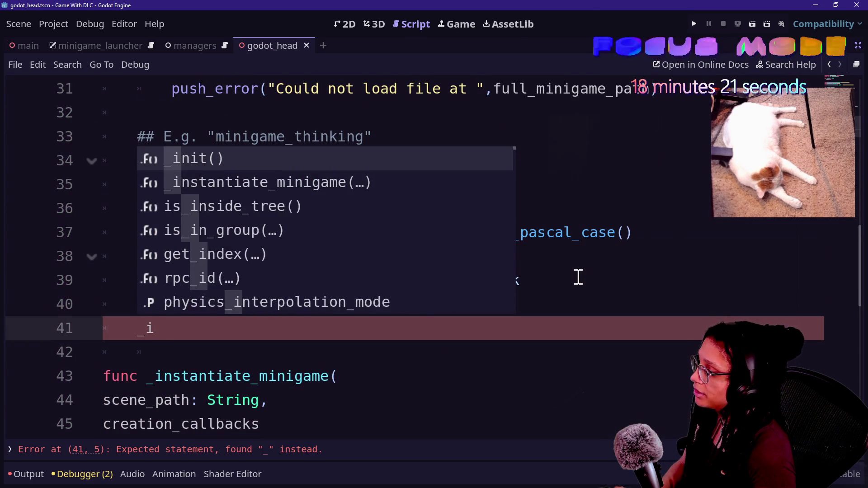
type("nstant")
- Complete the _instantiate_minigame( call and pass _class_full_name as its argument
key("BackSpace")
type("ntiate_")
key("Return")
left_click(433, 309)
key("Down")
key("Down")
key("Down")
key("Down")
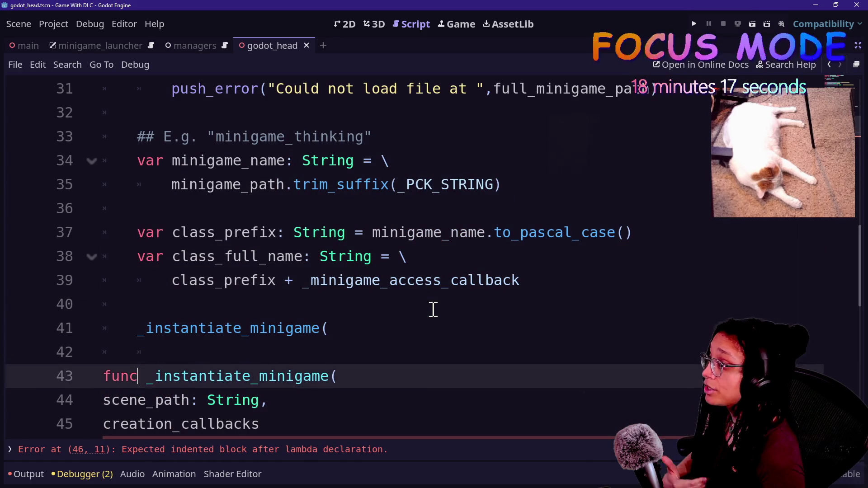
key("Up")
key("Up")
key("Up")
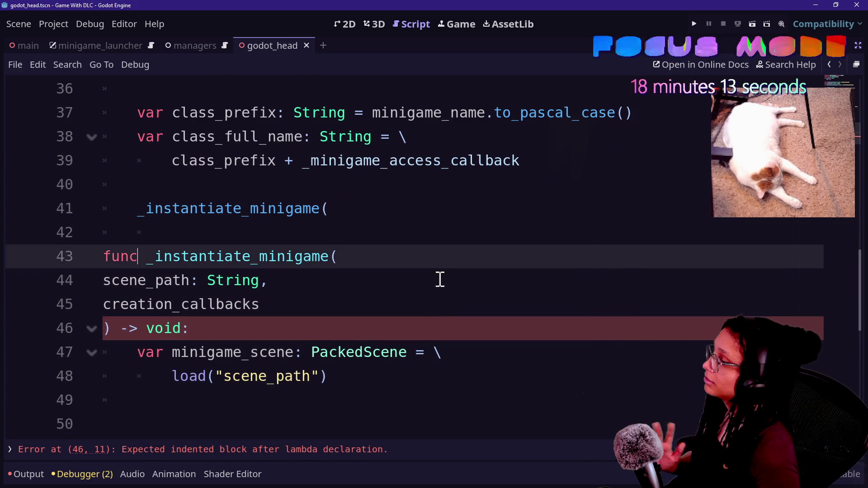
left_click(444, 238)
left_click(481, 213)
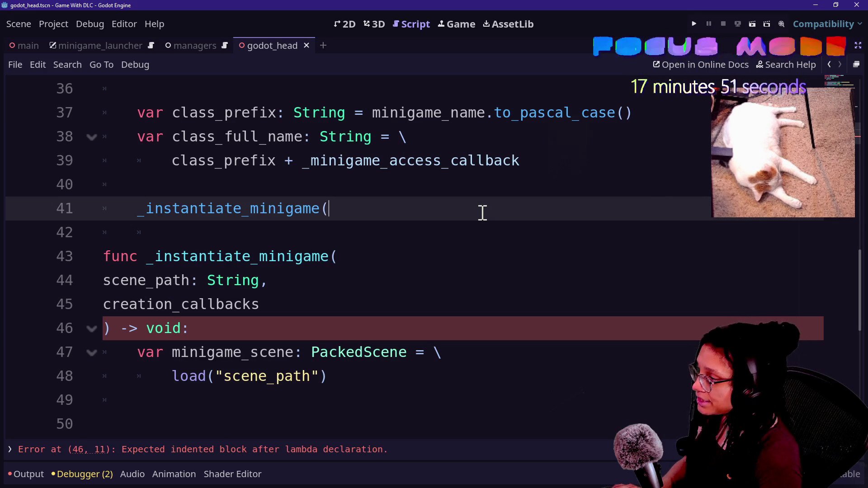
type("class")
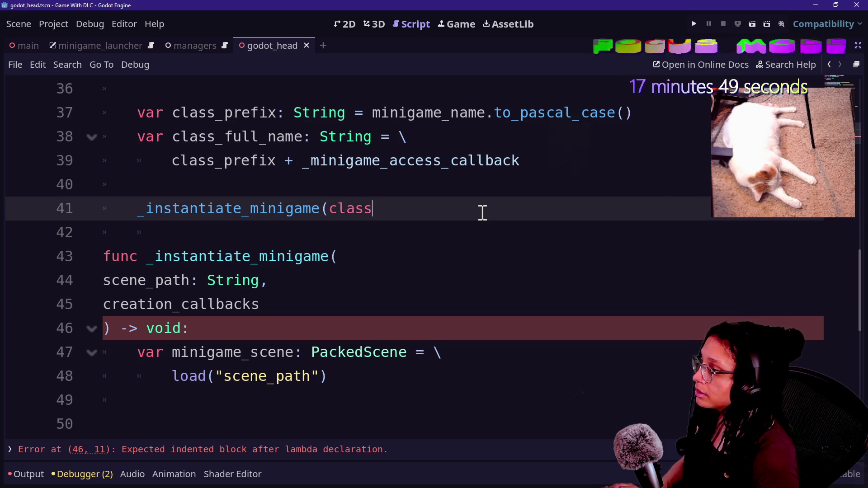
key("BackSpace")
key("BackSpace")
key("BackSpace")
key("BackSpace")
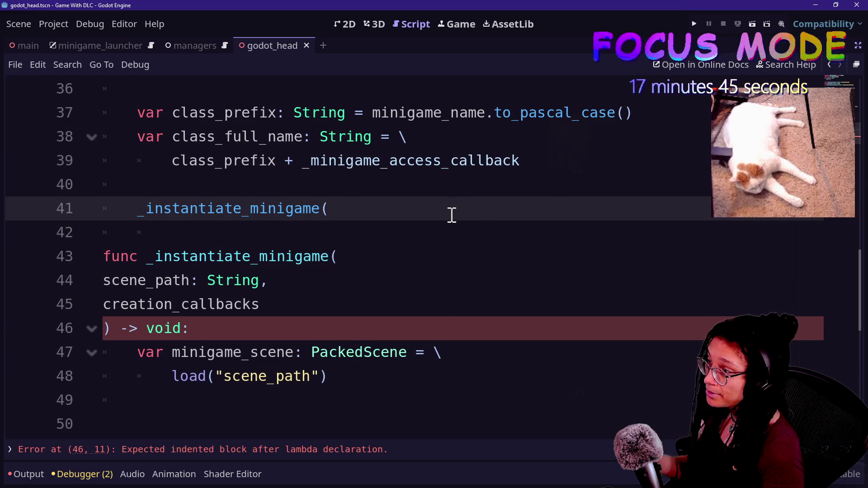
type("_class_full_name")
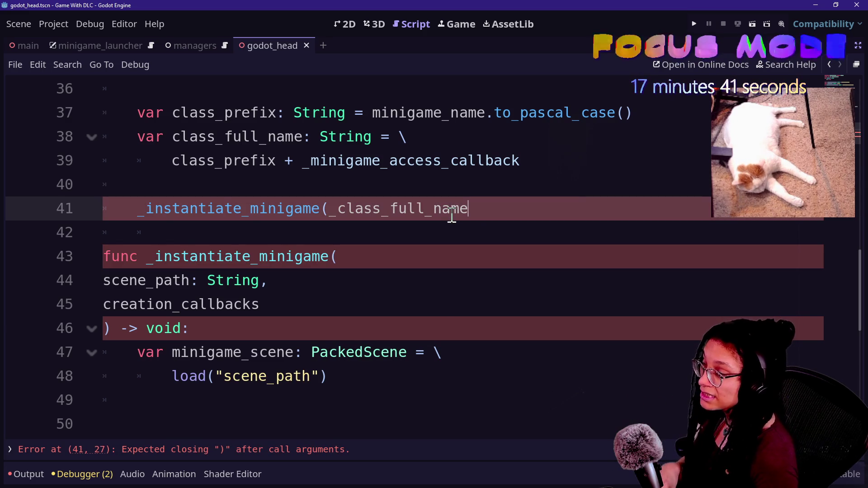
- Declare var minigame_scene: on line 40 above the call
left_click(315, 171)
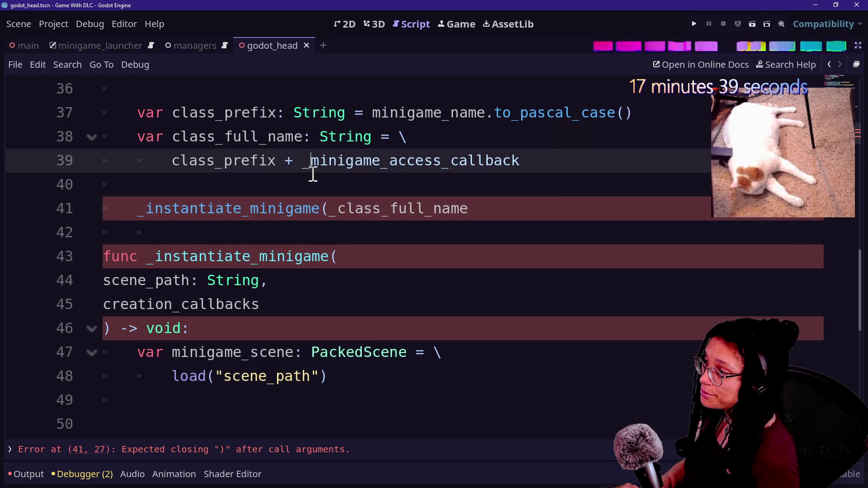
left_click(312, 177)
type("var minigame_scene:")
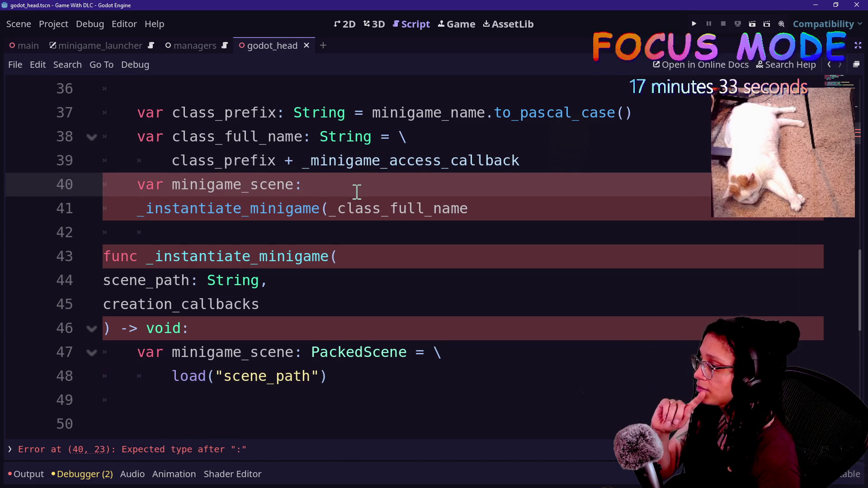
mouse_move(359, 383)
left_mouse_down()
mouse_move(307, 271)
mouse_move(177, 232)
left_mouse_up()
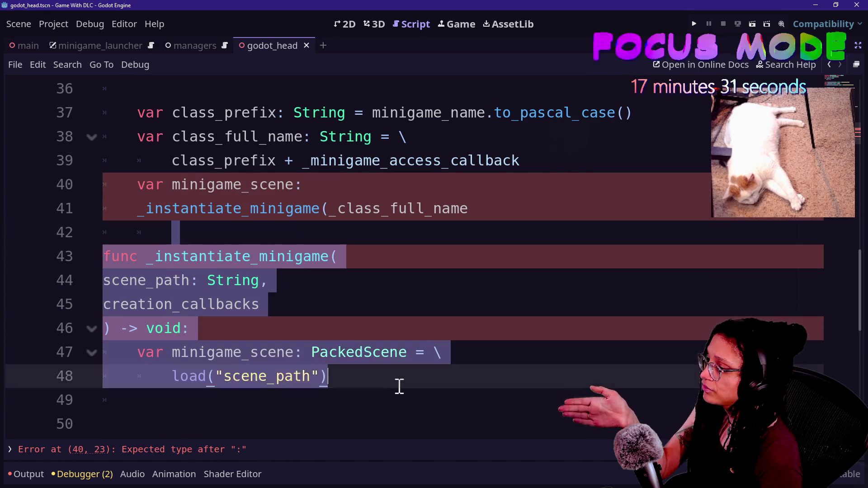
mouse_move(402, 385)
left_mouse_down()
mouse_move(355, 268)
mouse_move(177, 230)
left_mouse_up()
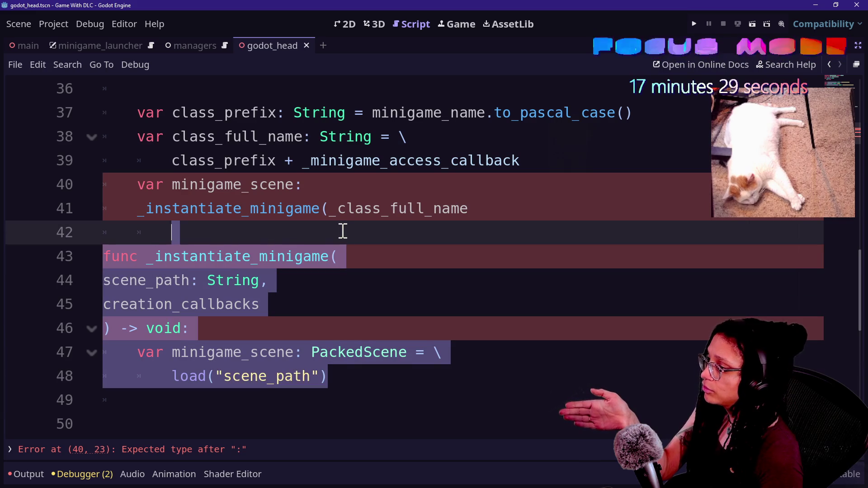
scroll(343, 231, "up", 1)
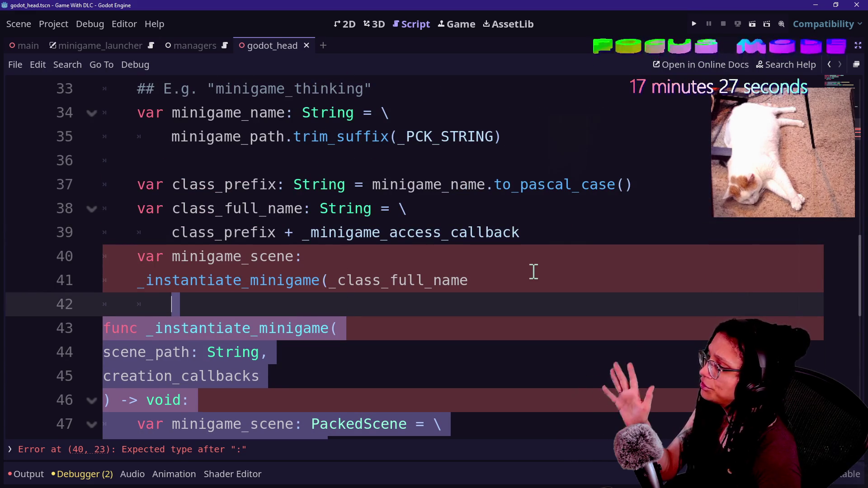
left_click_drag(533, 280, 560, 240)
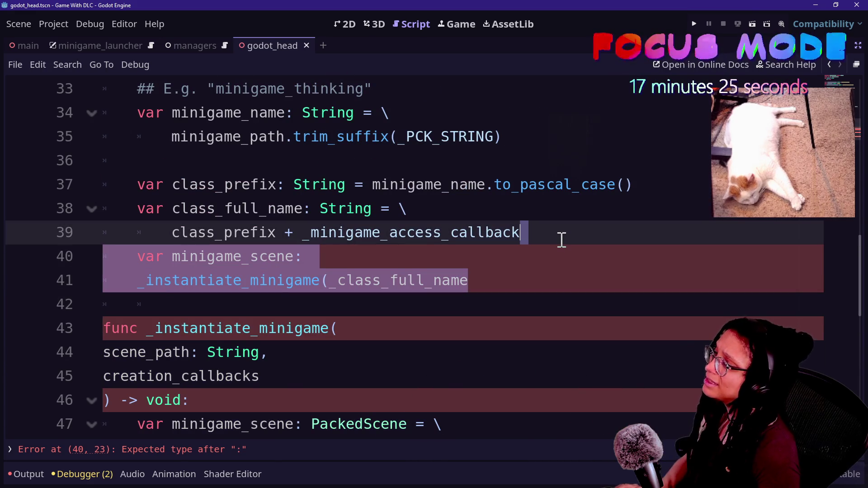
left_click(479, 278)
scroll(550, 263, "up", 3)
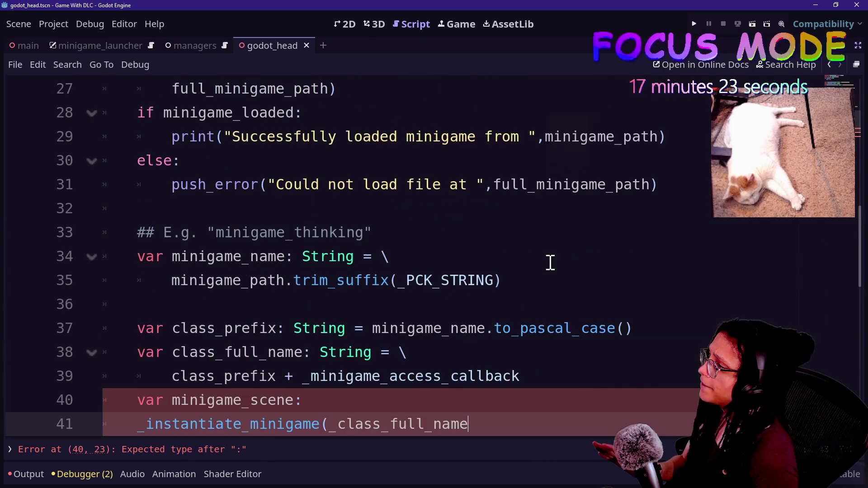
- Delete the stray half-typed _inst text on line 33 of _load_minigame
scroll(550, 262, "up", 1)
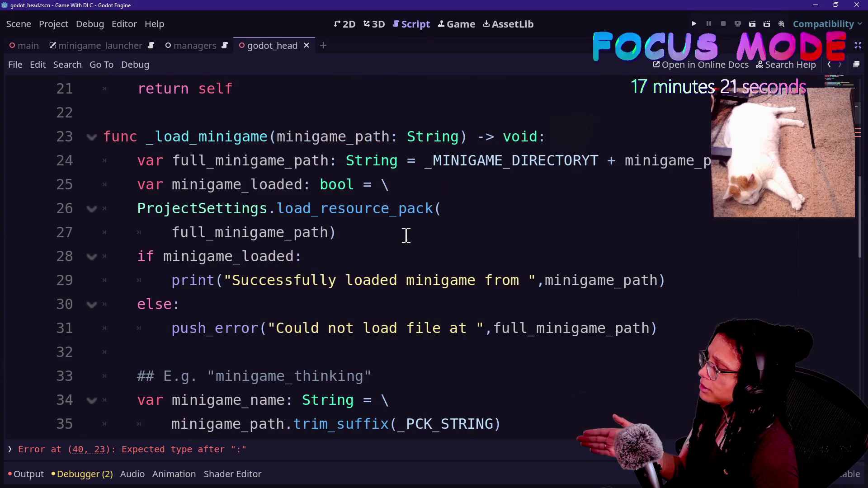
scroll(405, 235, "down", 2)
scroll(333, 220, "up", 2)
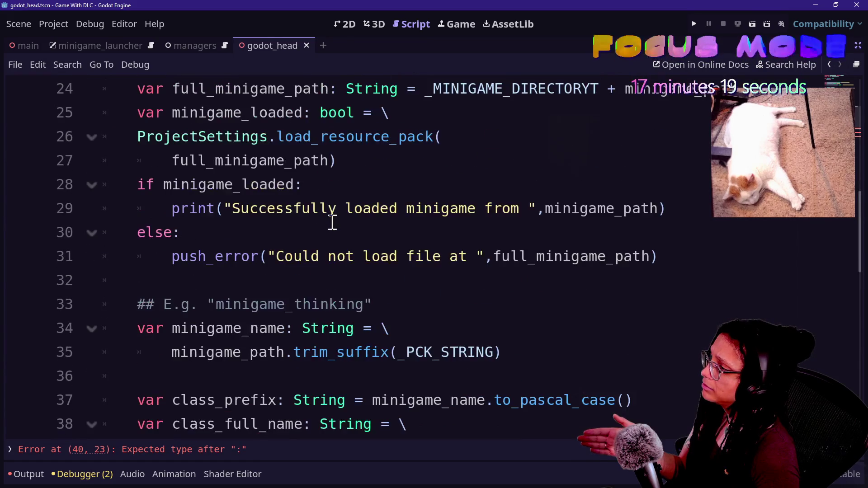
left_click_drag(206, 208, 364, 232)
left_click(364, 232)
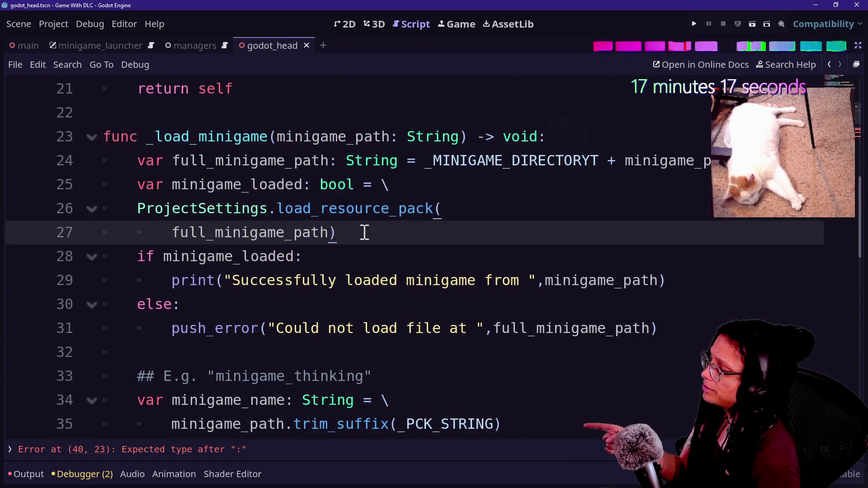
scroll(287, 249, "down", 1)
left_click(275, 282)
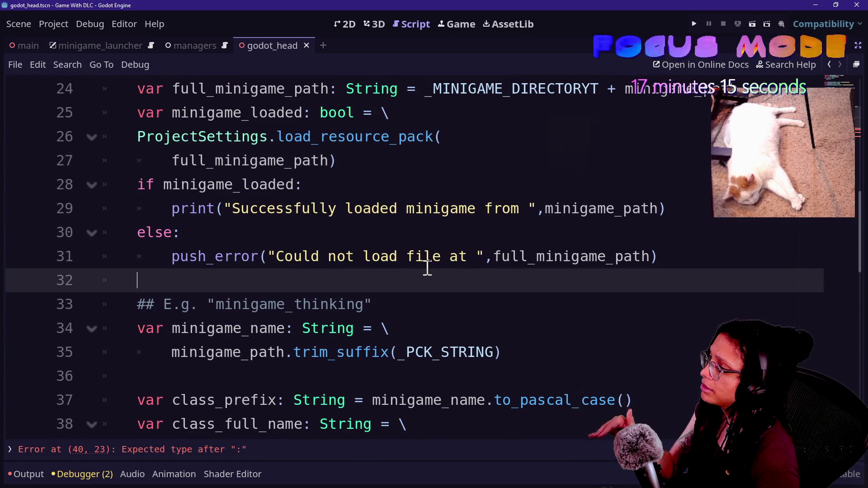
scroll(428, 268, "down", 1)
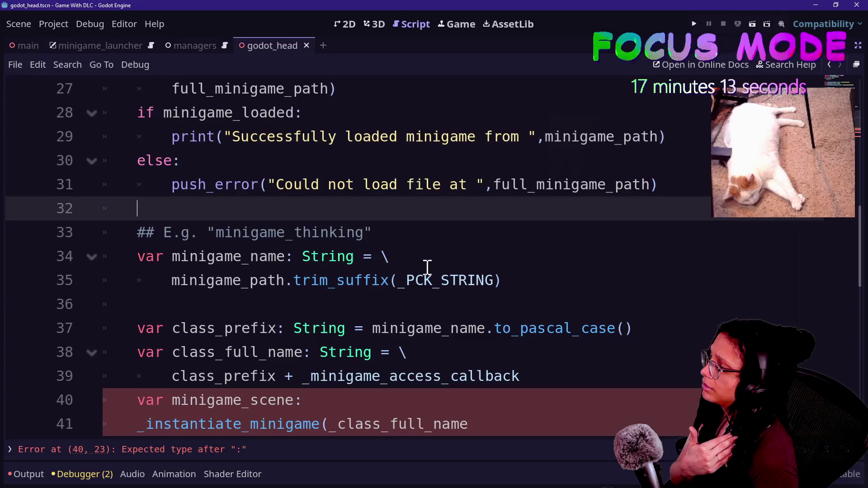
key("Return")
type("_inst")
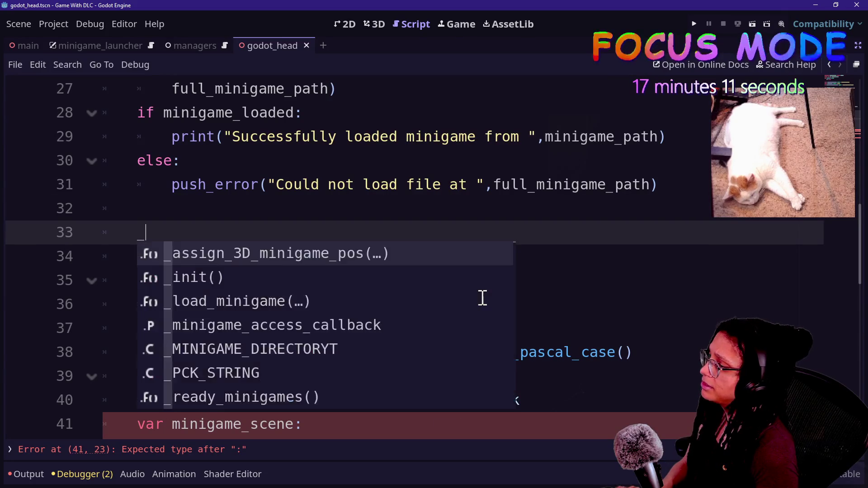
key("BackSpace")
key("BackSpace")
key("BackSpace")
key("BackSpace")
key("BackSpace")
key("BackSpace")
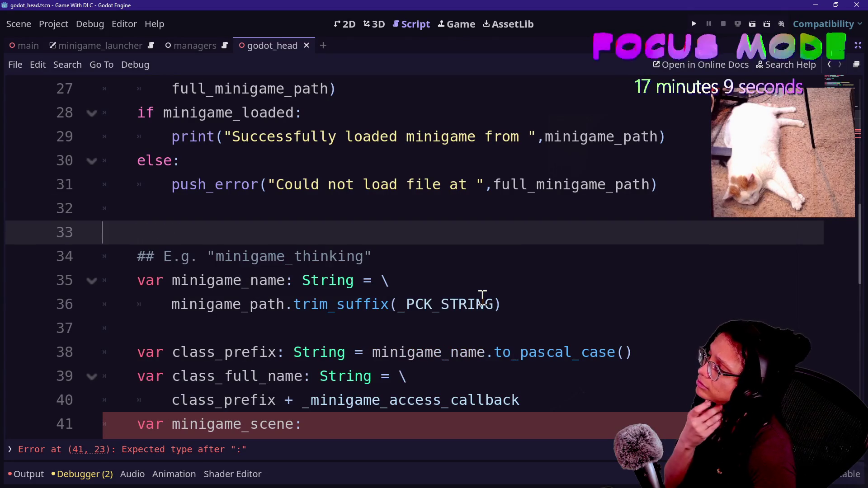
- Look over the resource-pack loading and class_full_name lines of _load_minigame
left_click(356, 347)
left_click_drag(233, 306, 397, 401)
left_click(416, 401)
left_click(493, 357)
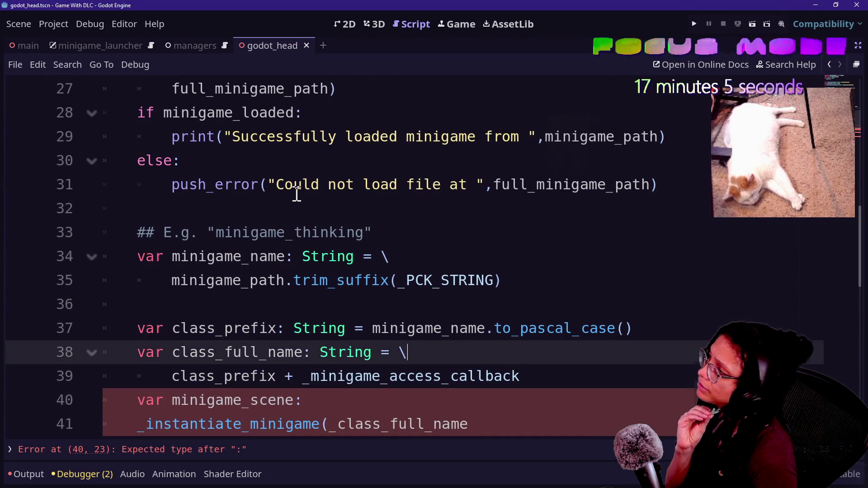
scroll(295, 194, "up", 2)
left_click_drag(294, 194, 248, 219)
left_click(252, 219)
scroll(257, 218, "down", 1)
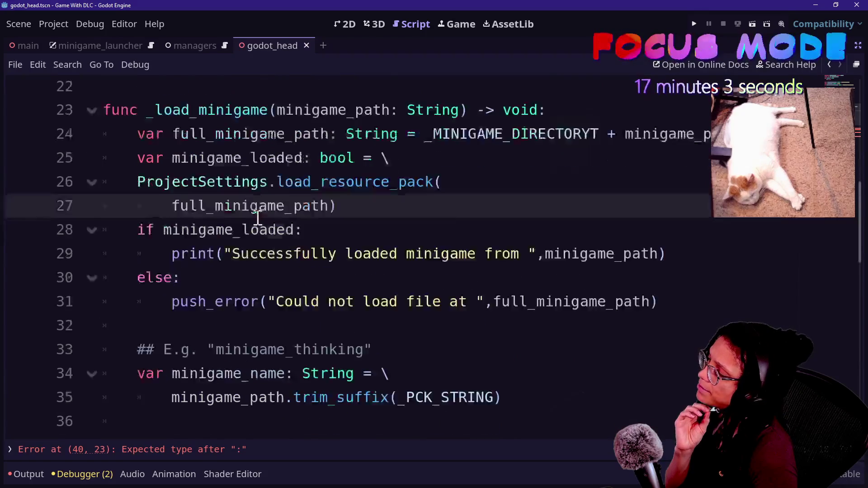
scroll(258, 218, "down", 2)
left_click_drag(186, 245, 294, 320)
left_click(295, 323)
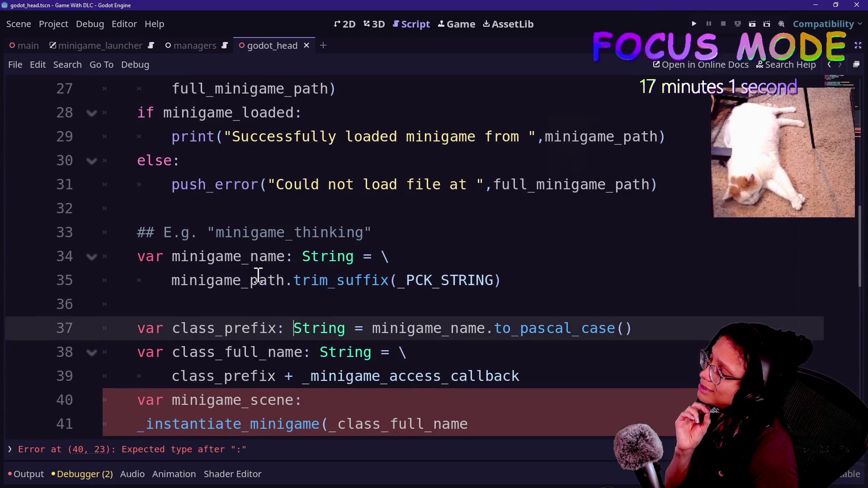
left_click(330, 351)
left_click(280, 213)
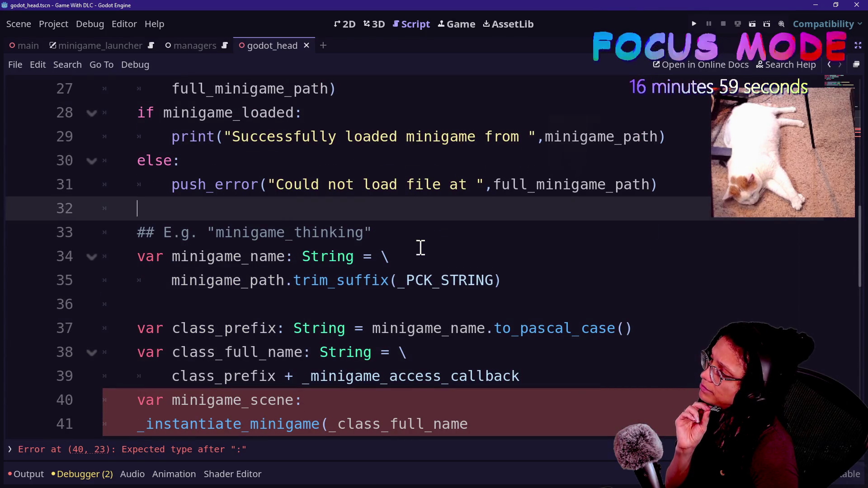
left_click_drag(421, 248, 374, 329)
left_click(401, 352)
scroll(403, 346, "down", 1)
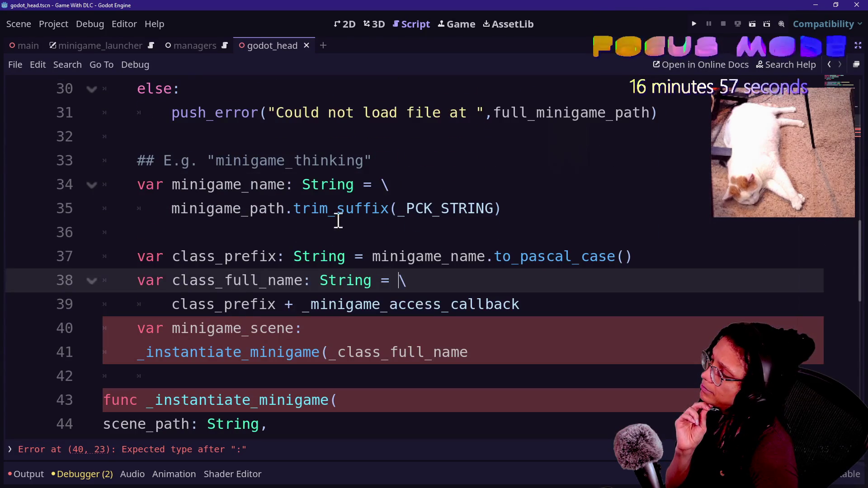
left_click_drag(479, 312, 422, 232)
left_click(396, 209)
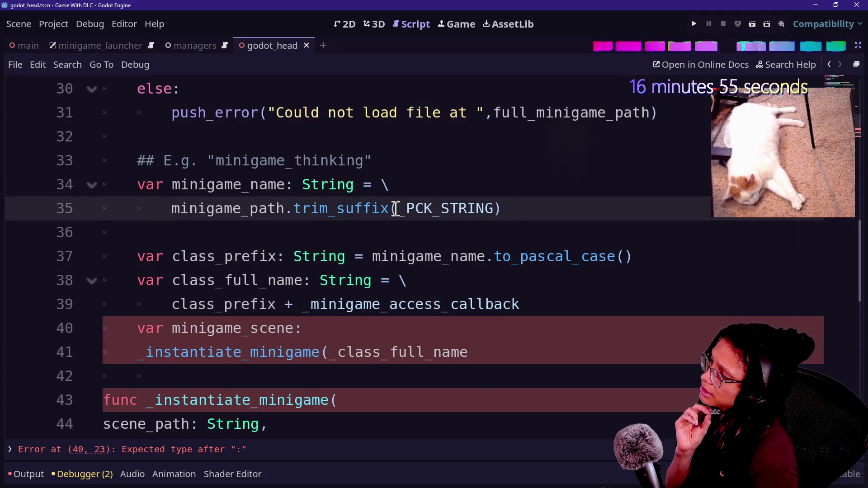
key("Up")
key("Up")
key("Up")
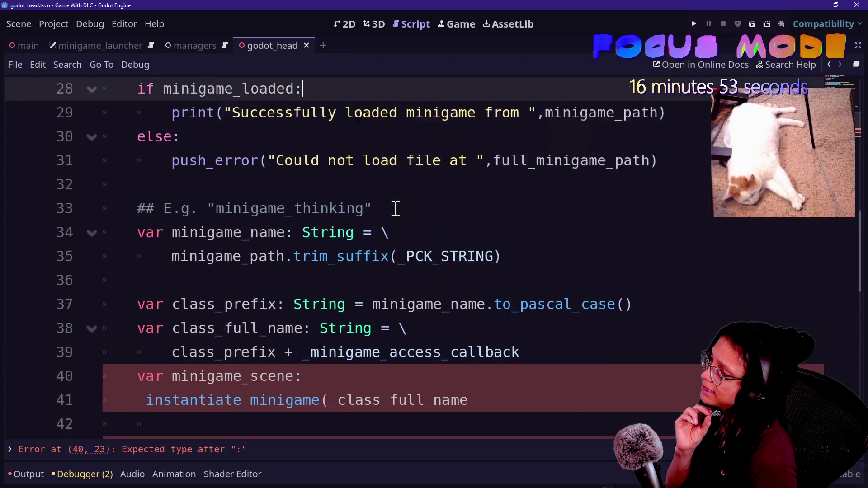
key("Up")
key("Up")
key("Up")
key("Down")
key("Down")
key("Down")
key("Up")
key("Up")
key("Up")
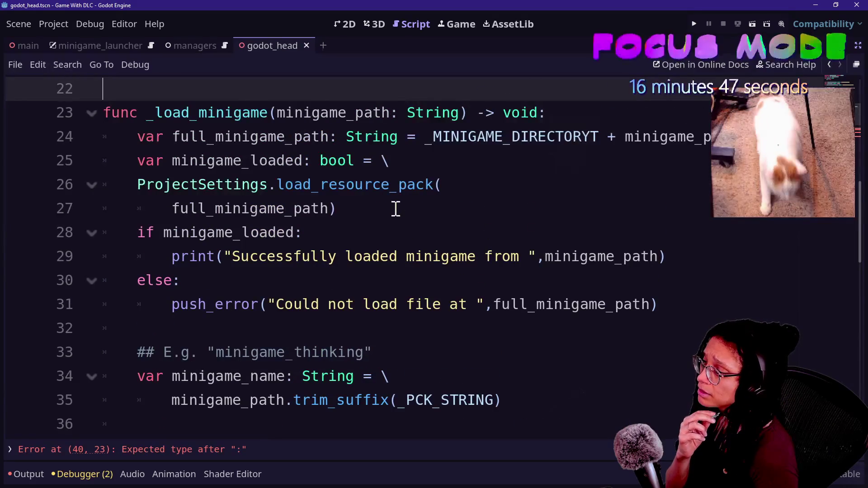
- Insert a blank line after the class_full_name declaration on line 39
scroll(396, 209, "down", 2)
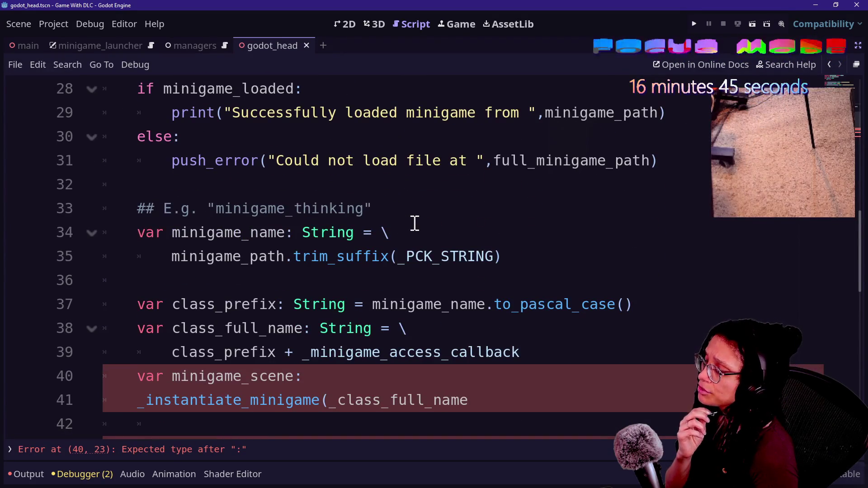
left_click_drag(346, 181, 471, 290)
left_click(470, 285)
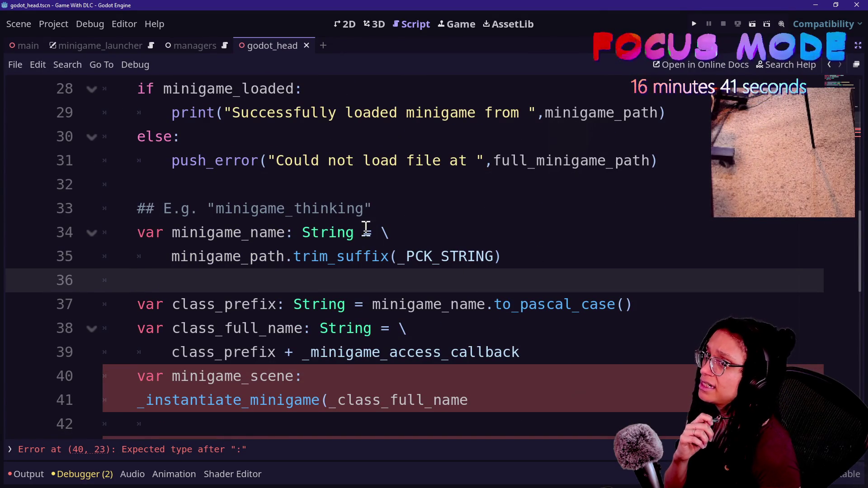
mouse_move(332, 224)
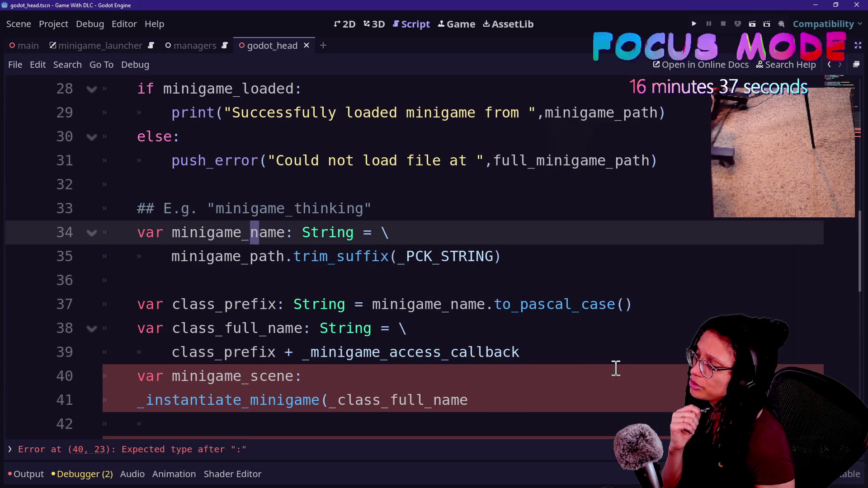
left_click(606, 355)
key("Return")
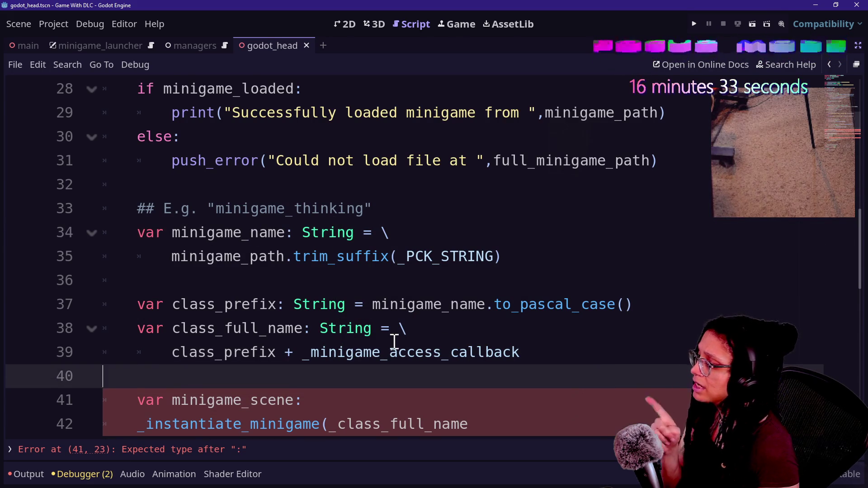
- Move the _instantiate_minigame call above the declaration and drop the underscore from its class_full_name argument
scroll(393, 345, "down", 2)
left_click_drag(483, 272, 490, 252)
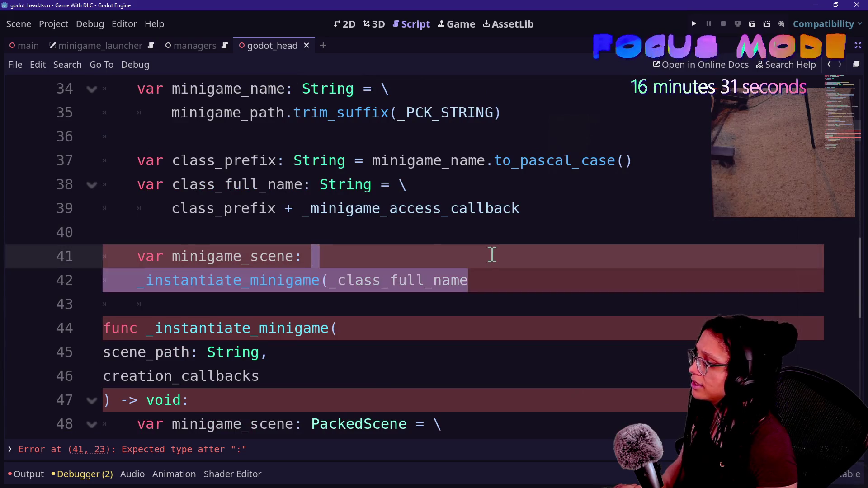
key("ctrl+x")
left_click(423, 231)
key("ctrl+v")
left_click(427, 231)
key("BackSpace")
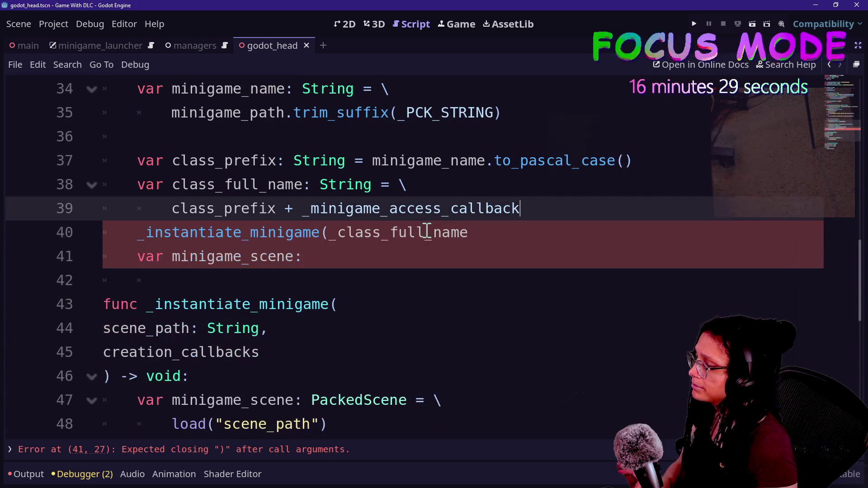
key("Return")
left_click(506, 255)
type(")")
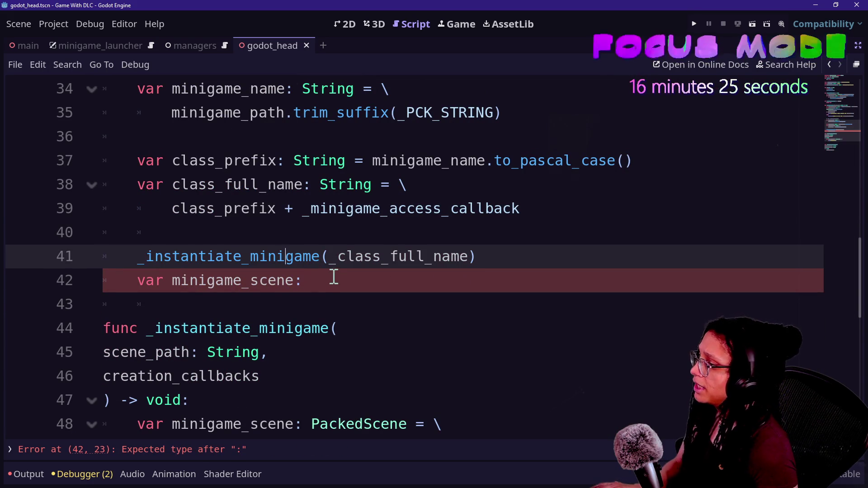
left_click(338, 257)
key("BackSpace")
- Delete the var minigame_scene line and the creation_callbacks parameter, and rename scene_path to class_full_name
left_click(371, 291)
key("ctrl+shift+k")
left_click(217, 330)
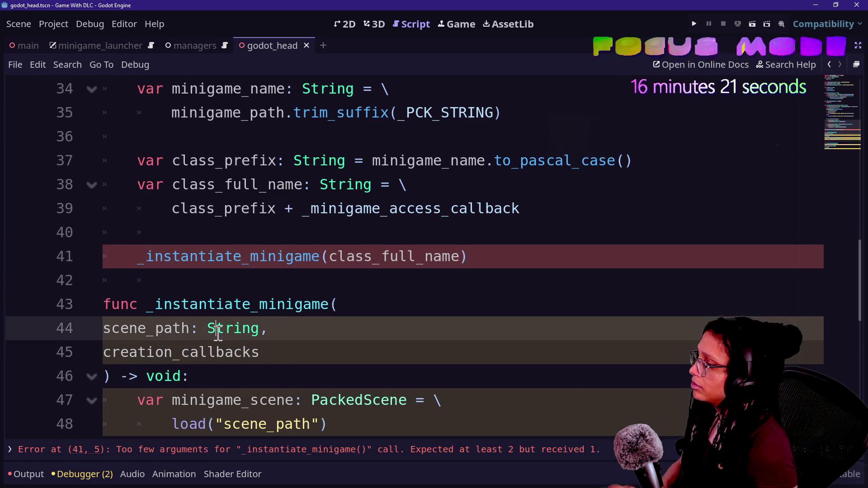
left_click_drag(290, 330, 380, 295)
left_click(304, 333)
left_click(287, 344)
key("ctrl+shift+k")
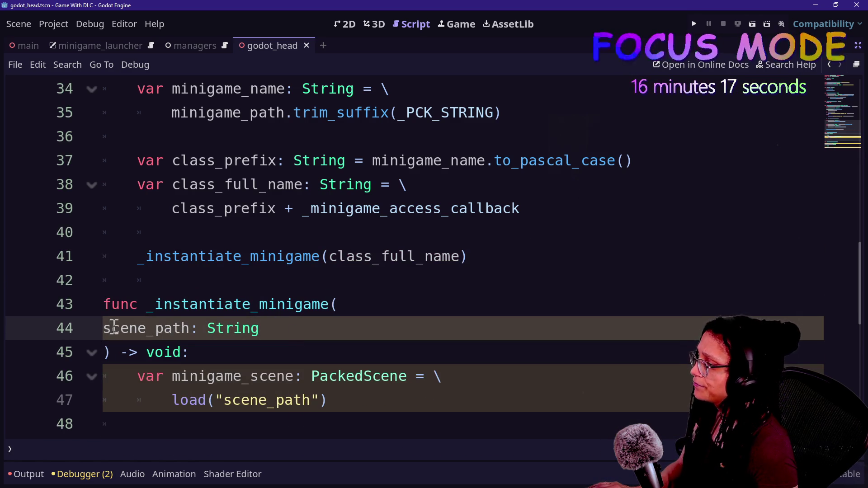
left_click(137, 328)
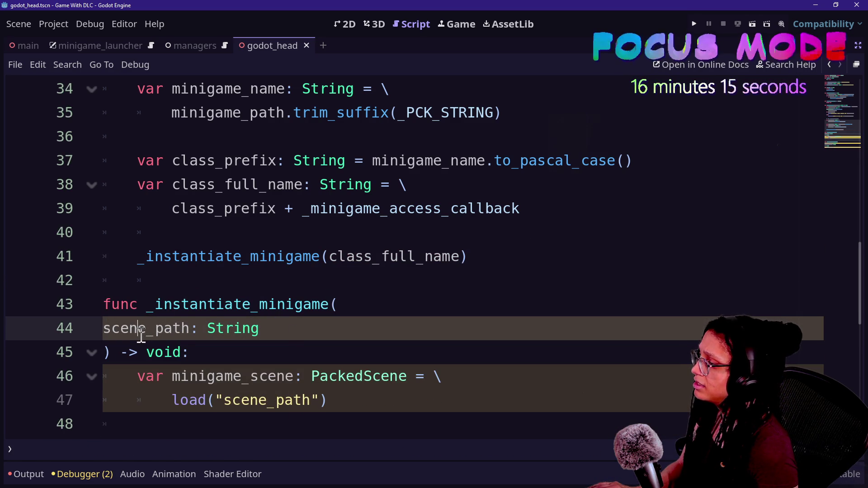
left_click_drag(104, 328, 190, 329)
type("class_full_na")
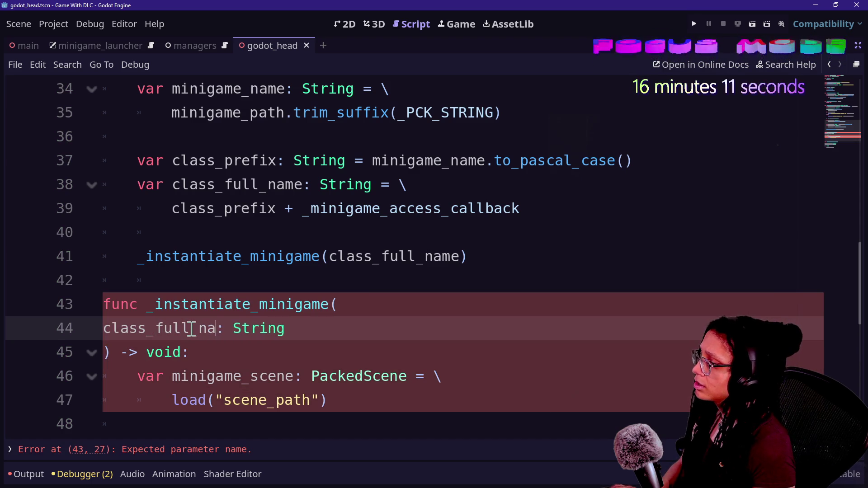
type("me")
- Try a var minigame_scene: line in the function body, remove it, then switch to thought_bubble
scroll(209, 311, "down", 1)
left_click(284, 287)
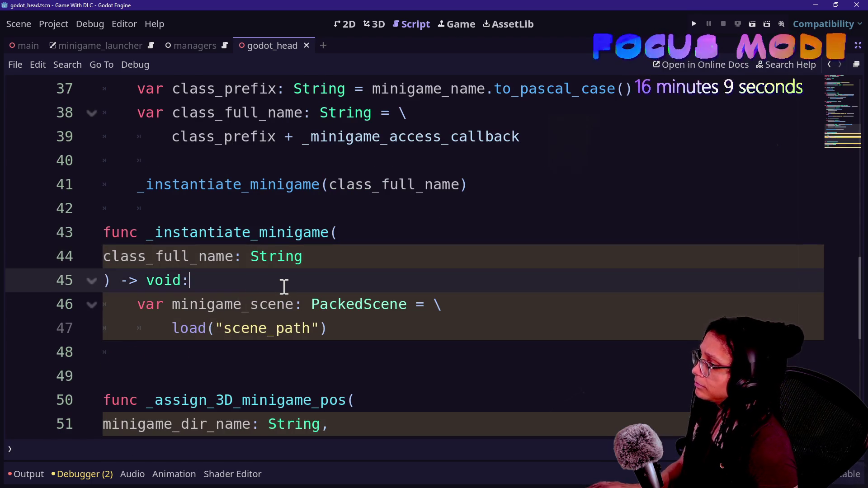
key("Return")
key("Return")
type("var minigame_scene:")
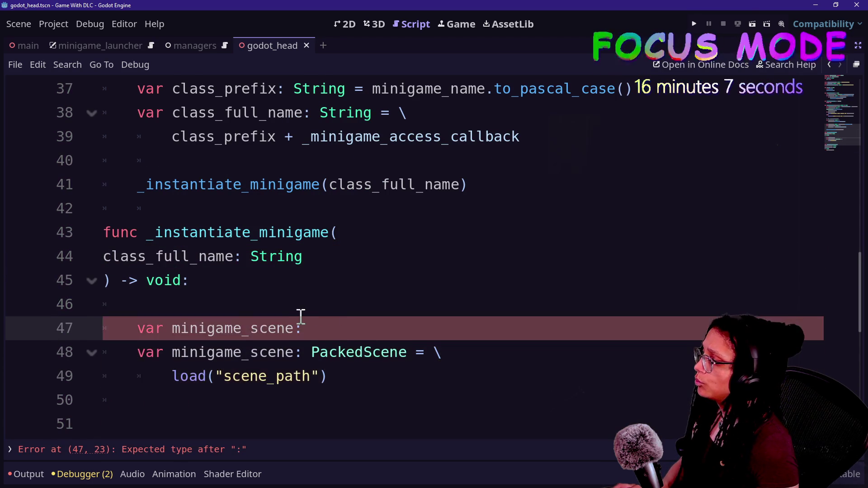
key("ctrl+shift+k")
key("BackSpace")
key("BackSpace")
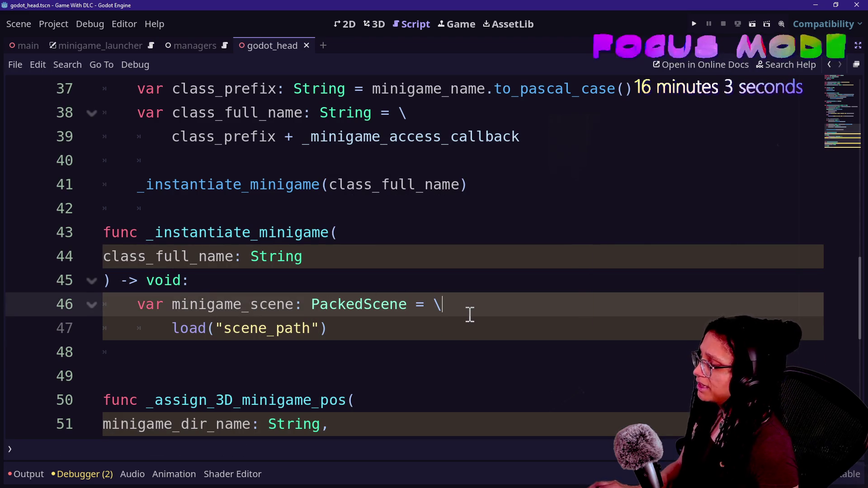
left_click_drag(471, 315, 442, 292)
left_click(447, 291)
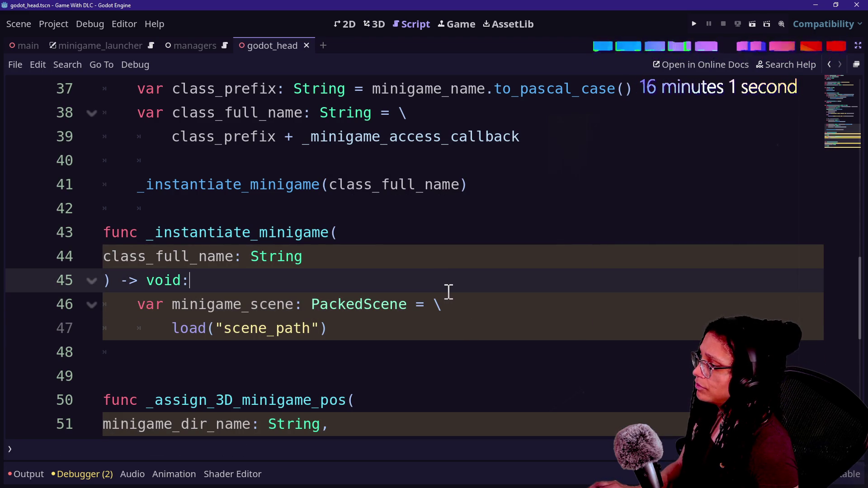
key("alt+Tab")
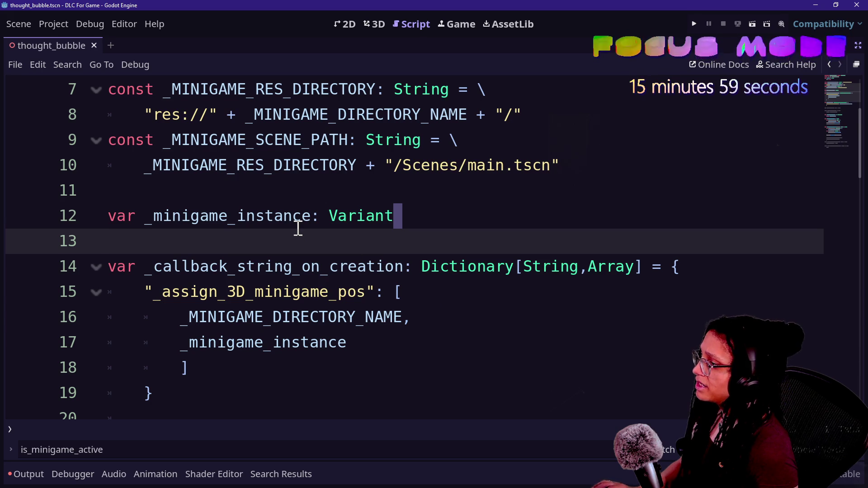
- Add a func get_minigame_scene() -> PackedScene declaration above get_minigame_data
scroll(298, 228, "down", 3)
scroll(303, 226, "down", 4)
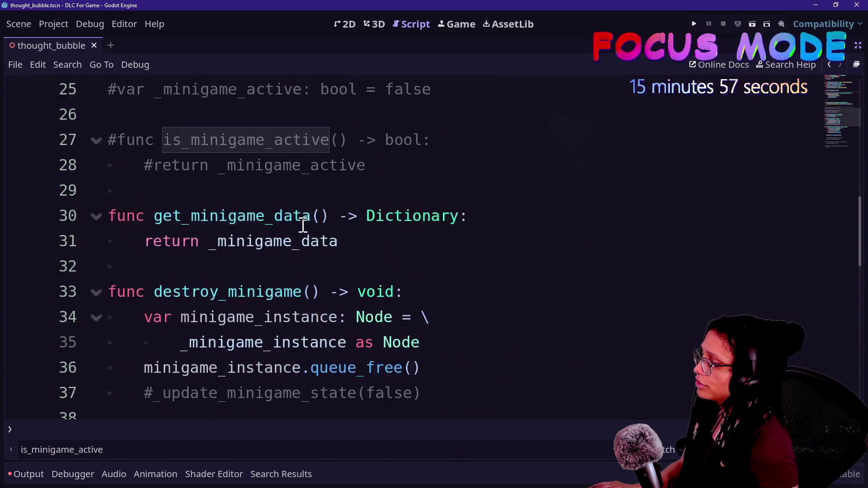
left_click(436, 106)
key("Home")
key("Return")
key("Return")
key("Up")
type("func get_minigame_s")
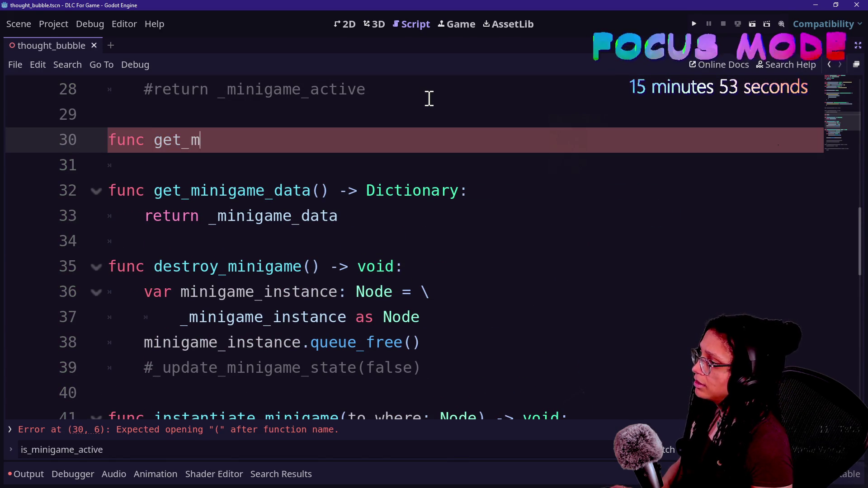
type("cene() -")
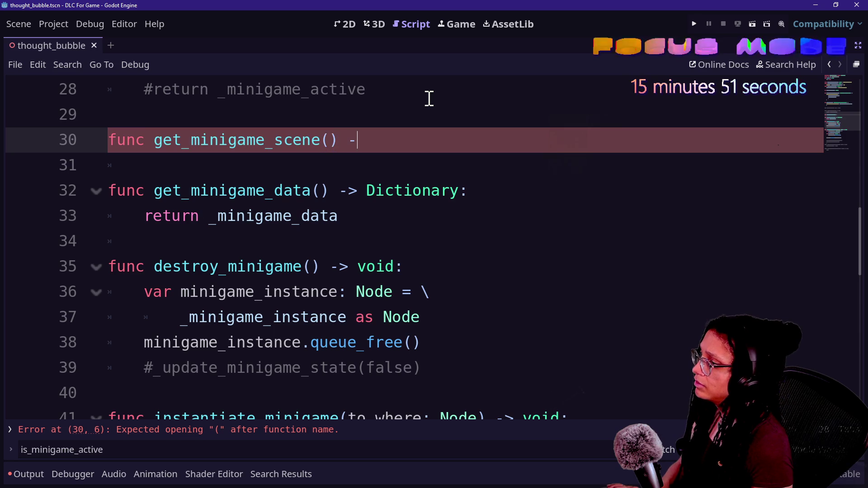
type("> PackedSce")
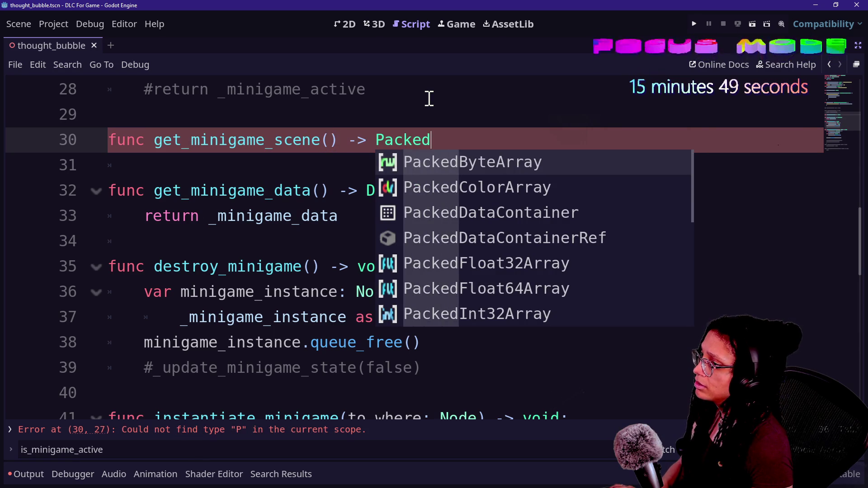
key("Return")
- Rename the new function to get_minigame_scene_path
scroll(429, 98, "up", 5)
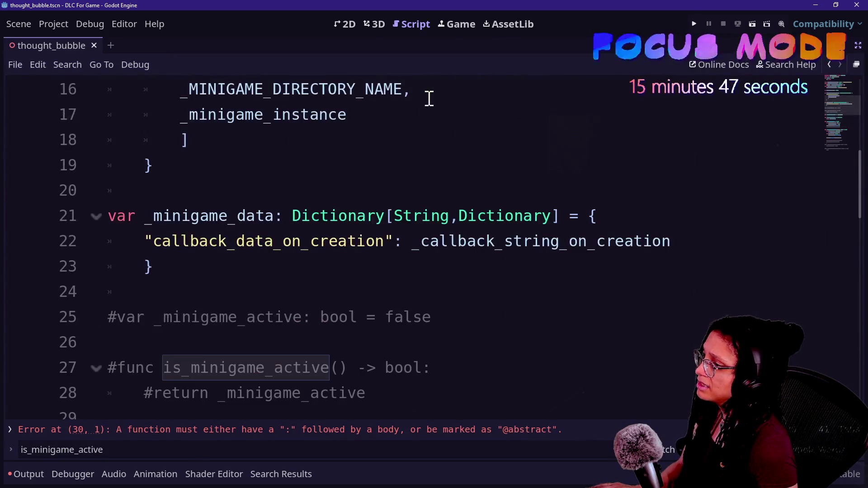
scroll(430, 98, "up", 3)
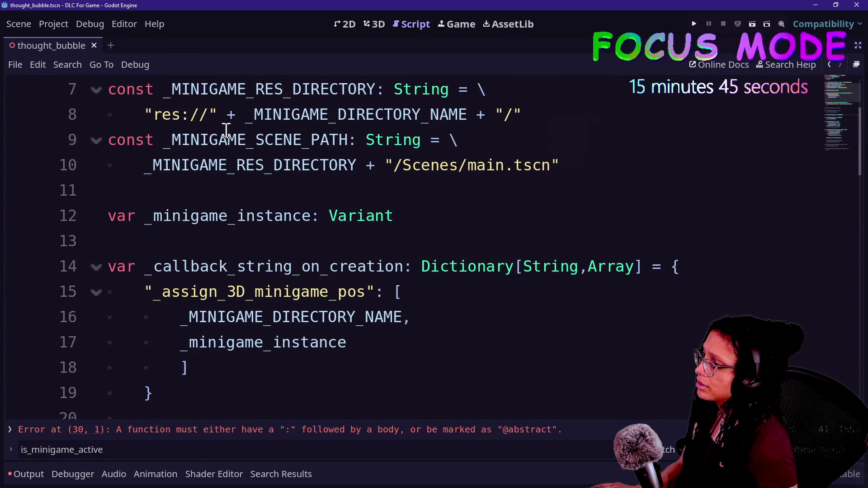
scroll(219, 135, "down", 3)
scroll(306, 326, "down", 2)
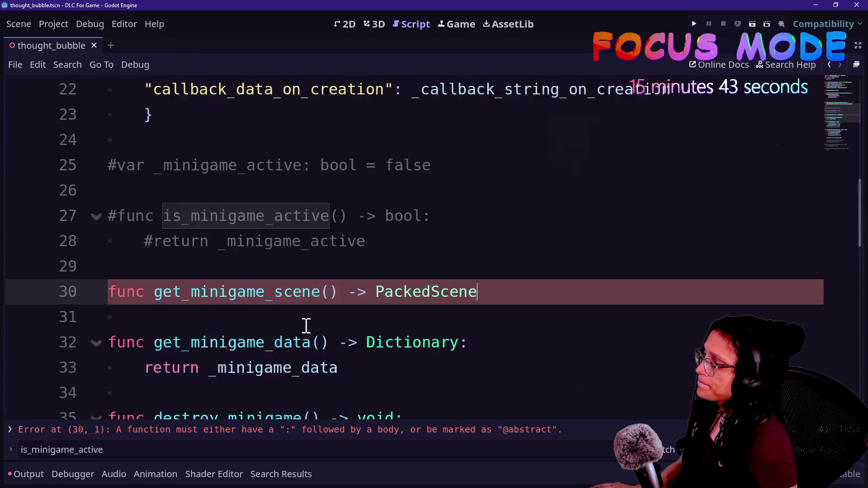
left_click(320, 292)
type("_patj")
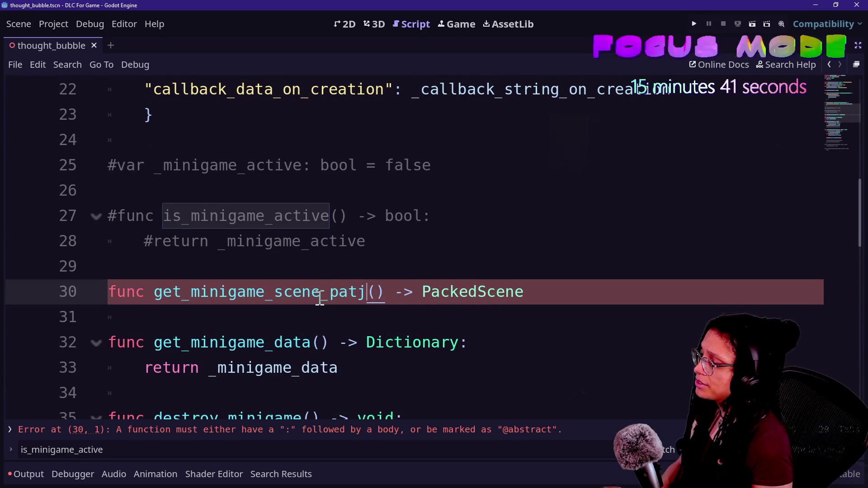
key("BackSpace")
type("h")
- Change its return type to String with body return _MINIGAME_SCENE_PATH, then return to godot_head
double_click(448, 292)
type("String:")
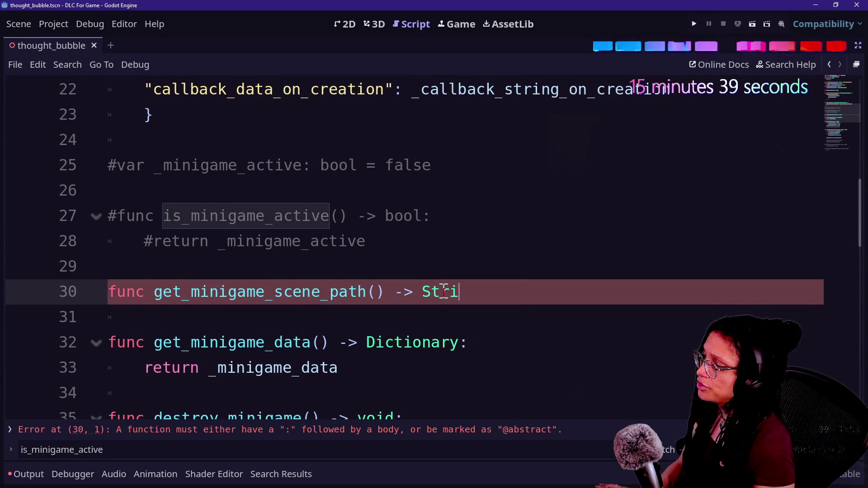
key("Return")
type("retu")
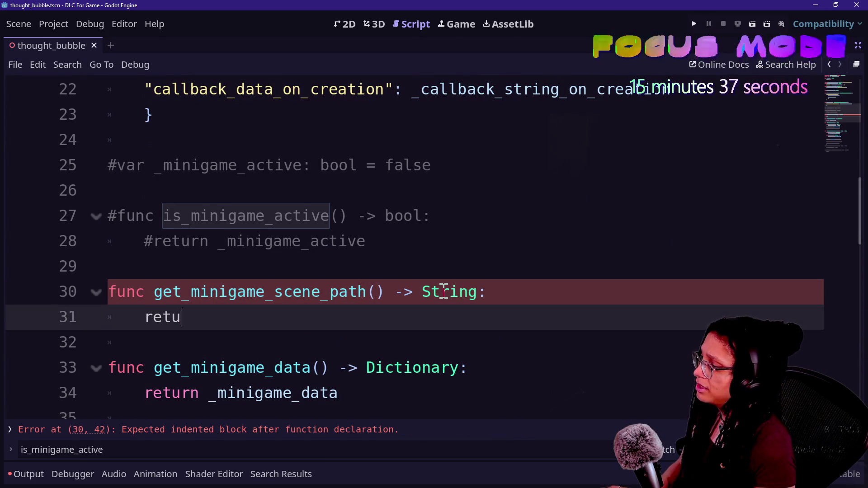
type("rn _MIN")
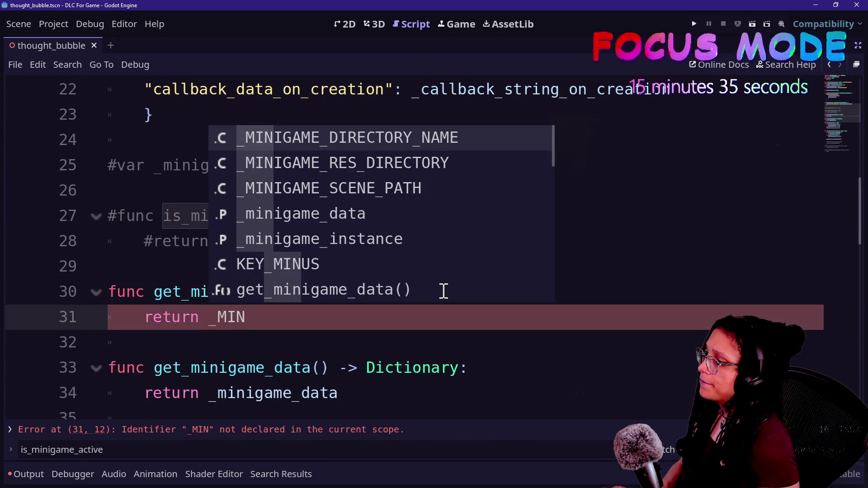
key("Down")
key("Down")
key("Return")
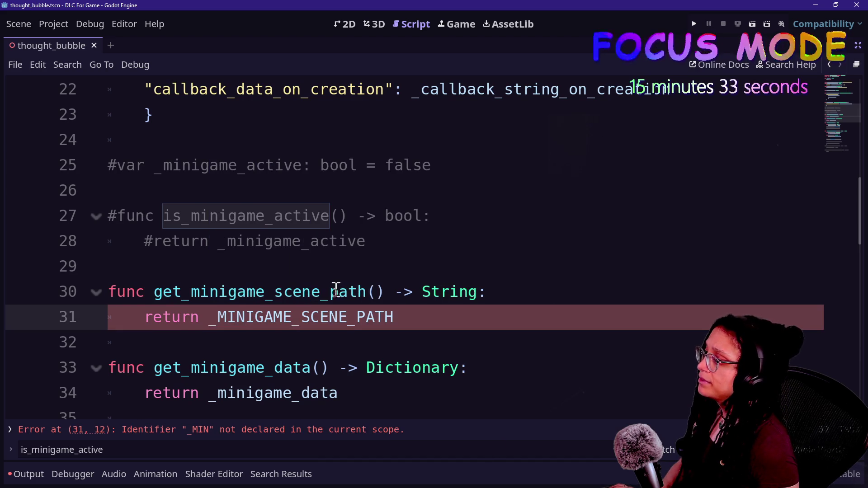
key("alt+Tab")
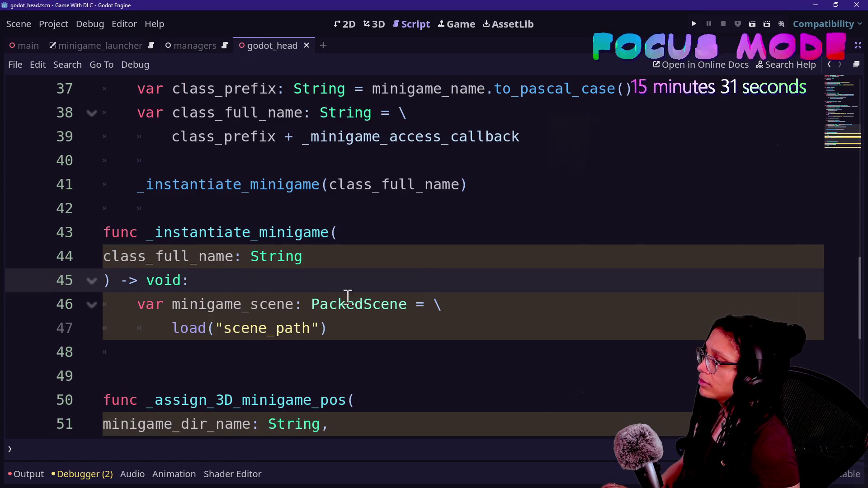
- Delete and restore the load("scene_path") argument, then open a new line after _instantiate_minigame's void: signature
key("Up")
left_click(252, 289)
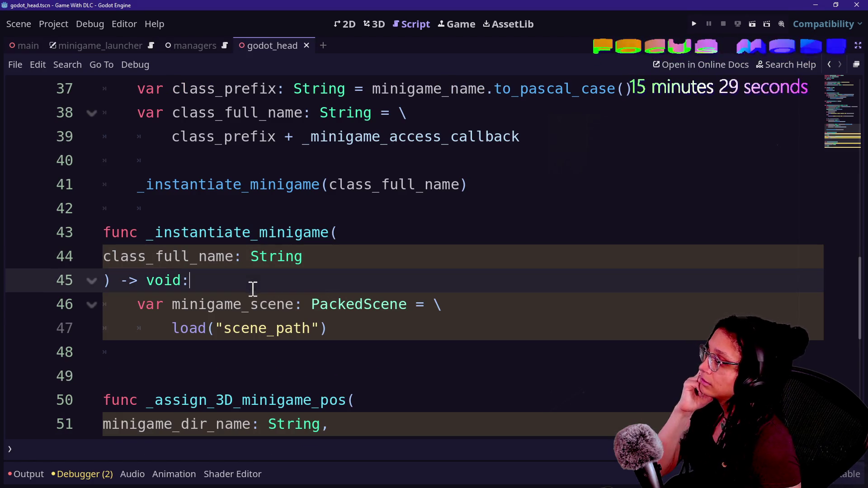
left_click_drag(215, 335, 317, 338)
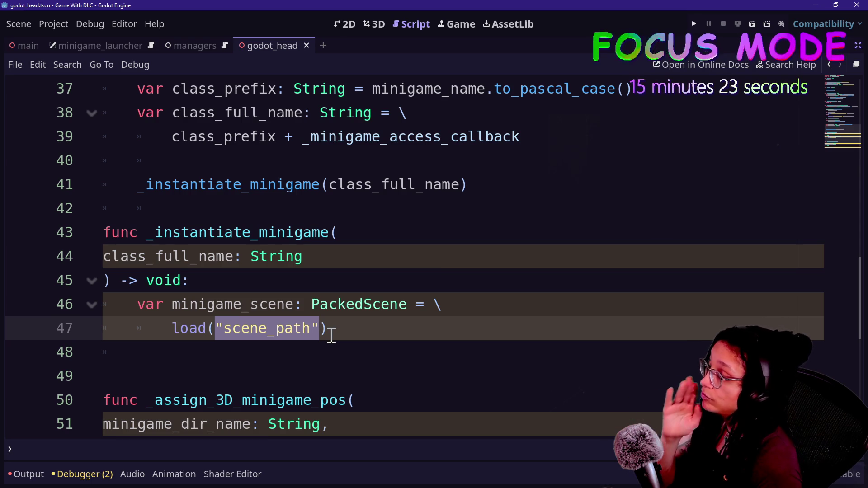
key("BackSpace")
key("ctrl+z")
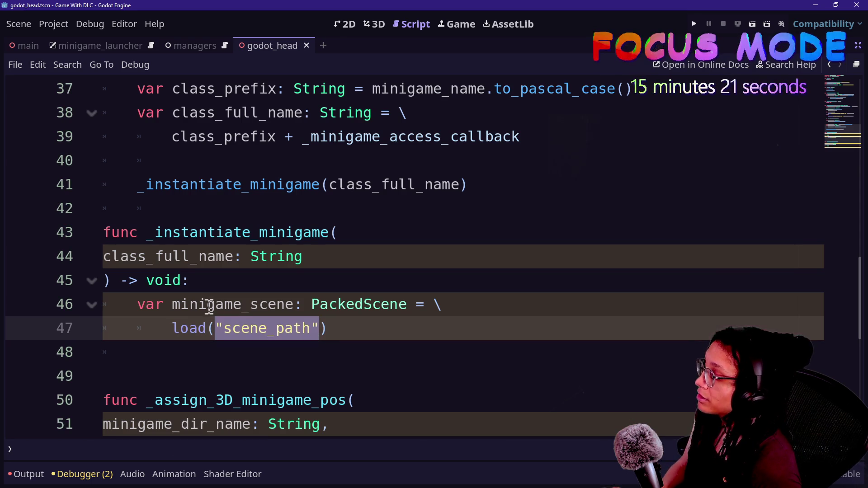
left_click(316, 328)
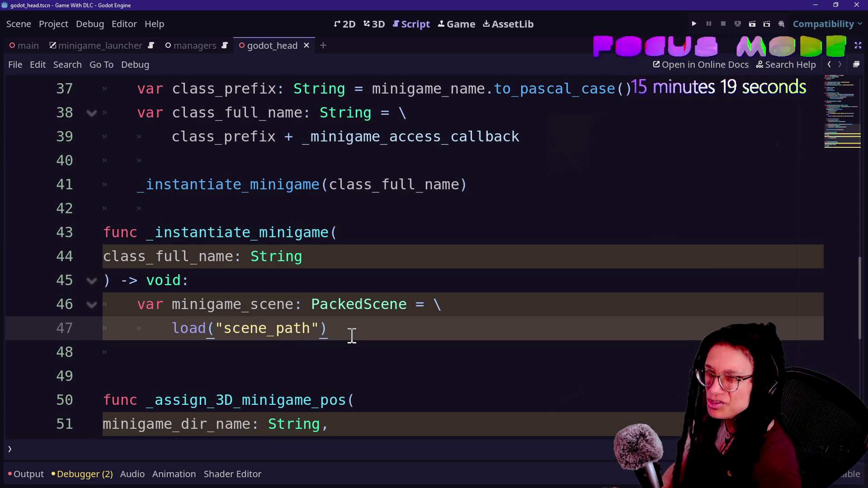
key("Down")
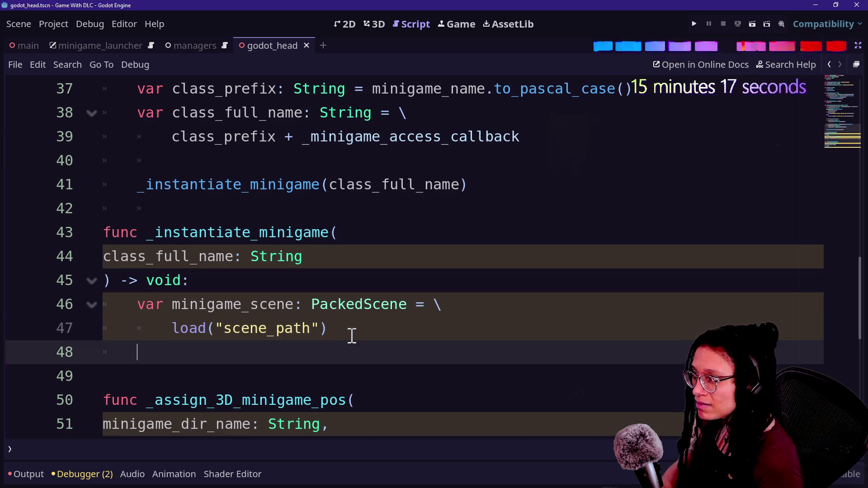
key("Up")
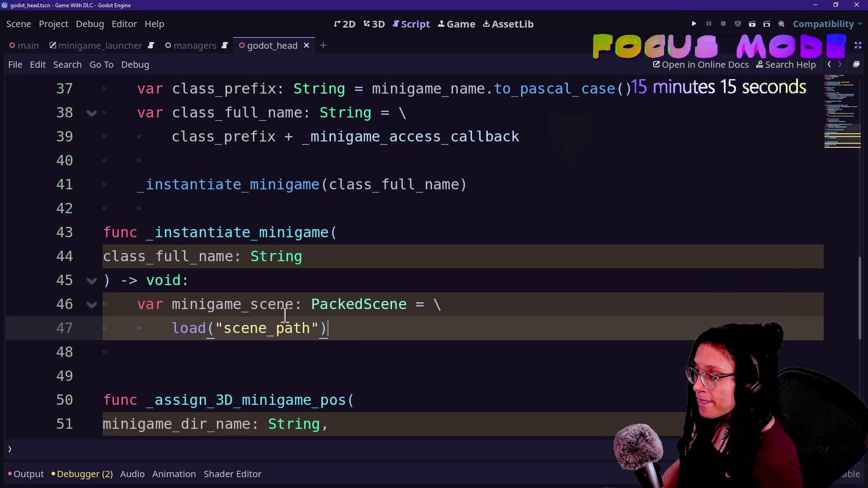
left_click(233, 327)
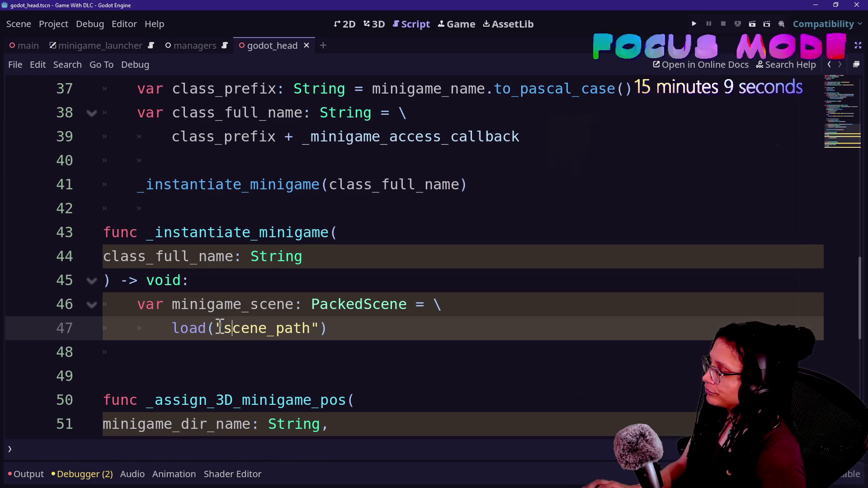
left_click_drag(216, 329, 314, 329)
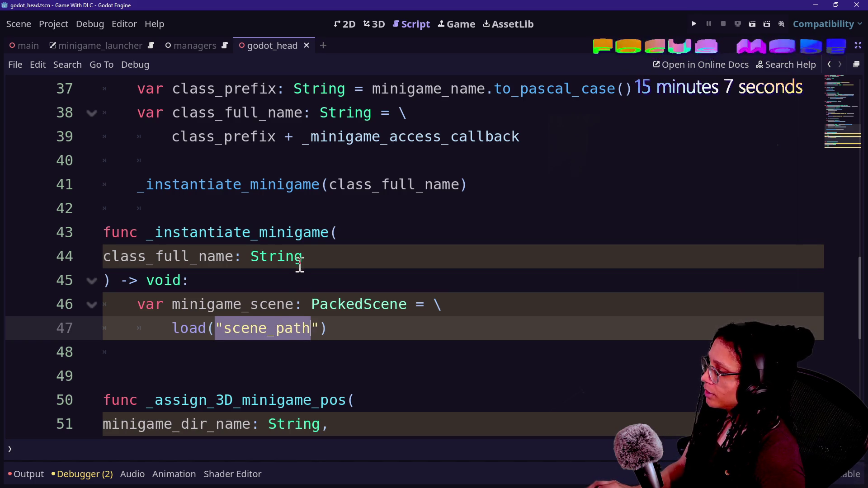
left_click(303, 281)
key("Return")
- Declare minigame_scene_path: String = \ continued onto a class_full_name line
type("minigame_scene_path: String ")
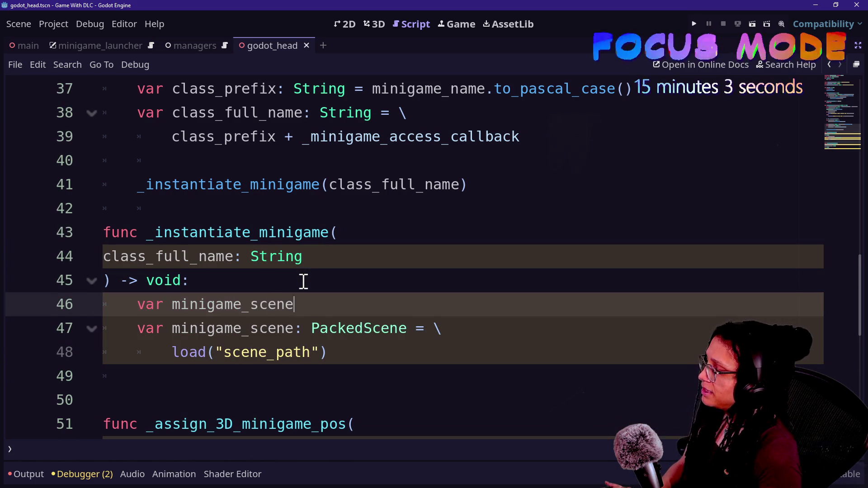
type("= ")
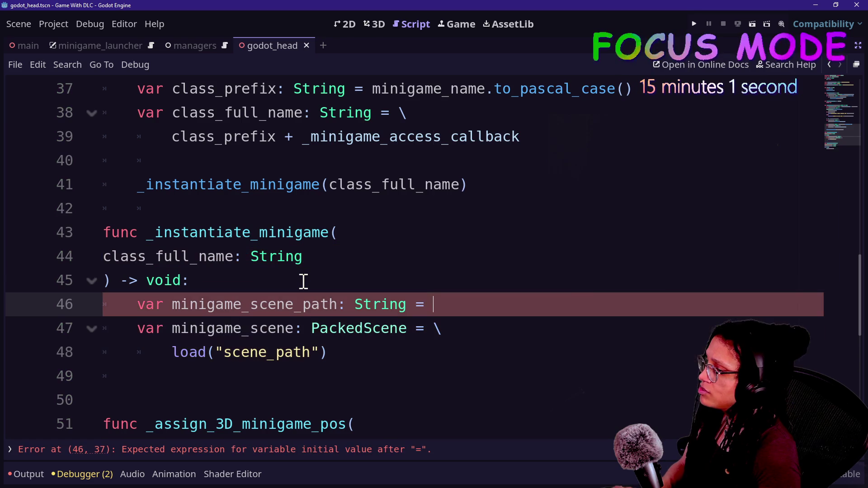
type("\\")
key("Return")
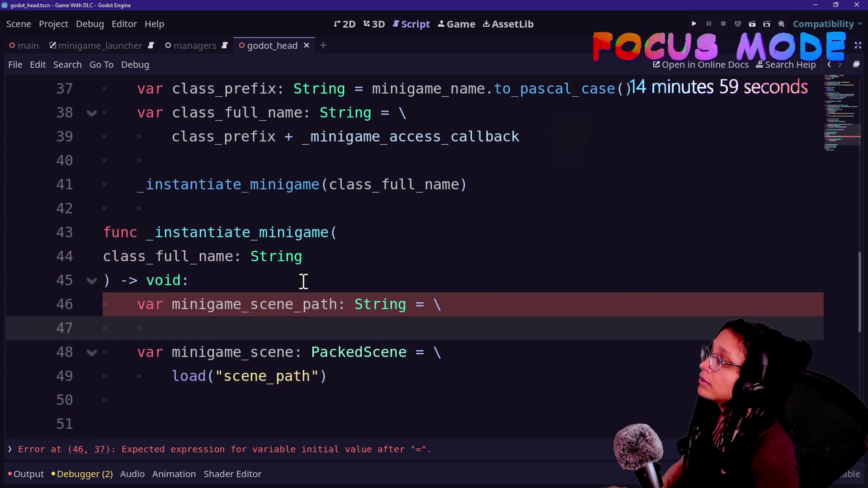
type("class_")
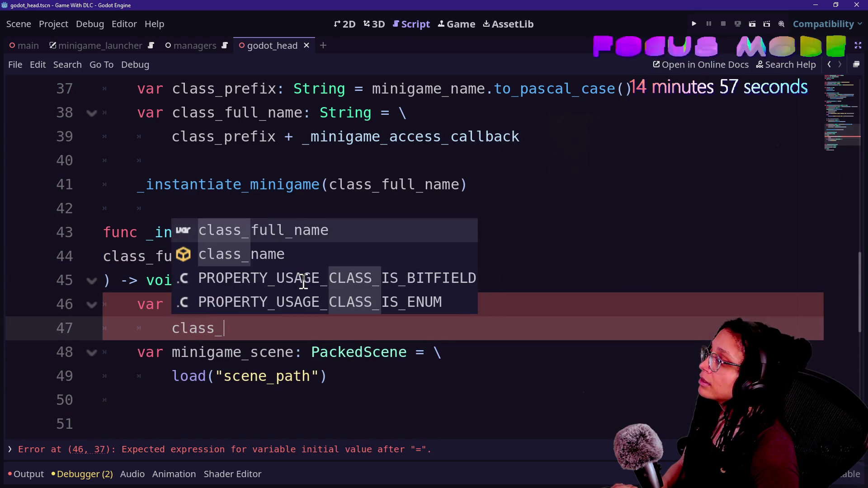
key("Return")
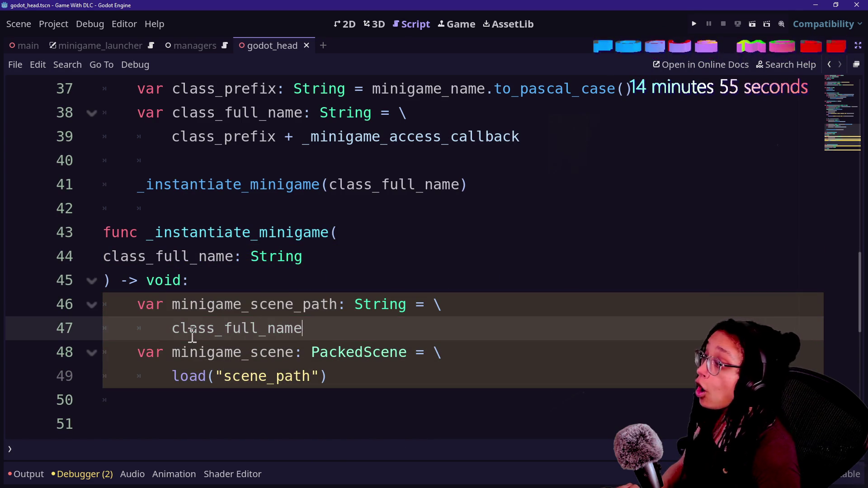
left_click(174, 329)
type("c")
key("BackSpace")
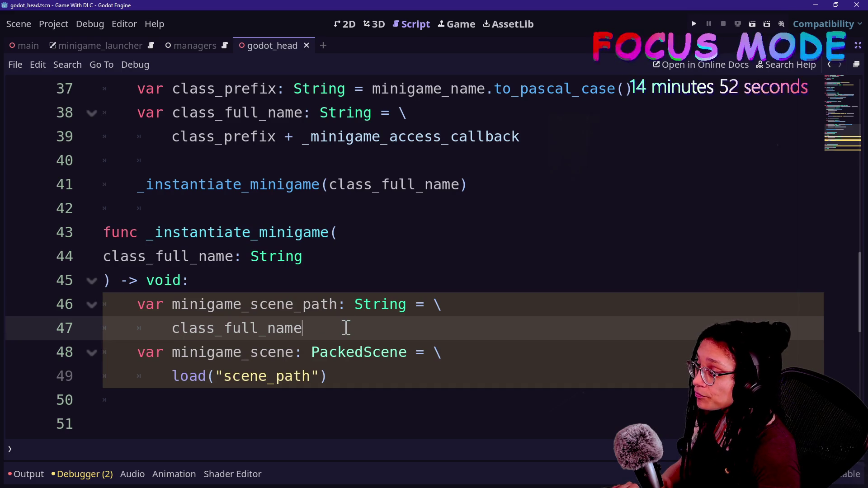
type("call(")
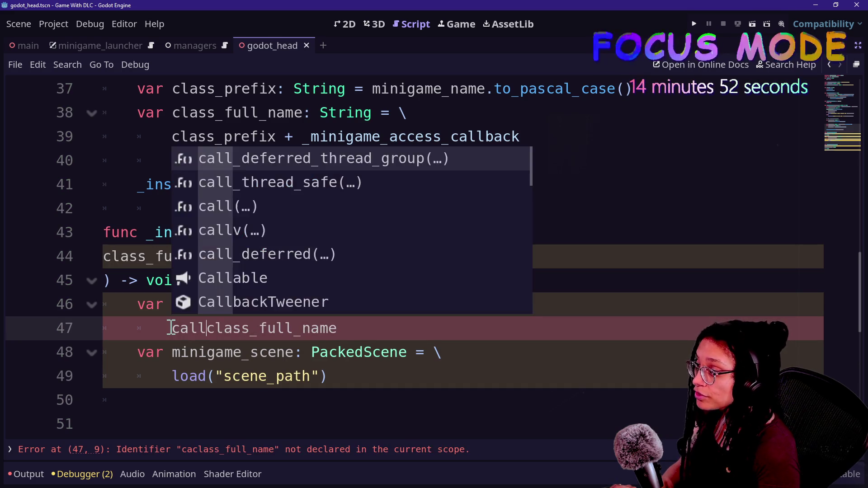
left_click(372, 322)
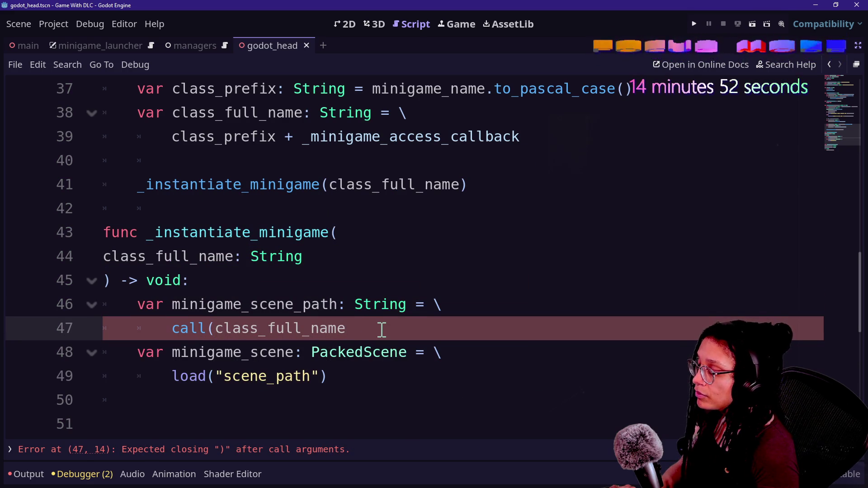
key("BackSpace")
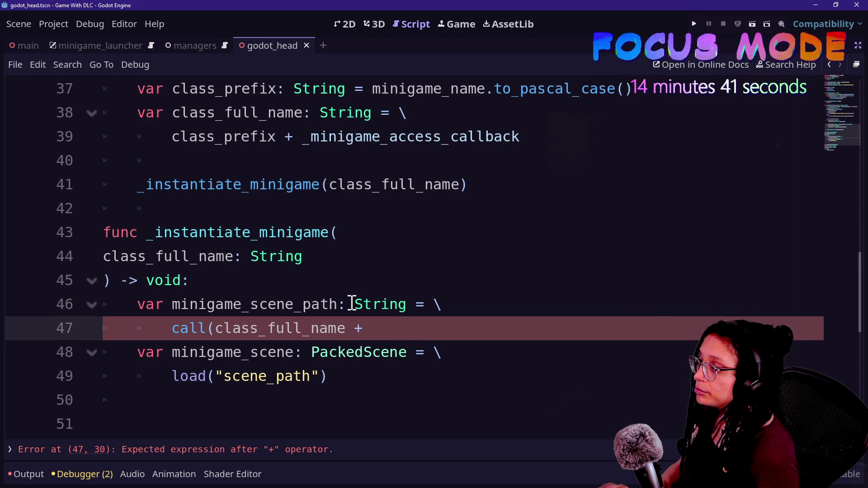
- Add the comment ## E.g. "ManageThinking.ref. on a new line after the class_prefix declaration
scroll(351, 301, "up", 8)
scroll(352, 303, "down", 9)
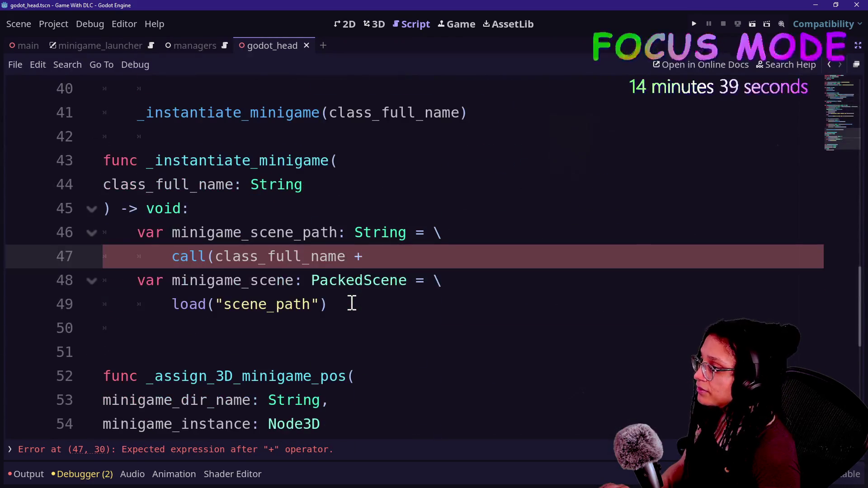
scroll(351, 304, "up", 4)
left_click(360, 266)
left_click(663, 312)
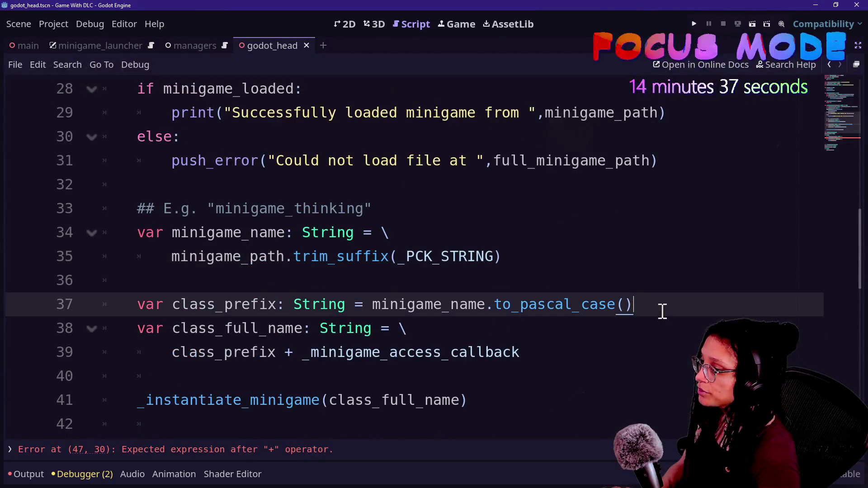
key("Return")
key("Return")
type("## e")
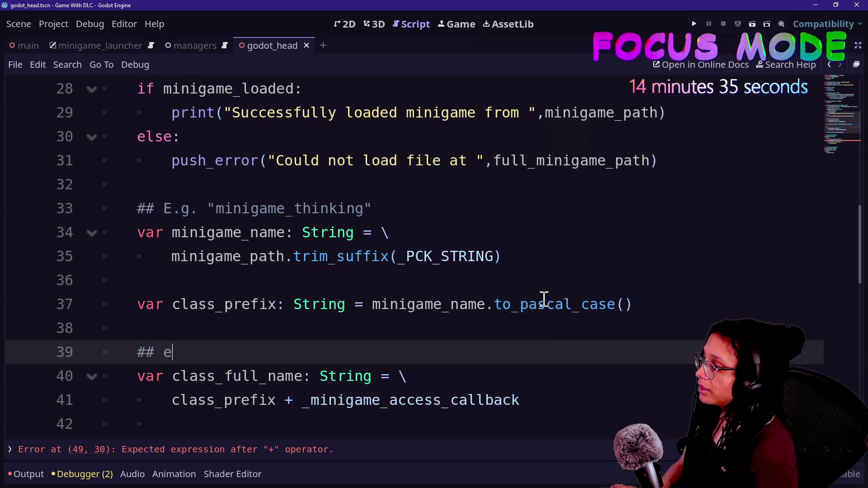
key("BackSpace")
type("E.g. \"M")
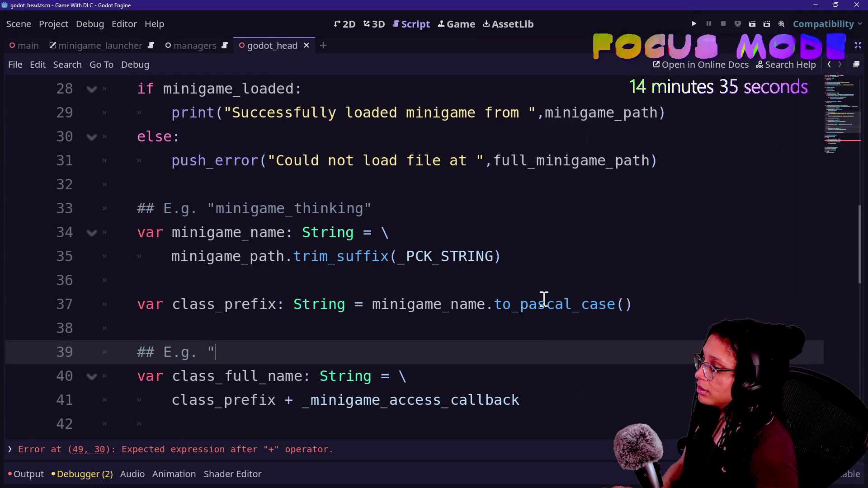
type("ana")
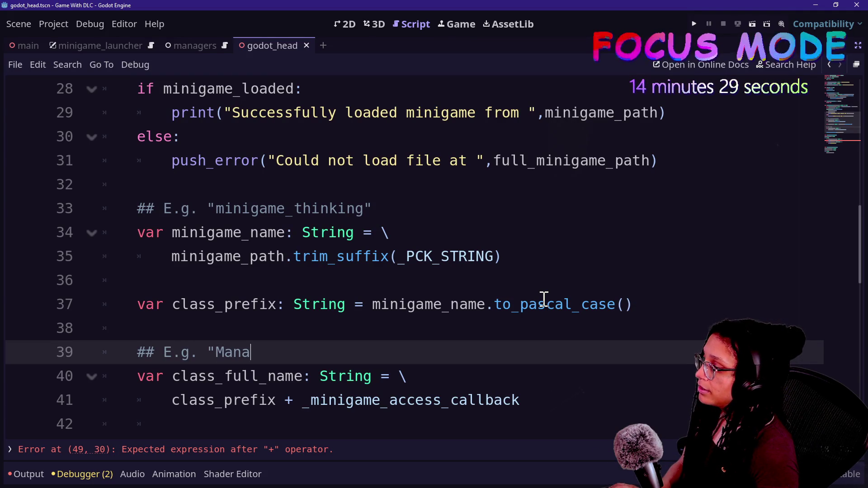
type("geThinking.ref.")
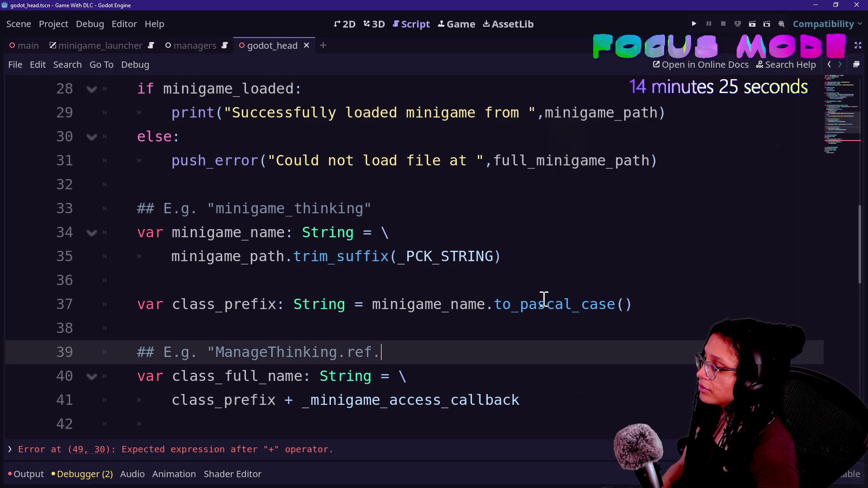
scroll(545, 299, "up", 10)
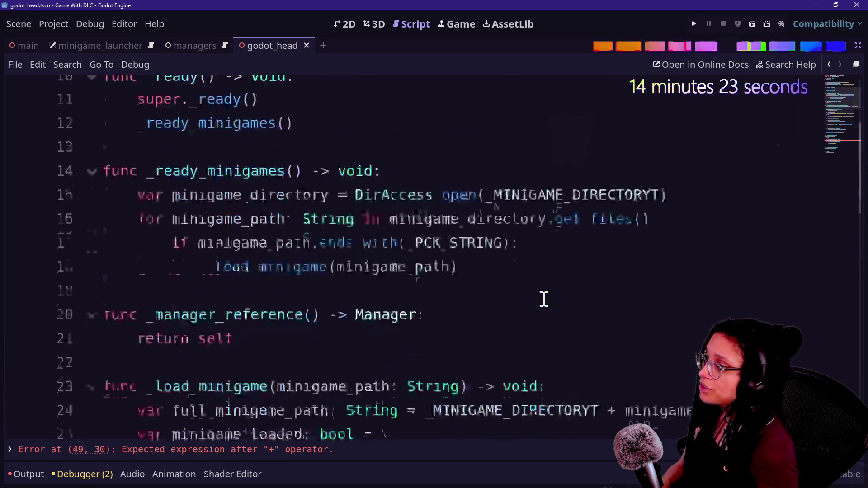
- Remove get_minigame_data from the callback string, then restore it with undo
left_click(502, 261)
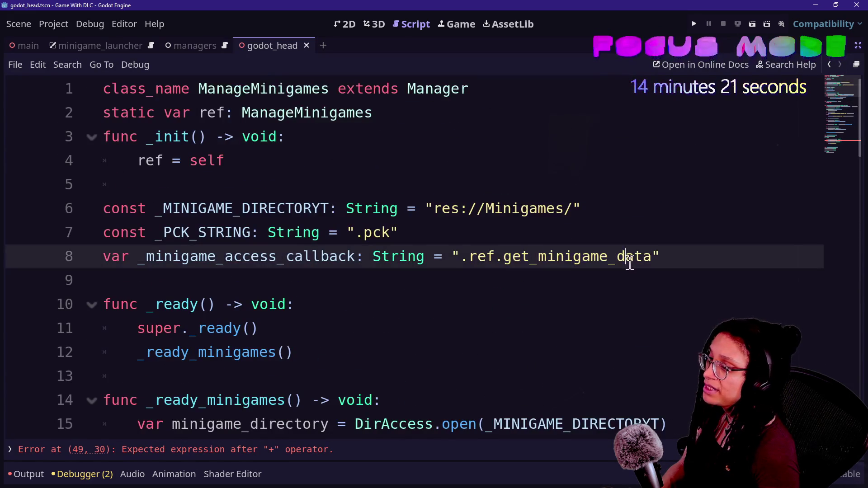
mouse_move(504, 257)
left_mouse_down()
mouse_move(632, 256)
mouse_move(653, 266)
left_mouse_up()
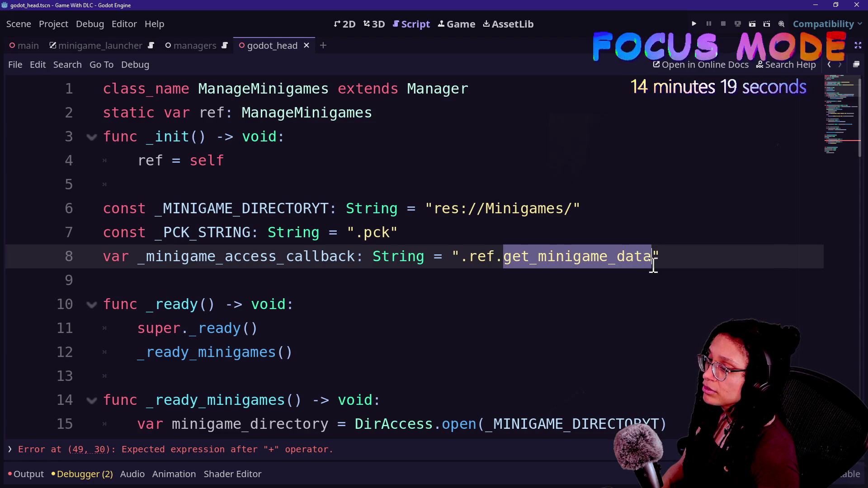
key("BackSpace")
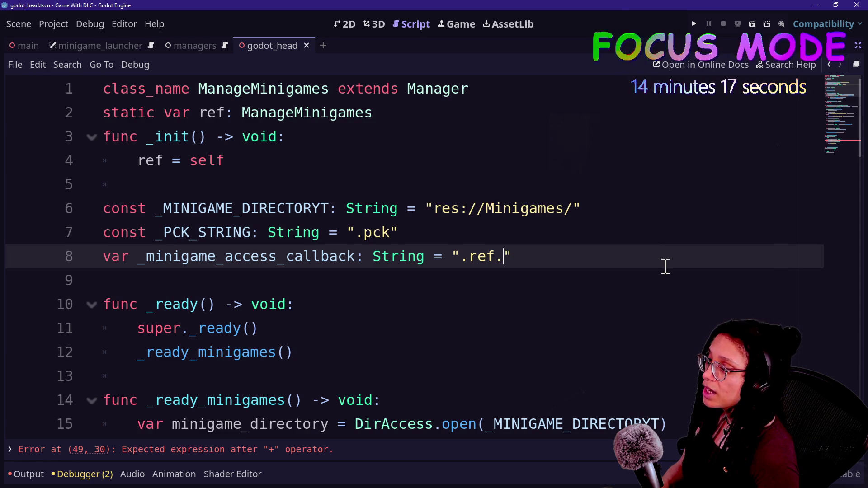
left_click(398, 231)
left_click_drag(435, 256, 515, 260)
left_click(516, 260)
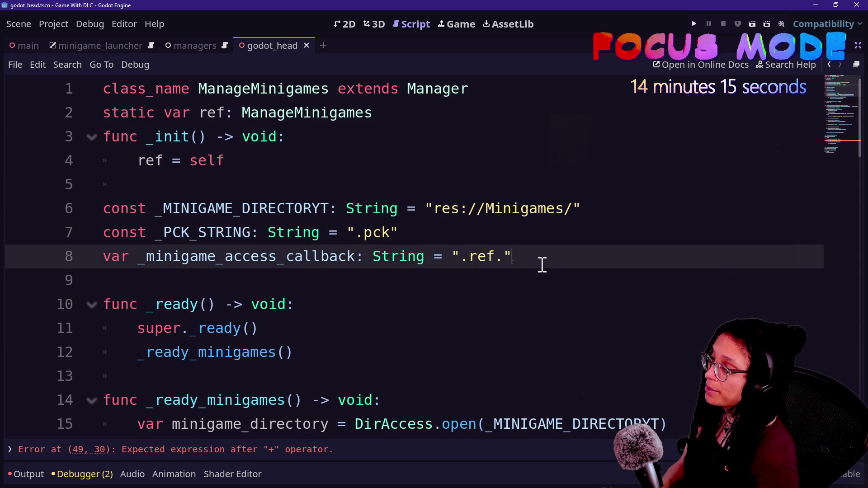
key("ctrl+z")
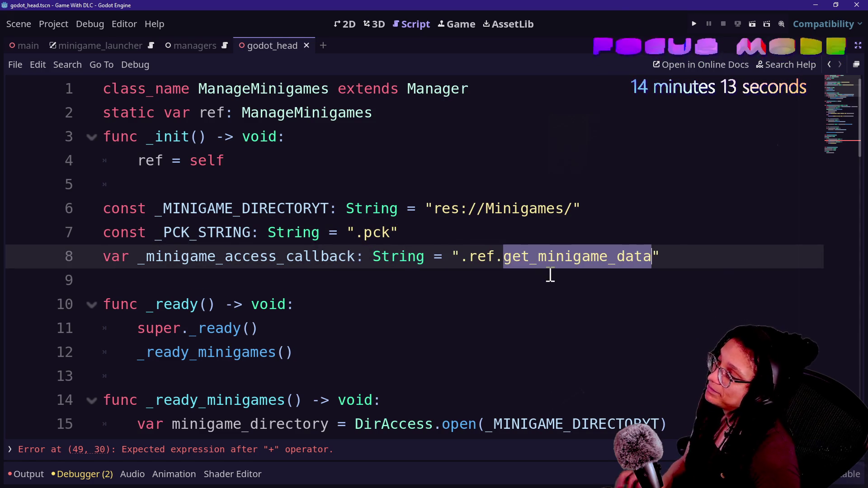
left_click(400, 262)
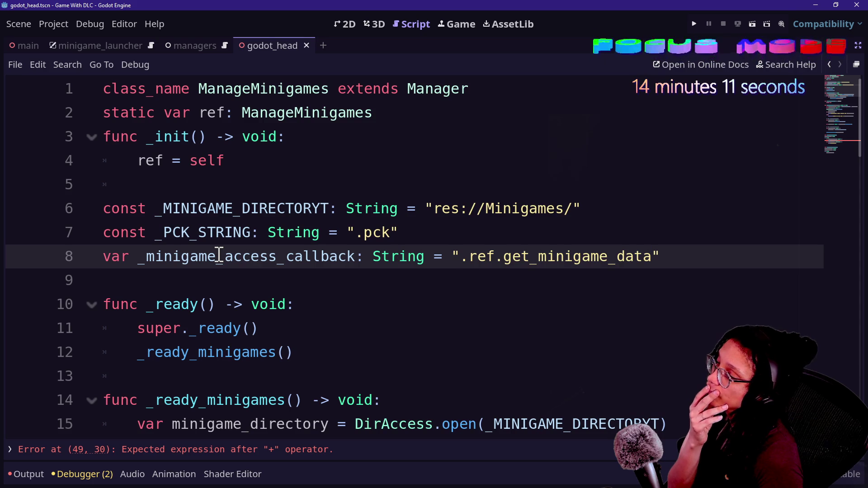
- Replace the var keyword on line 8 with const
mouse_move(146, 256)
left_mouse_down()
mouse_move(389, 251)
mouse_move(354, 251)
left_mouse_up()
left_click(145, 232)
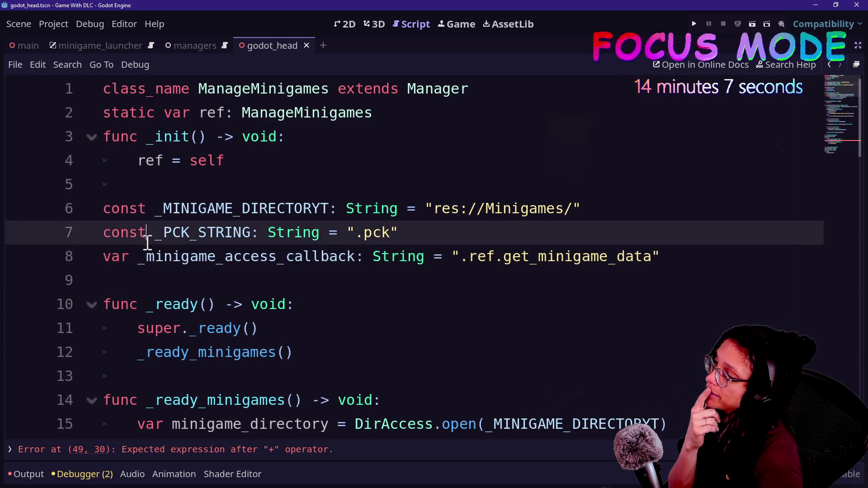
left_click(137, 256)
key("BackSpace")
key("BackSpace")
key("BackSpace")
type("CONST")
key("BackSpace")
key("BackSpace")
key("BackSpace")
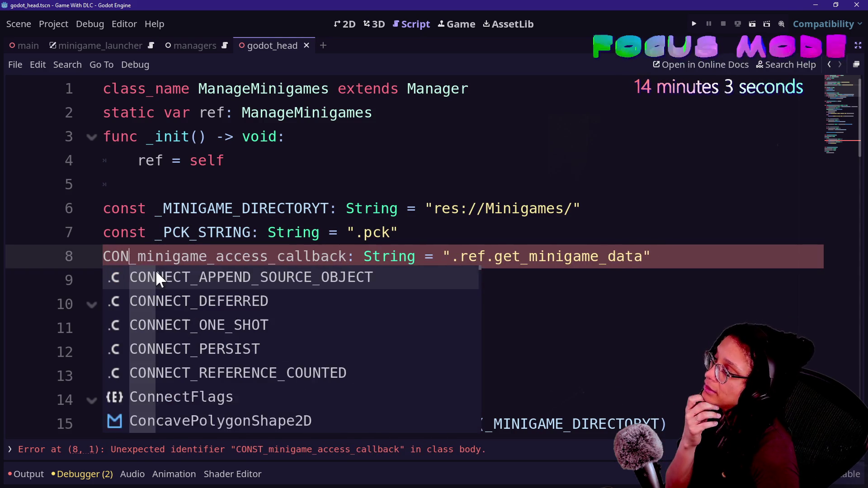
type("const")
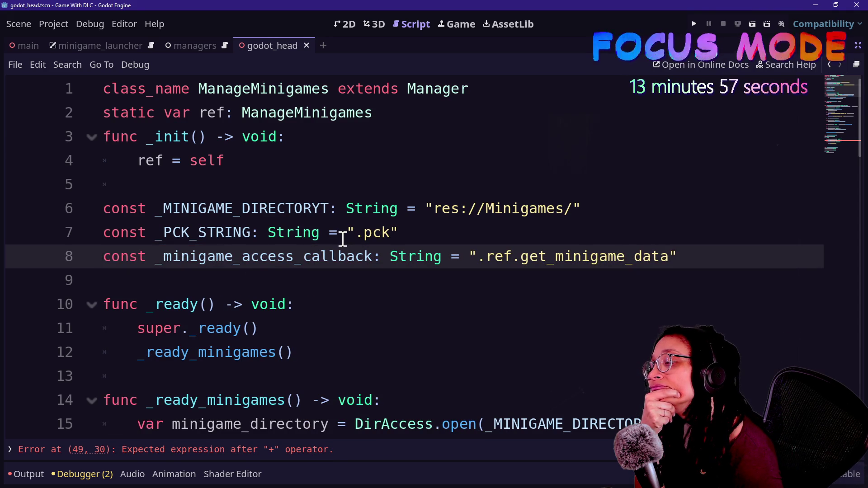
- Rename the constant to _CALLBACK_GET_MINIGAME_DATA
left_click(323, 265)
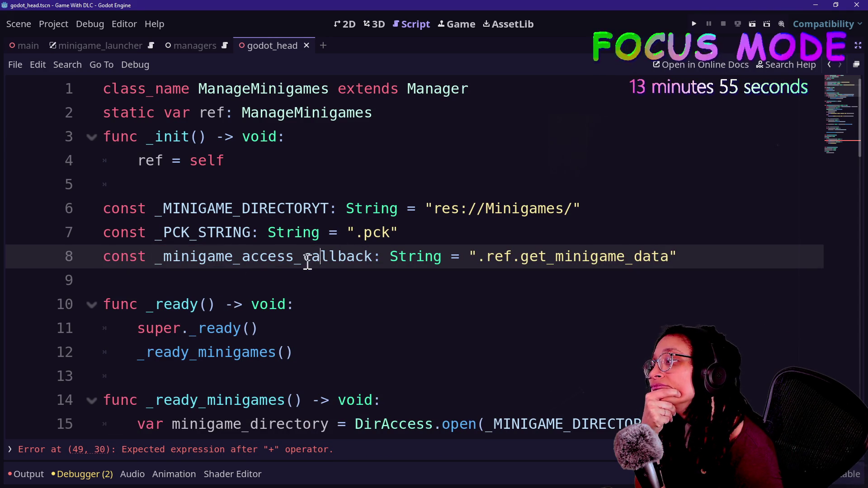
left_click_drag(163, 255, 374, 253)
type("MINIGAME_ACCESS_CALLBACK")
left_click(321, 257)
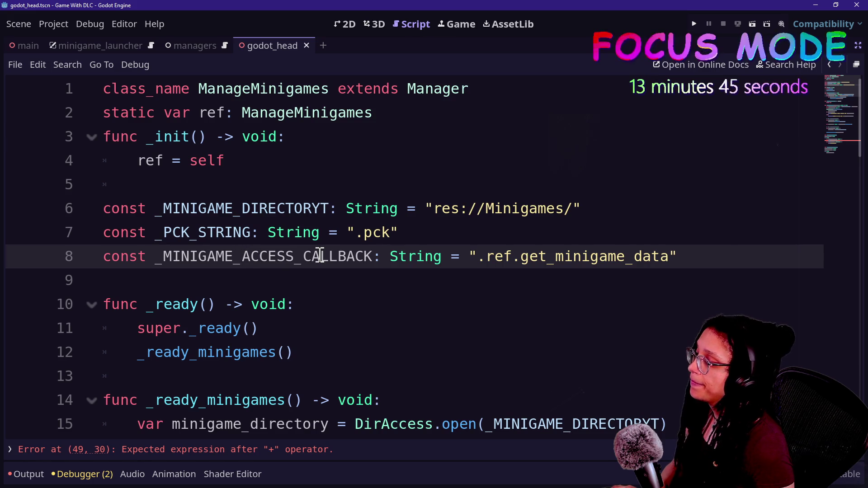
type("DATA_")
key("Delete")
key("Delete")
key("Delete")
key("Delete")
key("Delete")
key("Delete")
left_click(164, 257)
type("GET")
key("Delete")
key("Delete")
key("Delete")
key("Delete")
key("Delete")
key("Delete")
type("_MINIGAME_DATA_CALLBA")
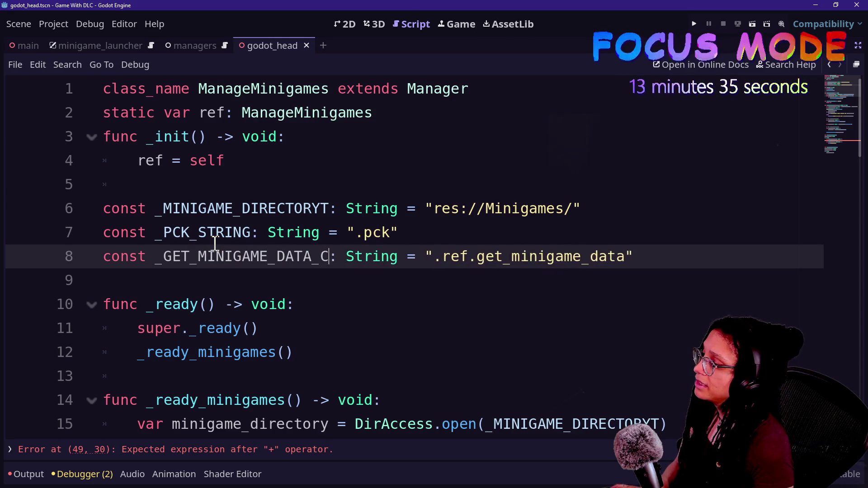
key("BackSpace")
key("BackSpace")
key("BackSpace")
key("BackSpace")
key("BackSpace")
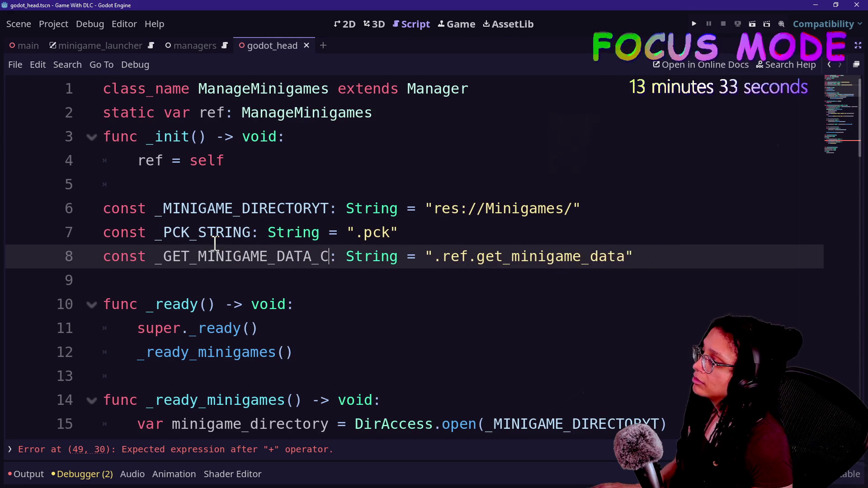
left_click(166, 256)
type("CALLBACK_")
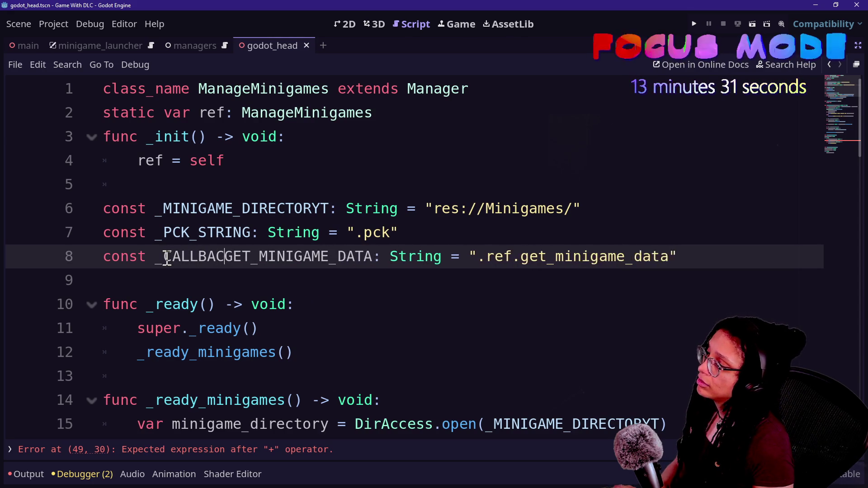
- Duplicate the _CALLBACK_GET_MINIGAME_DATA line beneath itself
left_click(405, 273)
left_click(655, 244)
left_click(752, 259)
mouse_move(752, 260)
left_mouse_down()
mouse_move(738, 237)
mouse_move(742, 265)
left_mouse_up()
key("ctrl+shift+d")
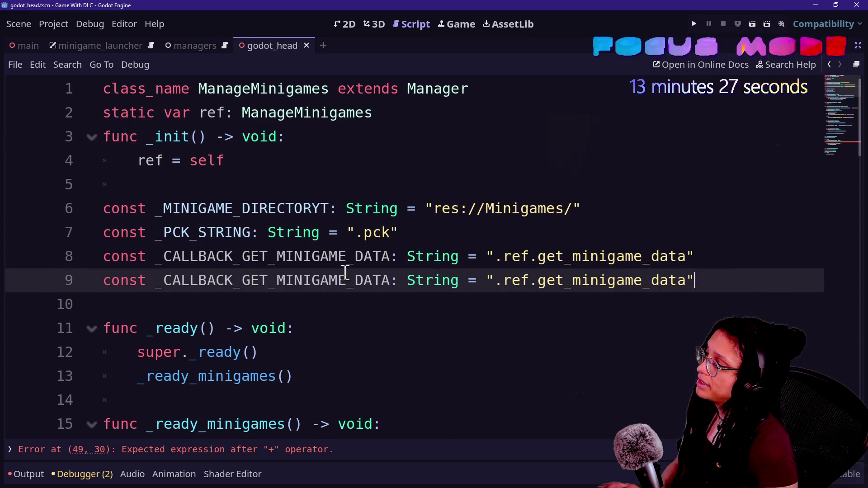
- Rename the duplicated constant to _CALLBACK_GET_MINIGAME_SCENE_PATH
left_click_drag(241, 280, 391, 277)
left_click(321, 281)
type("SCENE_PATH")
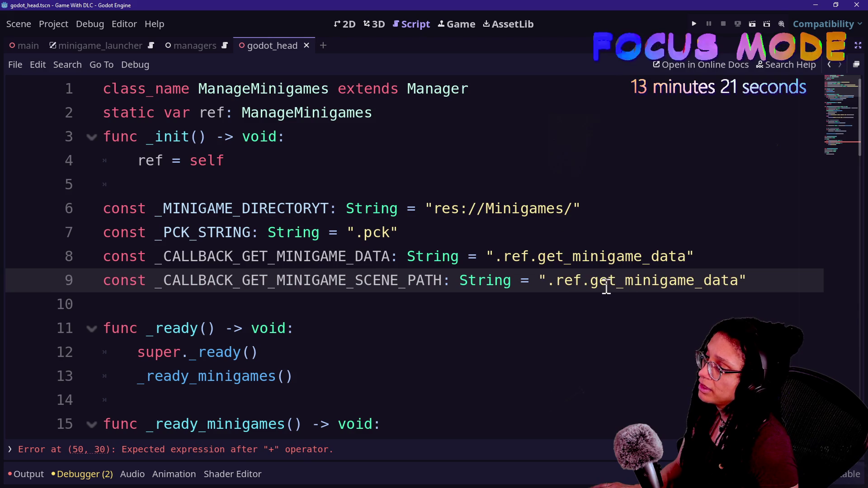
- Wrap both callback strings onto indented continuation lines with \ after each equals sign
left_click(624, 284)
left_click(488, 257)
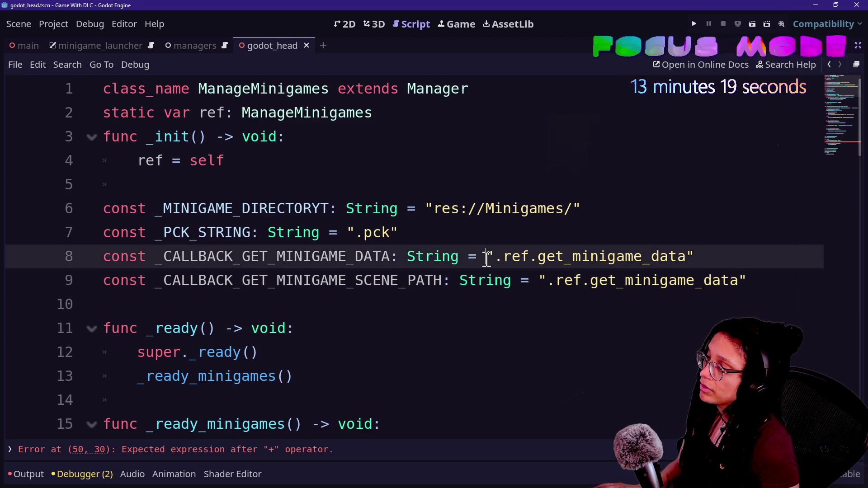
type("\\")
key("Return")
key("Tab")
left_click(540, 302)
type("\\")
key("Return")
key("Tab")
key("Up")
key("Up")
key("End")
- Trim the copied get_minigame_data text from the scene-path string back toward ".ref."
left_click_drag(155, 327, 330, 332)
left_click(337, 332)
key("BackSpace")
key("BackSpace")
key("BackSpace")
key("BackSpace")
key("BackSpace")
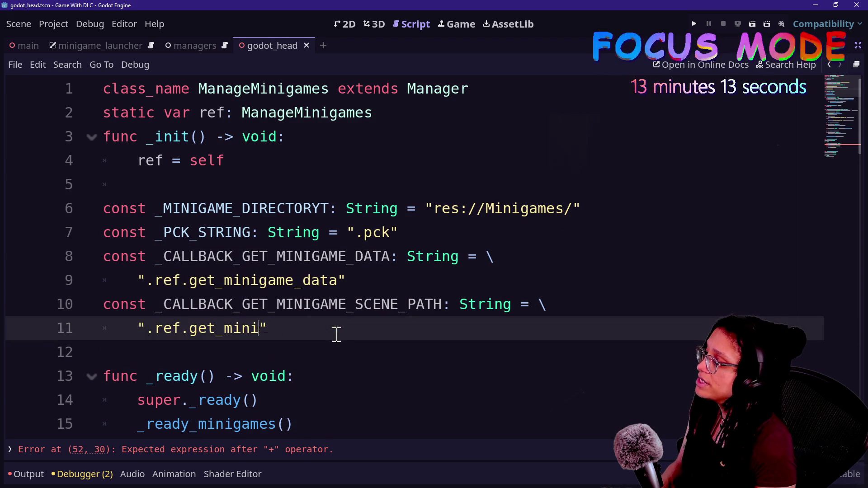
type("g")
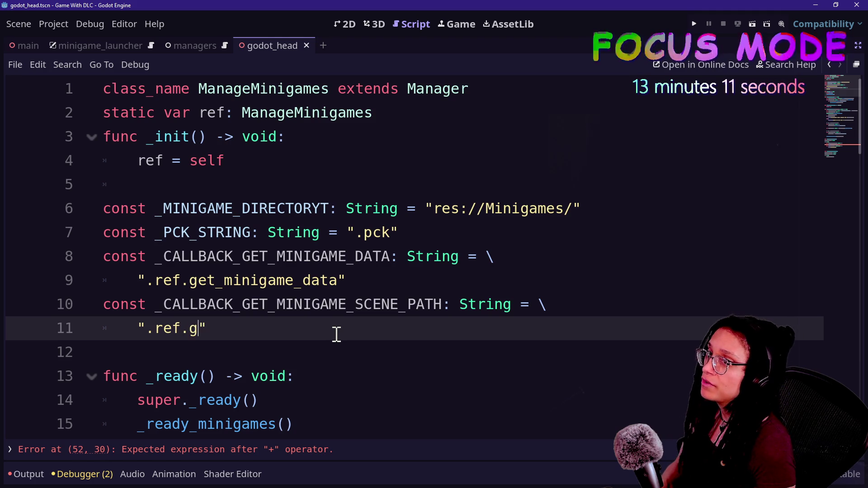
type("get")
key("ctrl+z")
key("ctrl+z")
key("ctrl+z")
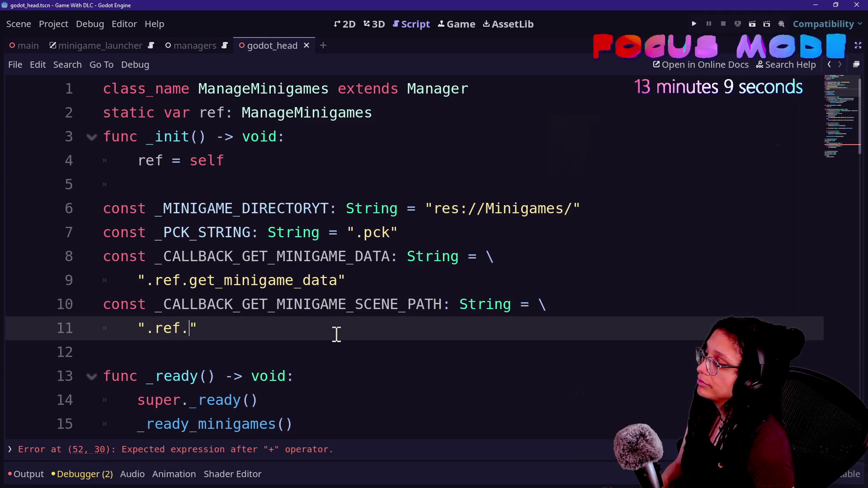
key("ctrl+z")
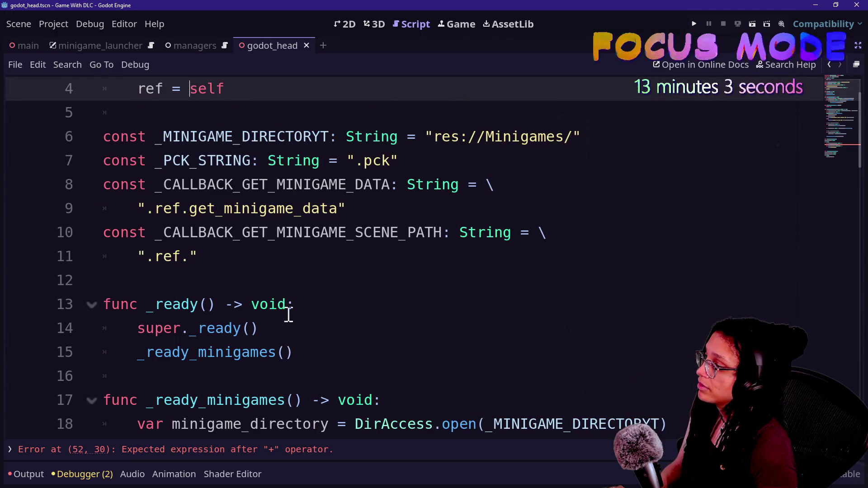
left_click(179, 262)
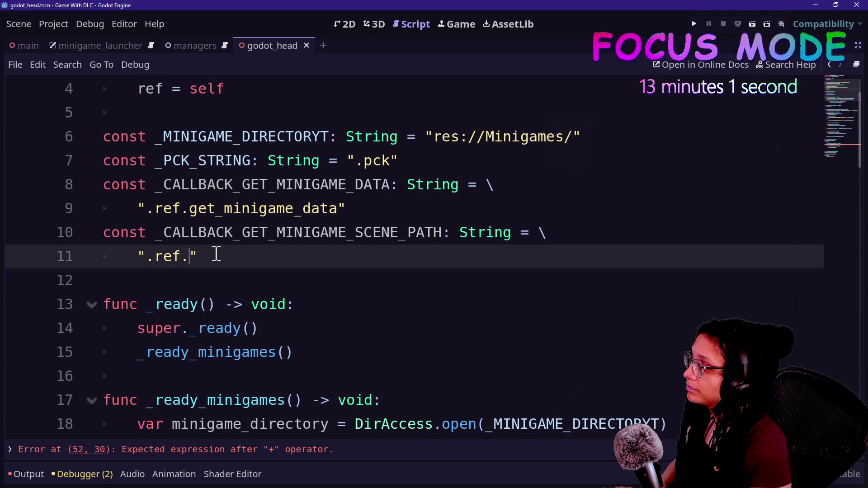
type("get_minigame_scene_path")
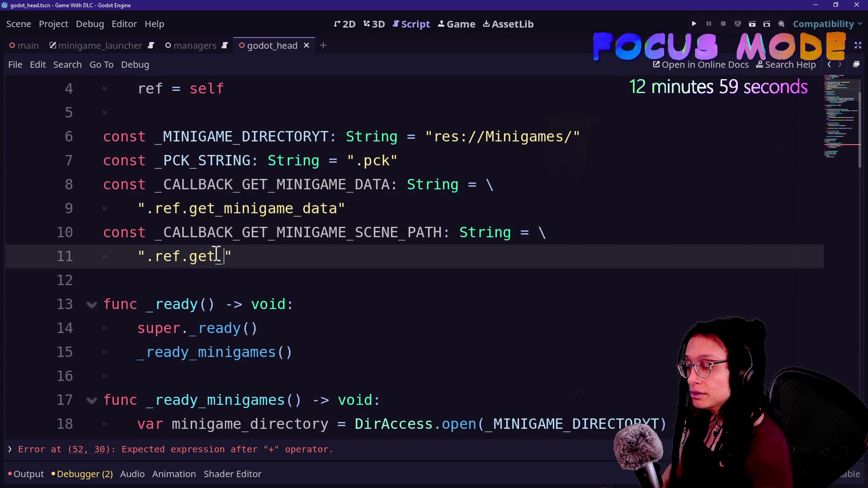
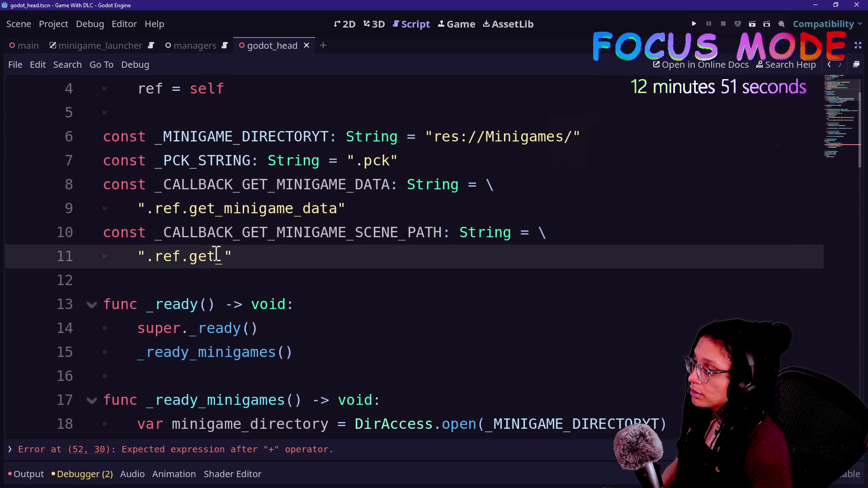
- Complete the line 11 constant string as ".ref.get_minigame_scene_path" and save with Ctrl+S
type("minigame_scene")
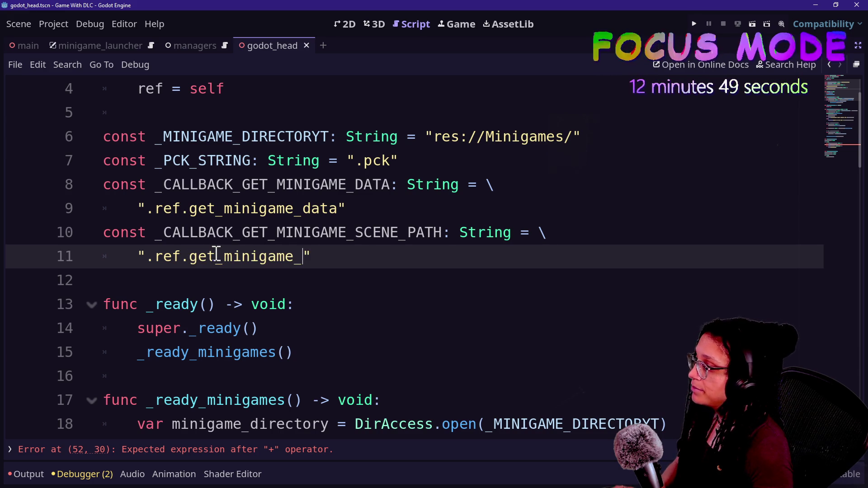
type("_path")
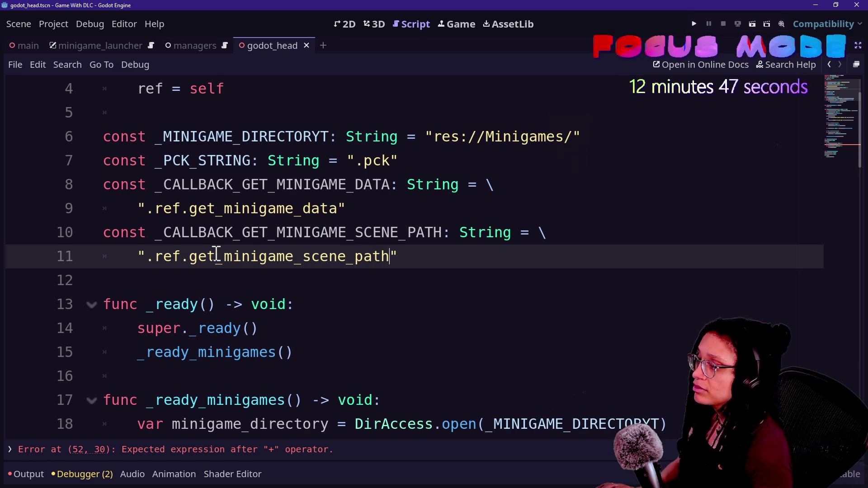
key("alt+Tab")
key("alt+Tab")
left_click(388, 241)
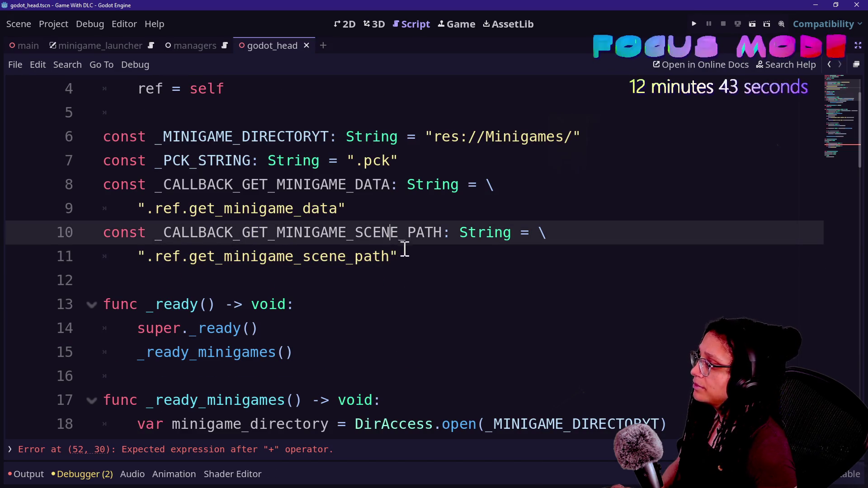
left_click(414, 251)
key("ctrl+s")
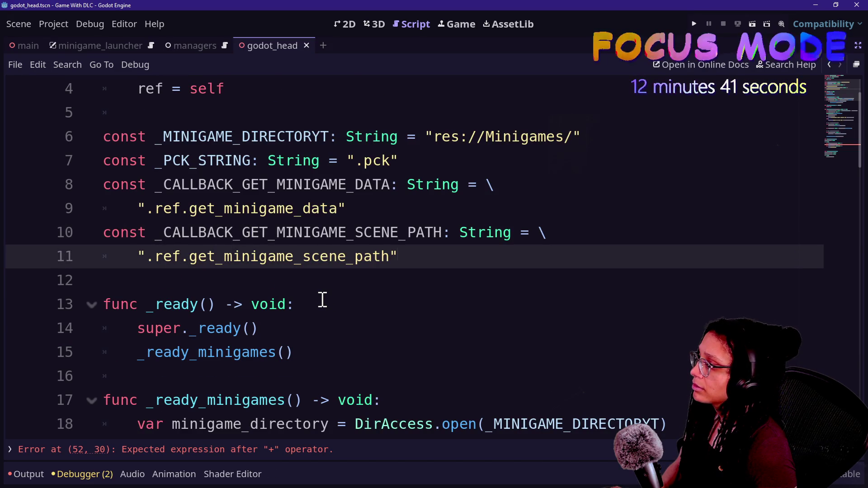
- Move down to line 52 and place the caret after the +
scroll(323, 299, "down", 14)
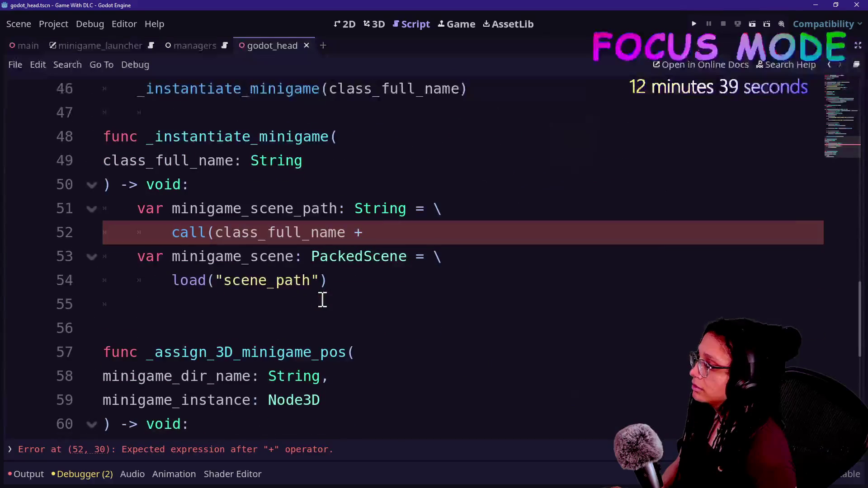
left_click(374, 240)
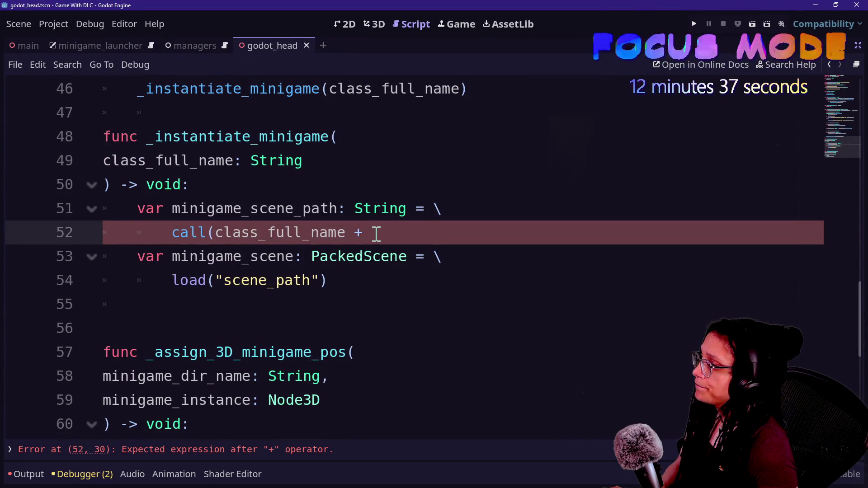
scroll(377, 234, "up", 15)
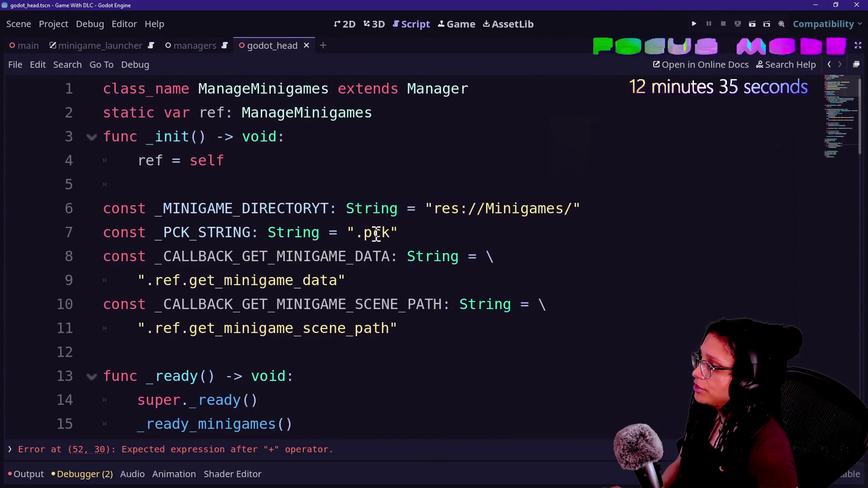
scroll(376, 234, "down", 16)
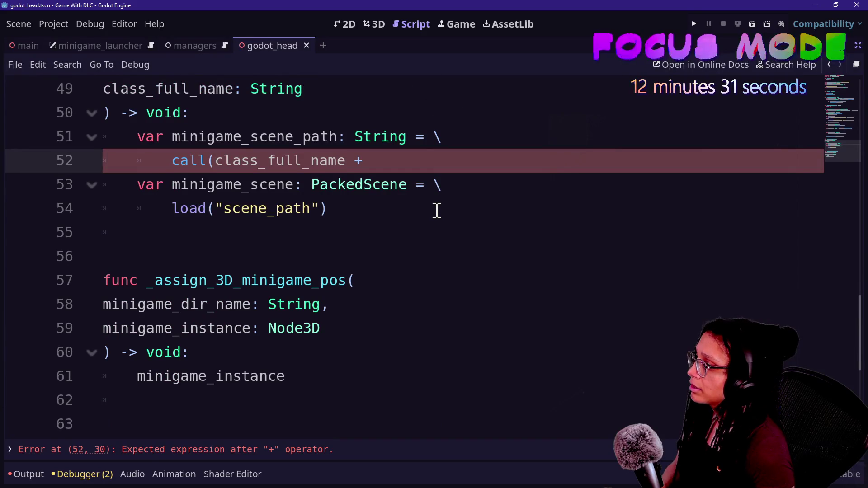
- Insert _CALLBACK_GET_MINIGAME_SCENE_PATH after the + on line 52 via autocomplete
right_click(436, 209)
left_click(403, 170)
type("_")
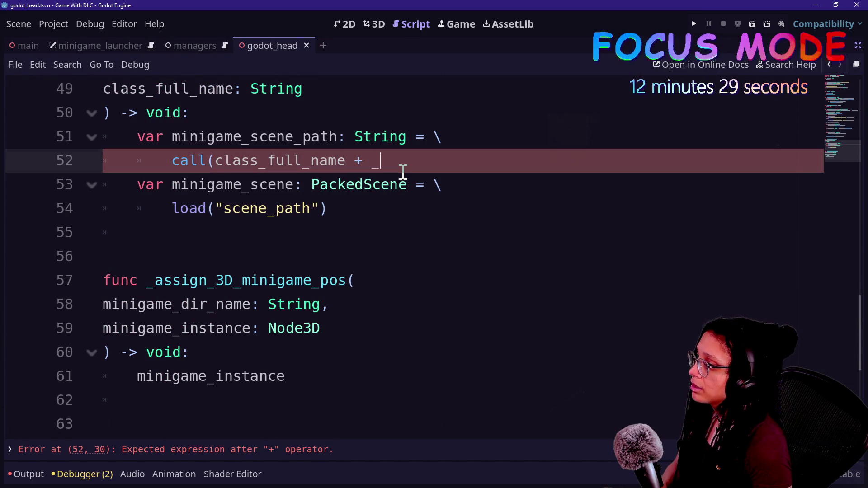
type("C")
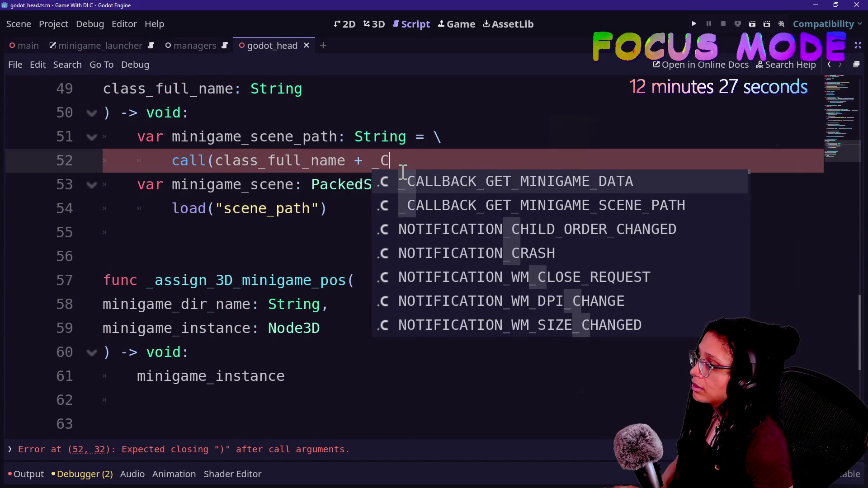
key("Down")
key("Down")
key("Up")
key("Return")
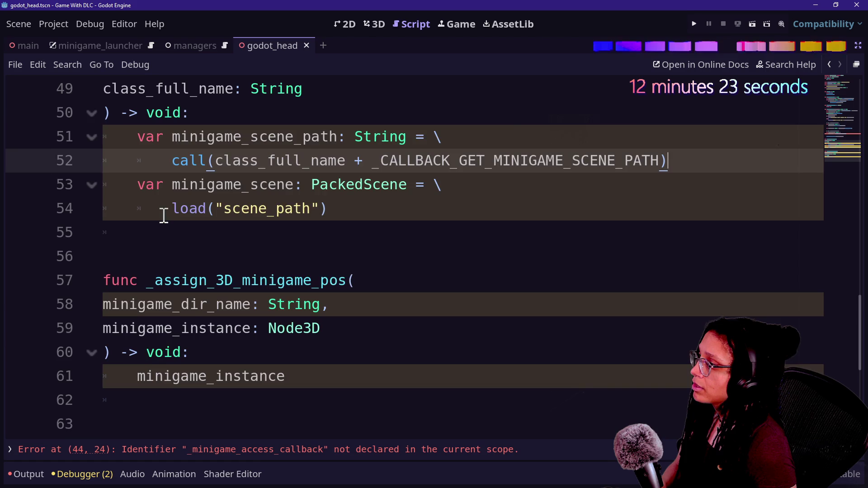
- Try replacing _minigame_access_callback on line 44 with MINIGAME, then undo the change
scroll(163, 216, "up", 2)
scroll(312, 218, "up", 1)
left_click_drag(511, 184, 319, 189)
left_click(318, 189)
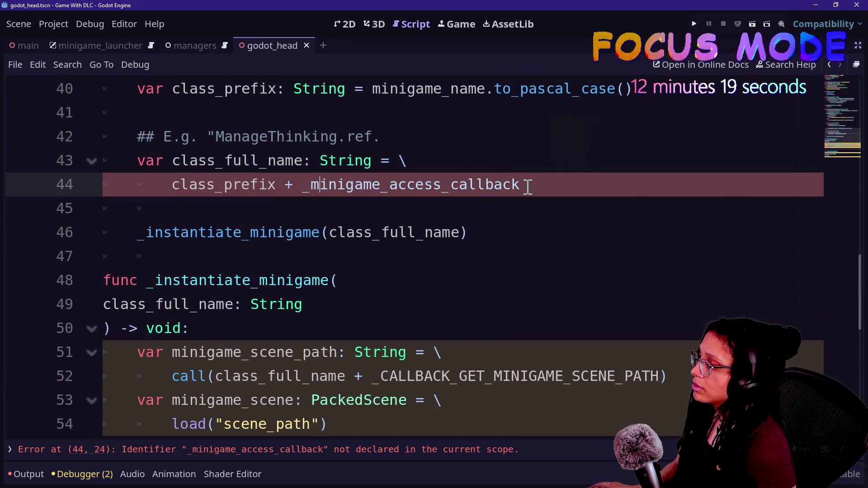
mouse_move(527, 185)
left_mouse_down()
mouse_move(285, 185)
mouse_move(311, 186)
left_mouse_up()
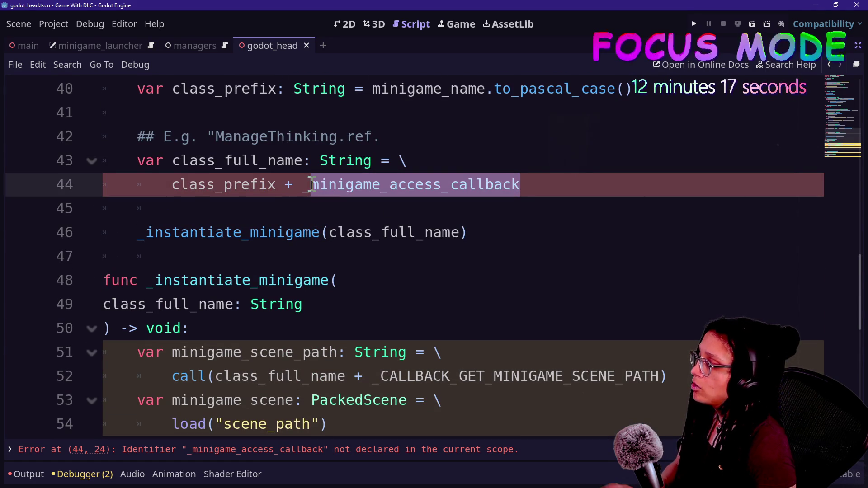
type("MINIGAME")
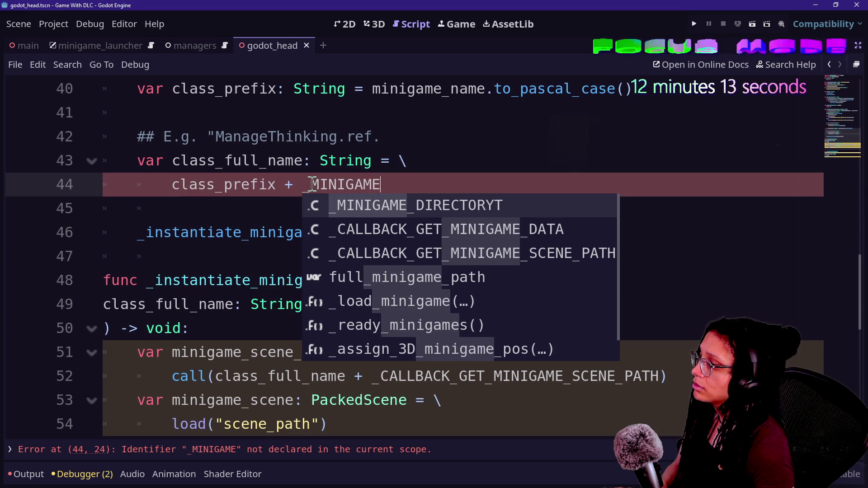
key("Escape")
key("ctrl+z")
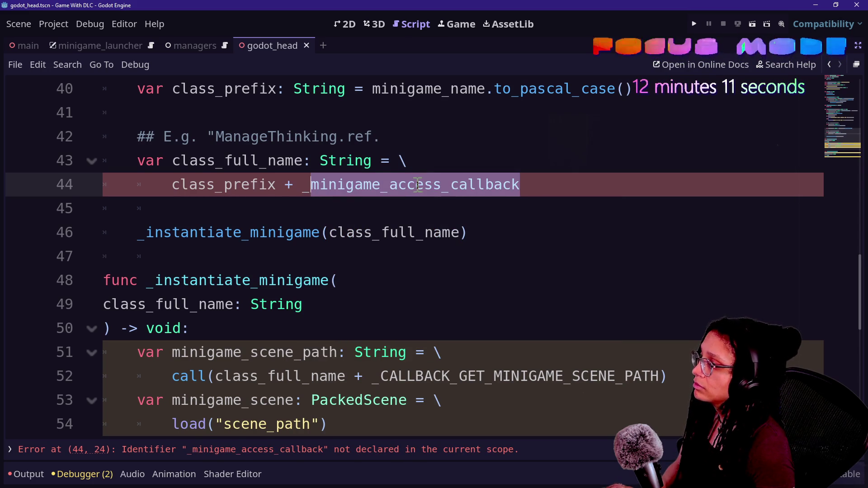
- Select the _minigame_access_callback identifier in the line 44 expression
left_click(418, 185)
mouse_move(550, 176)
left_mouse_down()
mouse_move(539, 158)
mouse_move(303, 192)
left_mouse_up()
left_click(539, 186)
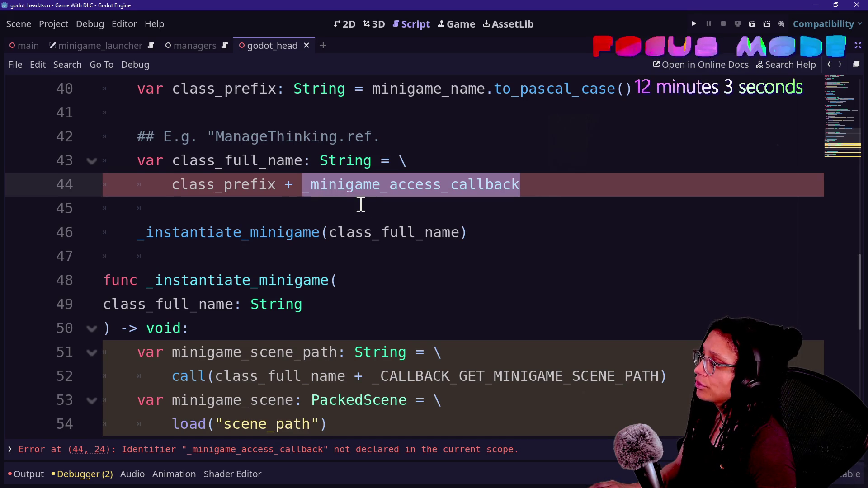
scroll(398, 204, "up", 2)
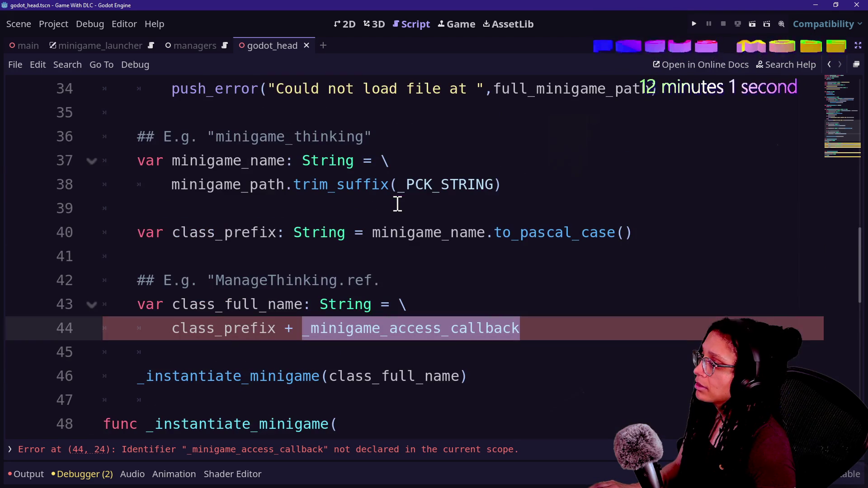
- Undo two accidental text moves around lines 39–41, leaving the caret on line 41
mouse_move(181, 229)
left_mouse_down()
mouse_move(518, 227)
mouse_move(217, 262)
left_mouse_up()
key("ctrl+z")
key("ctrl+z")
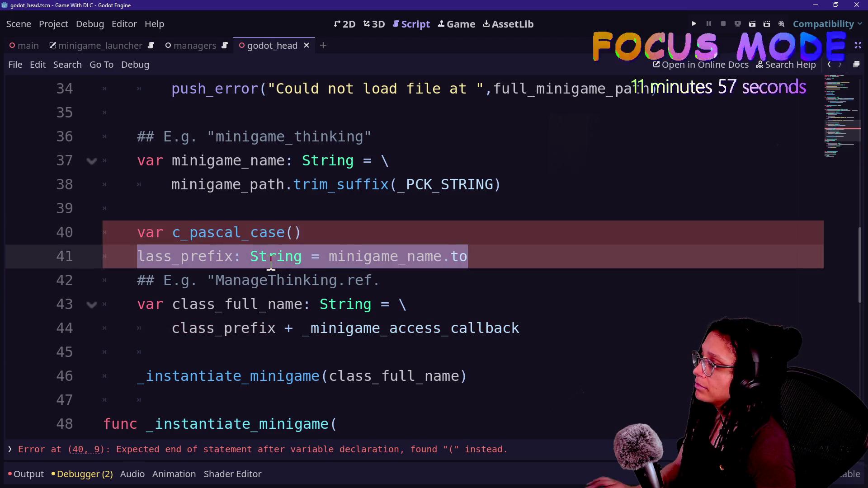
left_click_drag(227, 216, 455, 242)
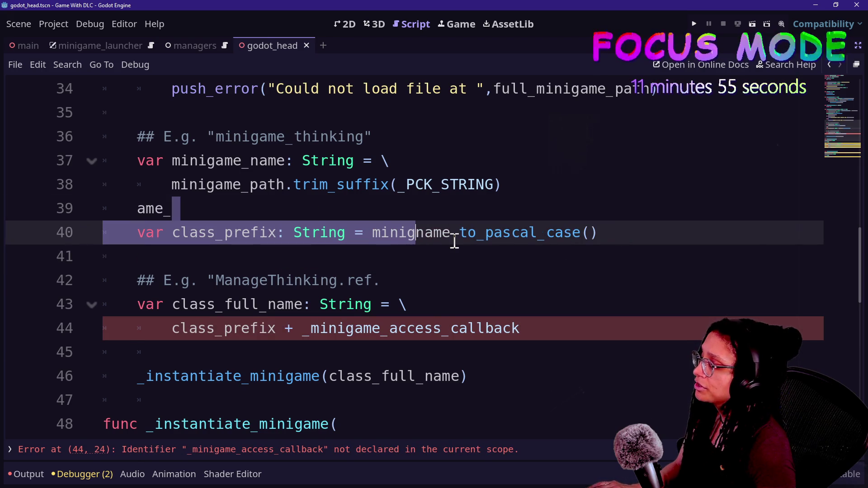
key("ctrl+z")
left_click(419, 265)
- Review the .ref. prefix in the line 9 constant, then return to lines 42–44
scroll(419, 264, "up", 10)
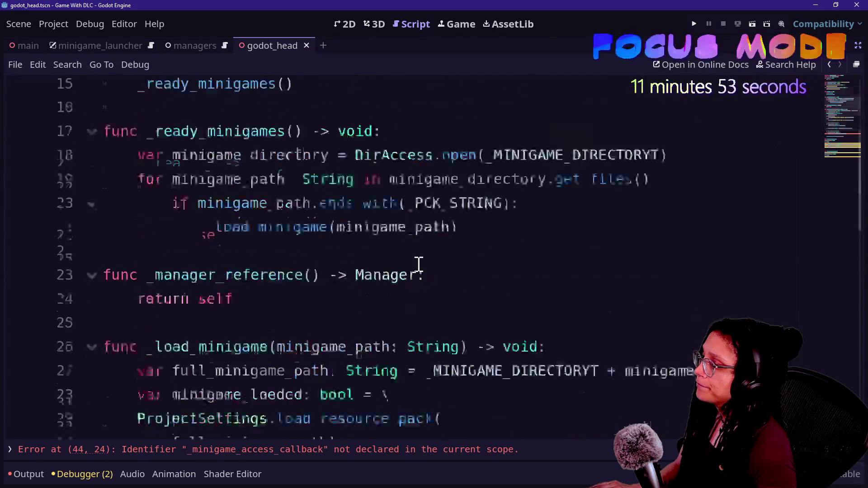
scroll(419, 264, "up", 1)
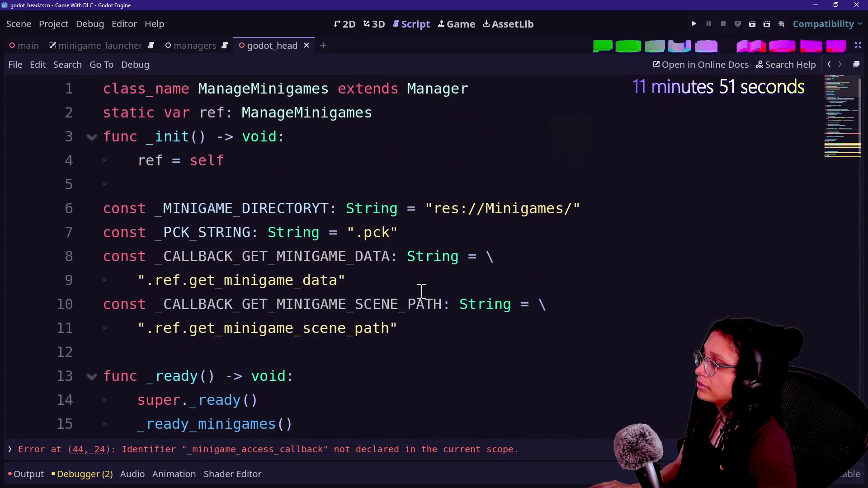
scroll(420, 294, "down", 3)
scroll(421, 297, "up", 3)
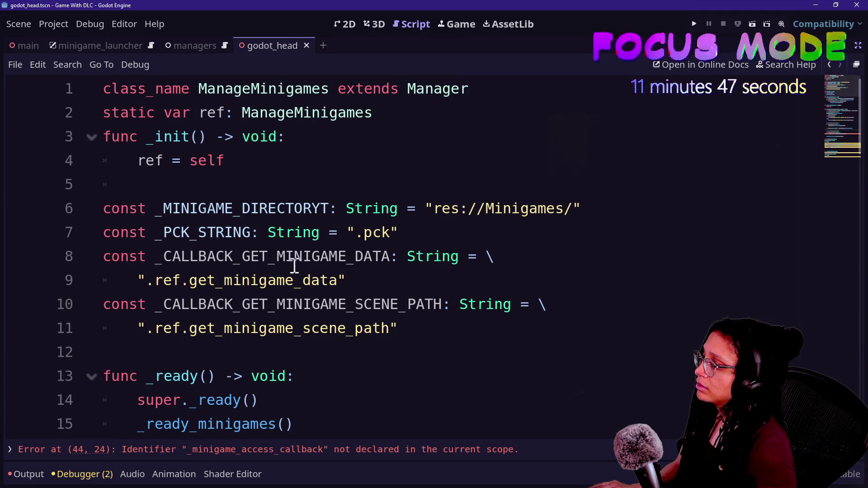
left_click_drag(151, 280, 187, 286)
left_click(187, 284)
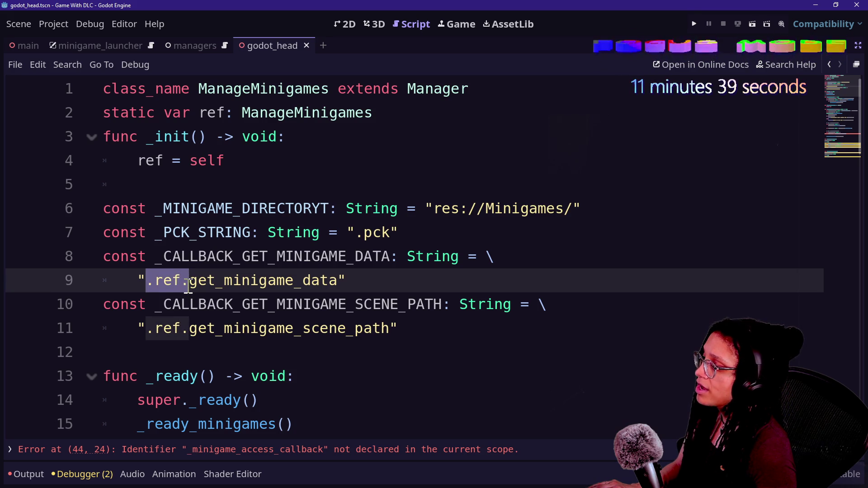
left_click(188, 286)
scroll(188, 285, "down", 12)
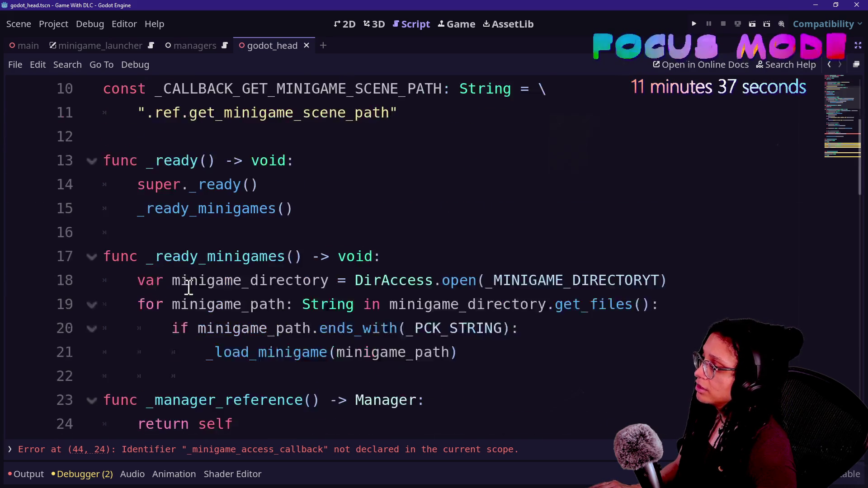
scroll(188, 288, "down", 1)
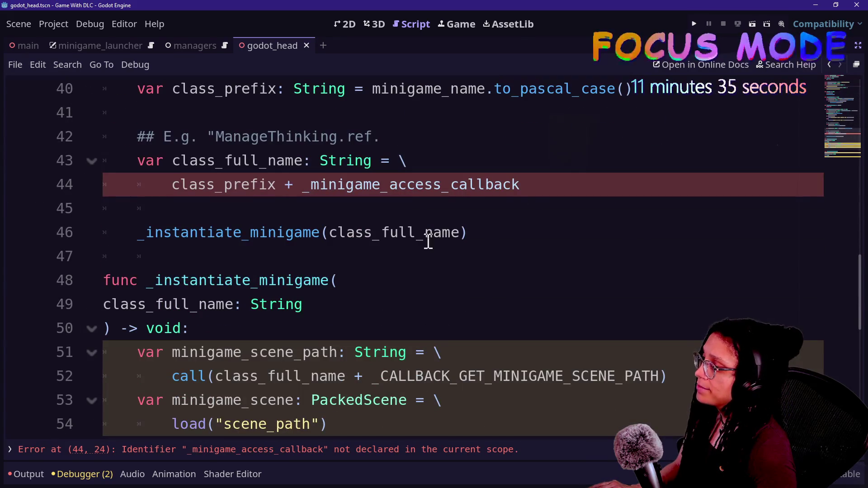
- Delete the ## E.g. "ManageThinking" comment line, then restore it with Ctrl+Z
mouse_move(531, 185)
left_mouse_down()
mouse_move(556, 175)
mouse_move(537, 135)
mouse_move(479, 118)
left_mouse_up()
left_click(527, 132)
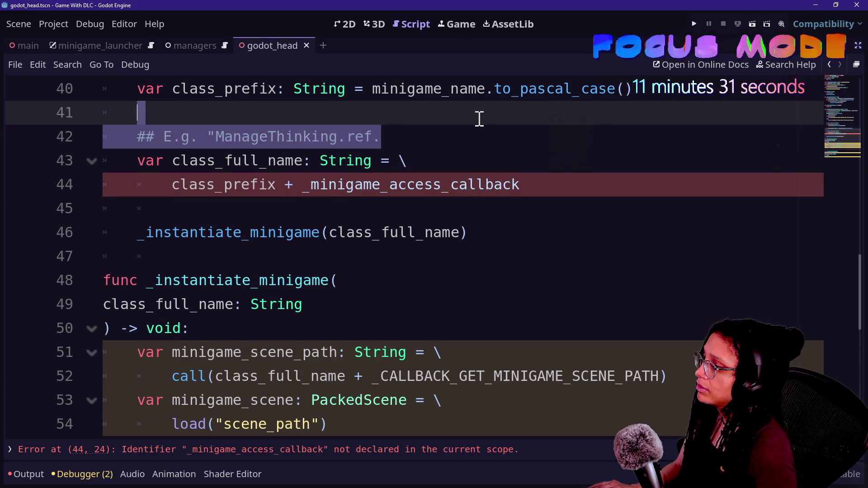
key("BackSpace")
scroll(545, 188, "up", 1)
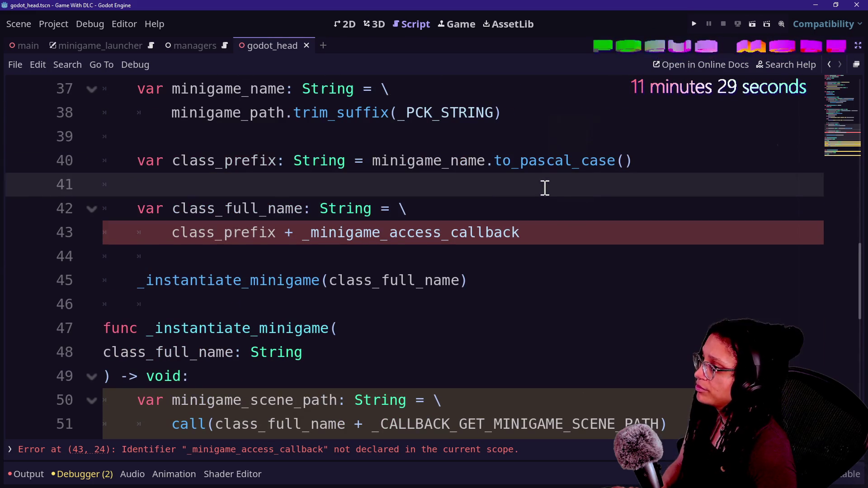
key("ctrl+z")
scroll(382, 166, "up", 2)
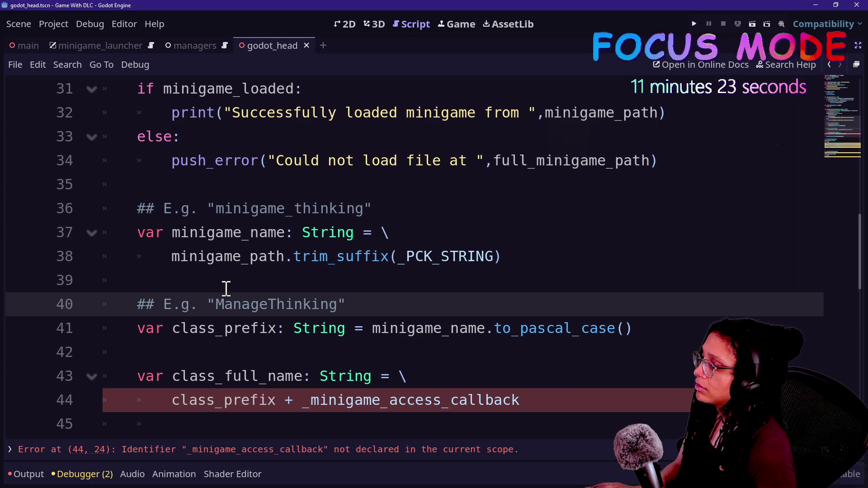
mouse_move(339, 352)
left_mouse_down()
mouse_move(350, 371)
mouse_move(509, 288)
left_mouse_up()
- Delete the class_full_name declaration and change the call argument to class_prefix
scroll(349, 370, "down", 2)
key("BackSpace")
left_click_drag(382, 233, 458, 235)
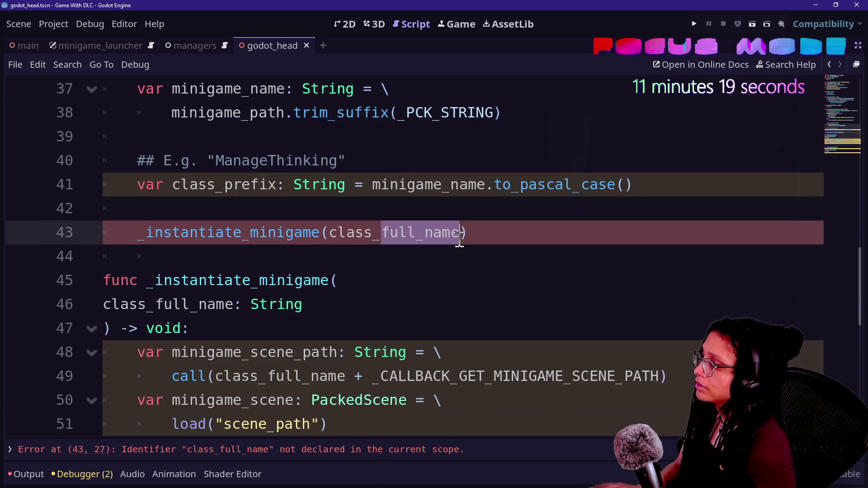
key("BackSpace")
type("fix")
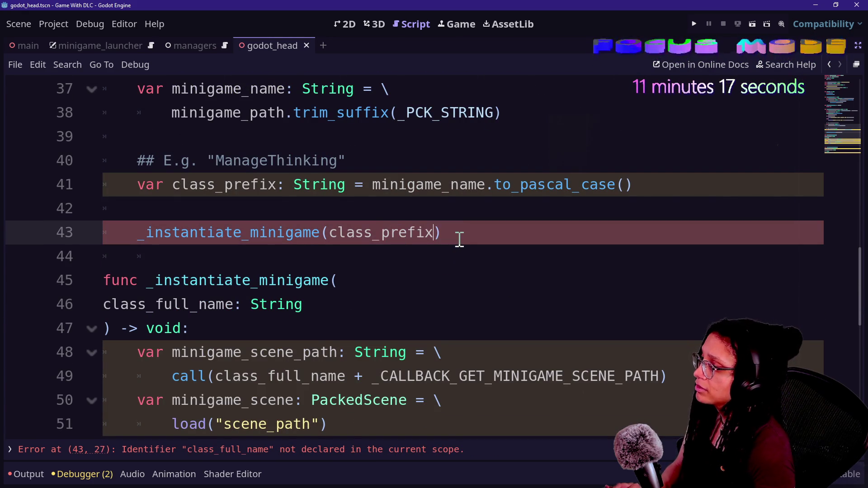
left_click(382, 260)
- Rename the _instantiate_minigame parameter and the call() operand from class_full_name to class_prefix
left_click_drag(157, 305, 234, 304)
type("prefix")
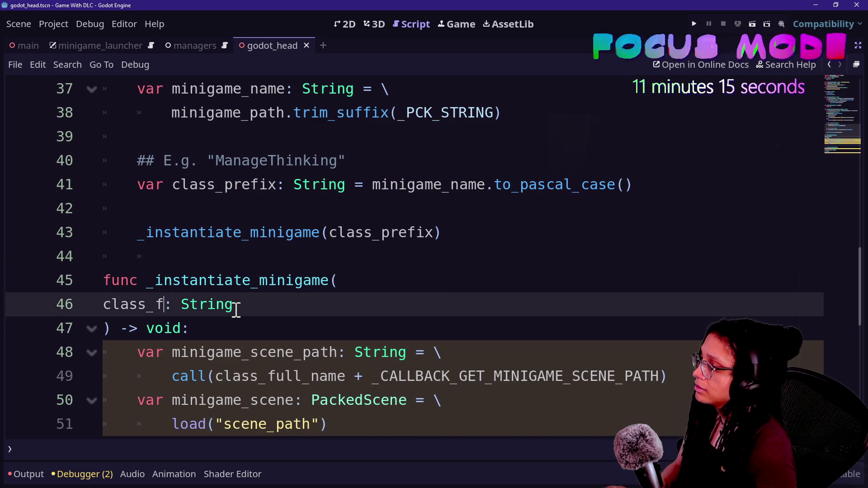
mouse_move(268, 377)
left_mouse_down()
mouse_move(355, 376)
mouse_move(347, 377)
left_mouse_up()
type("r")
key("BackSpace")
type("pr")
key("Return")
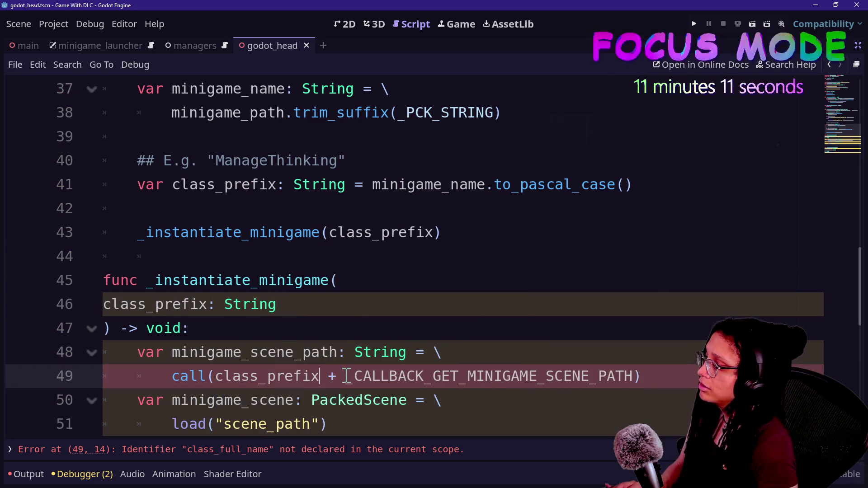
left_click(248, 235)
- Review the callback constant and the minigame_scene_path declaration on lines 48–49
scroll(280, 274, "down", 1)
left_click(433, 304)
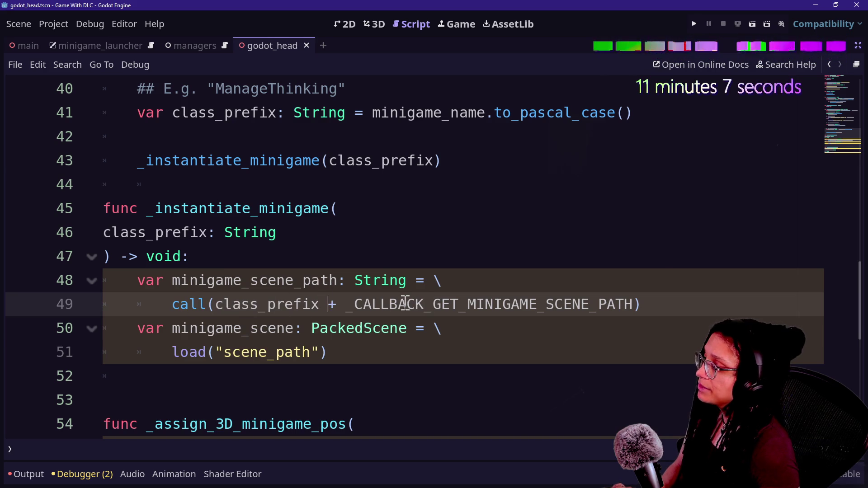
left_click(608, 309)
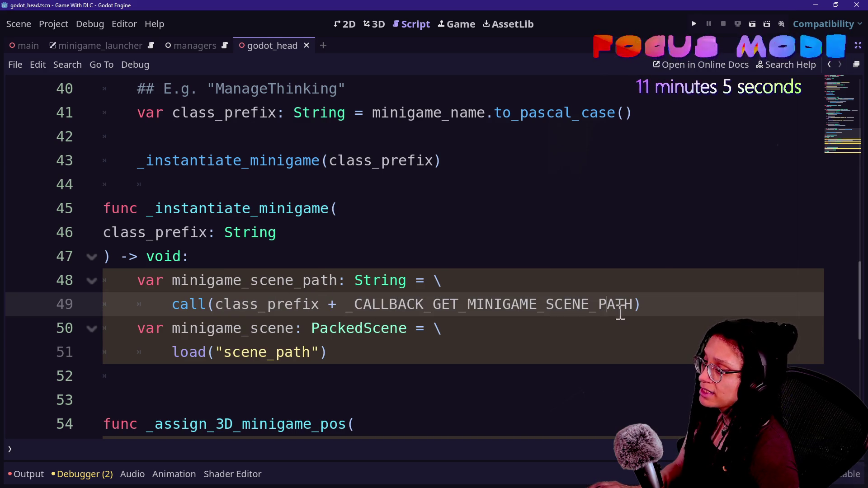
left_click(277, 329)
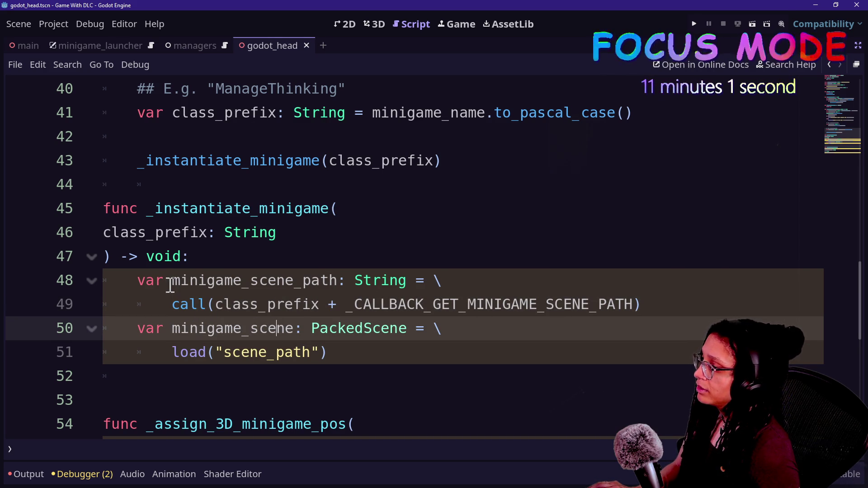
left_click_drag(162, 284, 358, 282)
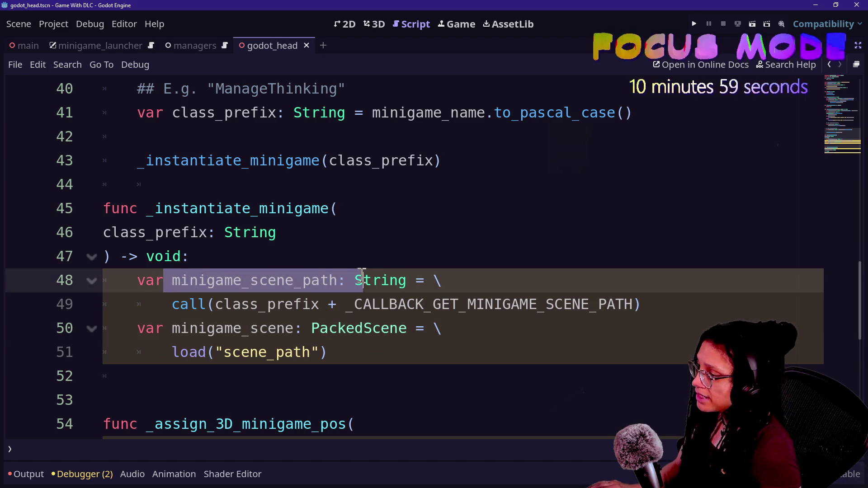
left_click(361, 280)
left_click(408, 277)
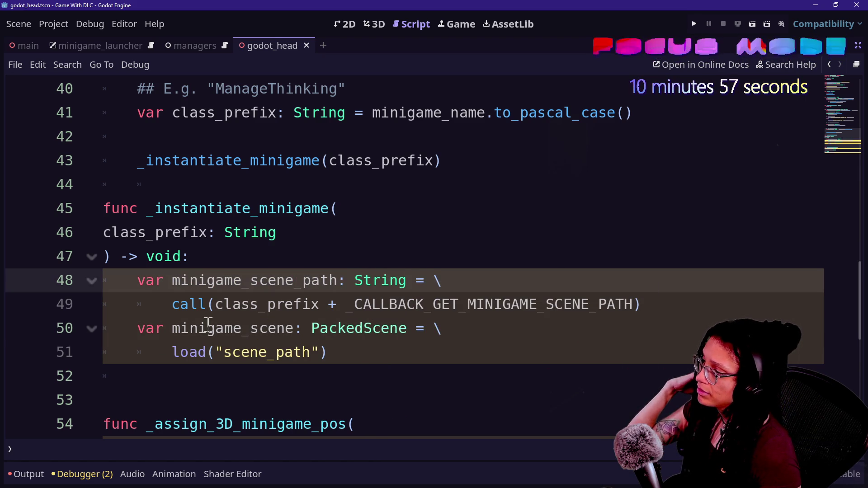
- Check the call() documentation and review the call expression on line 49
mouse_move(172, 304)
left_mouse_down()
mouse_move(660, 327)
mouse_move(159, 330)
left_mouse_up()
left_click(658, 318)
left_click(163, 329)
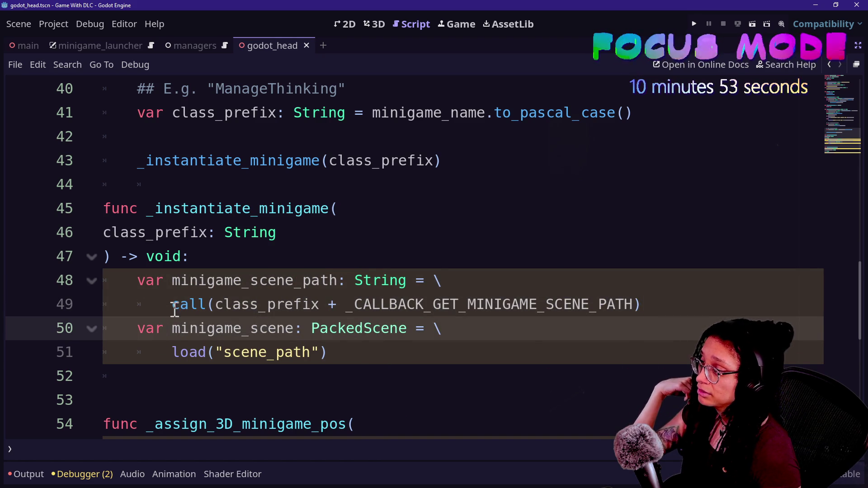
left_click(172, 306)
left_click(272, 284)
key("Down")
left_click_drag(171, 304, 433, 288)
left_click(427, 293)
left_click_drag(246, 300, 542, 311)
left_click(534, 307)
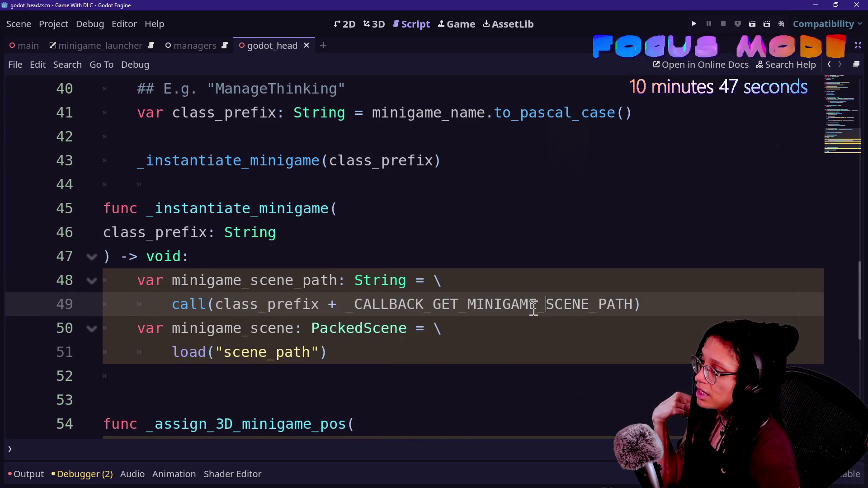
key("Down")
key("Down")
key("Down")
left_click(410, 259)
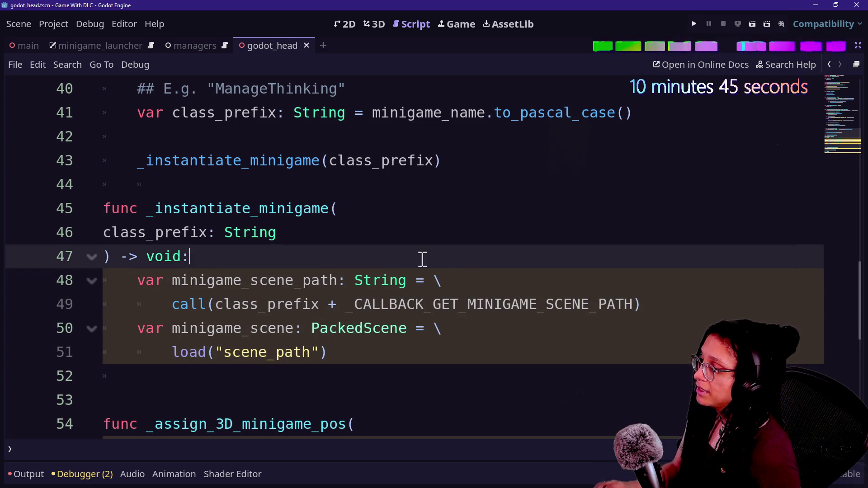
- Switch to the thought_bubble script and scroll through it to find the getter functions
key("alt+Tab")
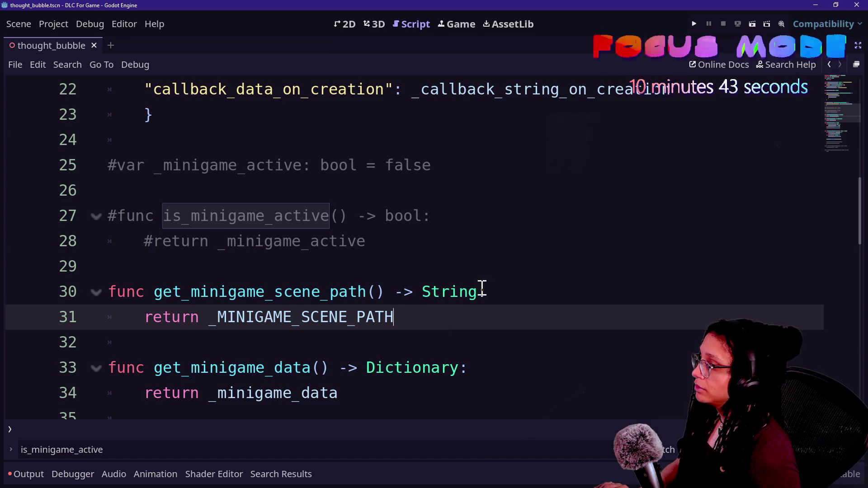
mouse_move(483, 288)
scroll(367, 292, "up", 1)
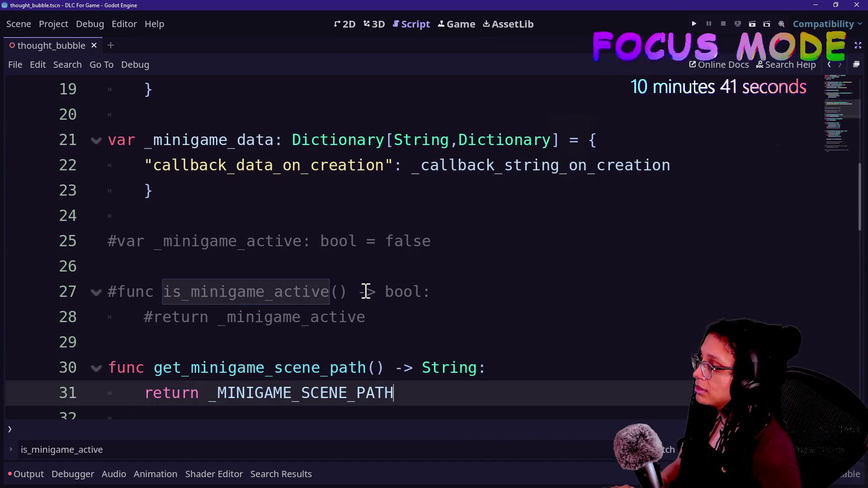
scroll(366, 292, "up", 2)
scroll(449, 308, "down", 1)
scroll(449, 308, "up", 1)
scroll(449, 307, "down", 5)
scroll(456, 300, "up", 7)
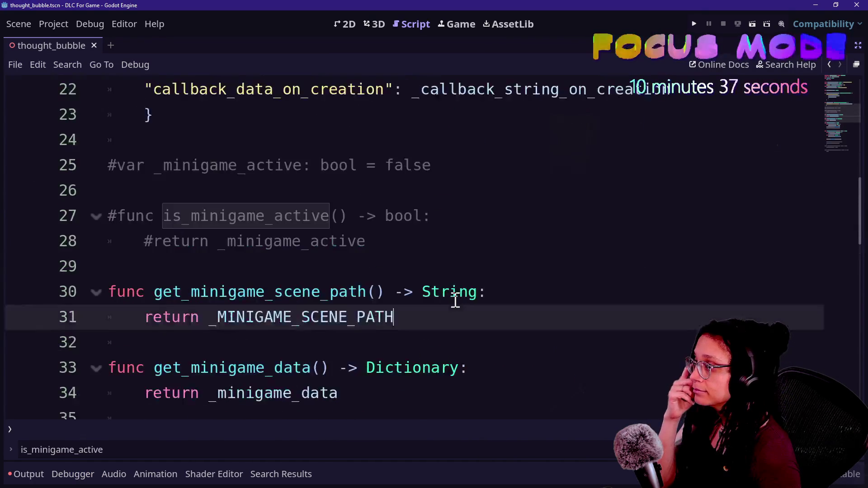
scroll(455, 300, "down", 6)
scroll(455, 300, "down", 5)
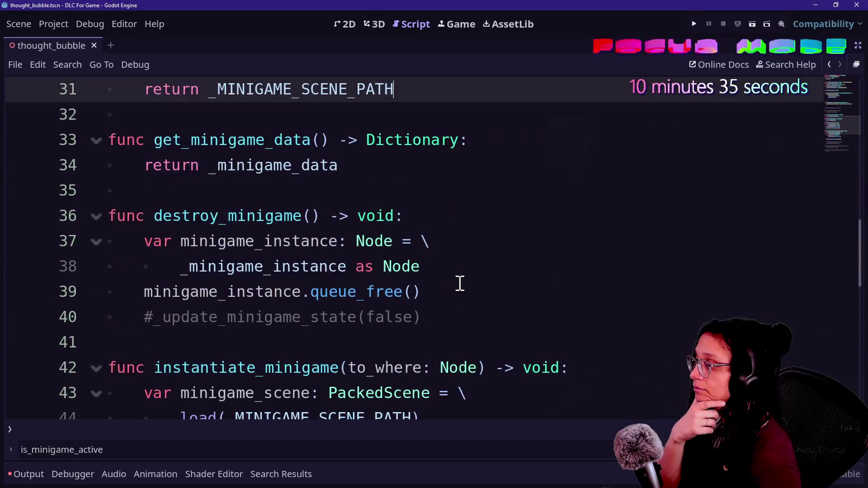
scroll(460, 284, "up", 10)
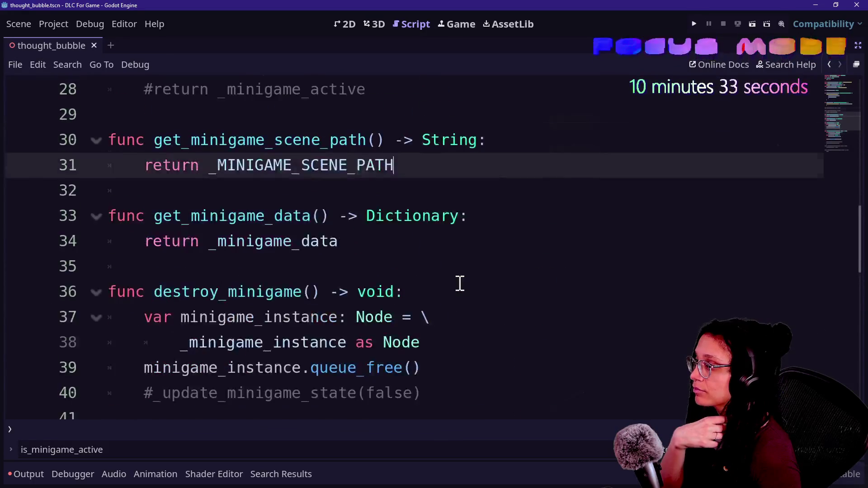
scroll(460, 284, "up", 3)
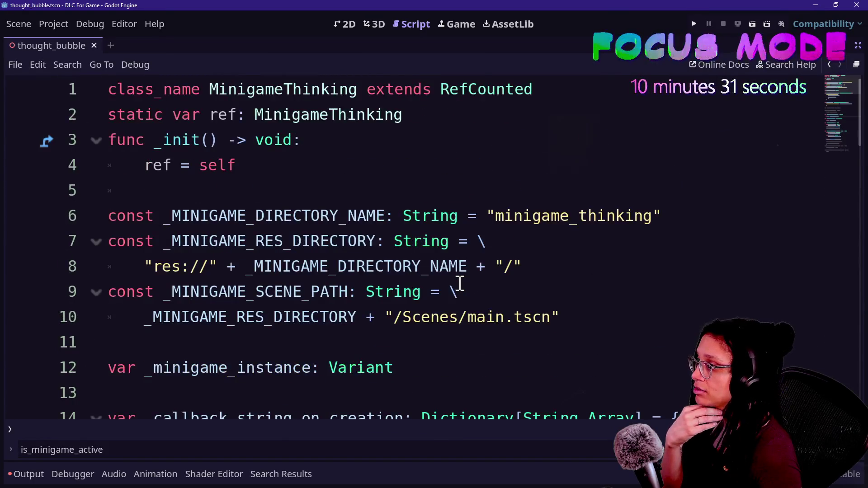
scroll(485, 393, "down", 1)
scroll(487, 393, "up", 1)
scroll(486, 392, "down", 8)
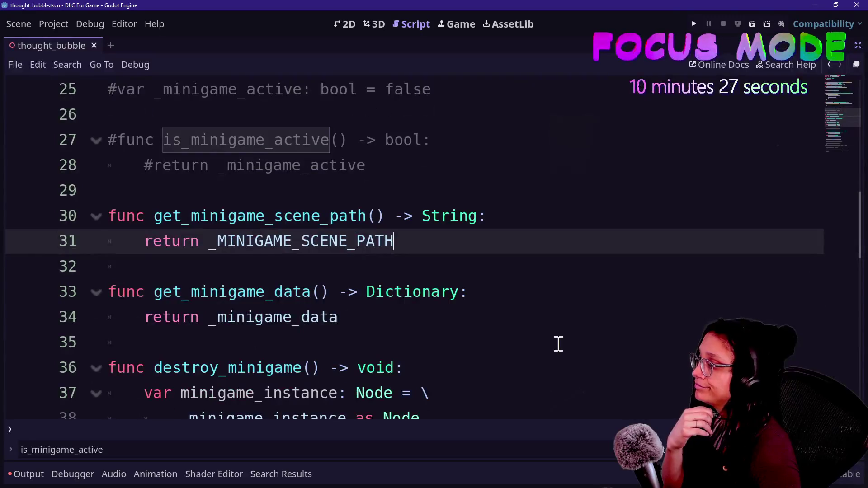
- Select the getters on lines 29–35, then narrow the selection to get_minigame_scene_path
left_click_drag(558, 350, 676, 190)
left_click(858, 46)
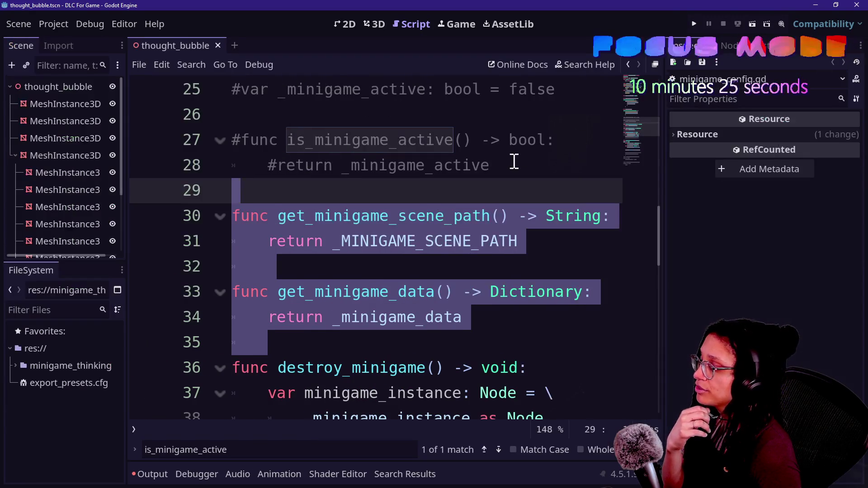
left_click(444, 241)
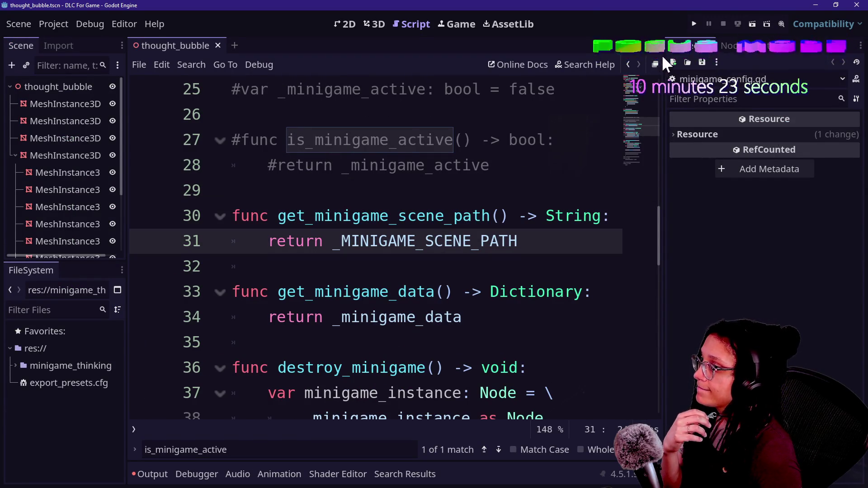
key("ctrl+shift+F11")
scroll(545, 168, "down", 5)
scroll(490, 208, "down", 3)
scroll(492, 208, "up", 1)
scroll(491, 208, "up", 5)
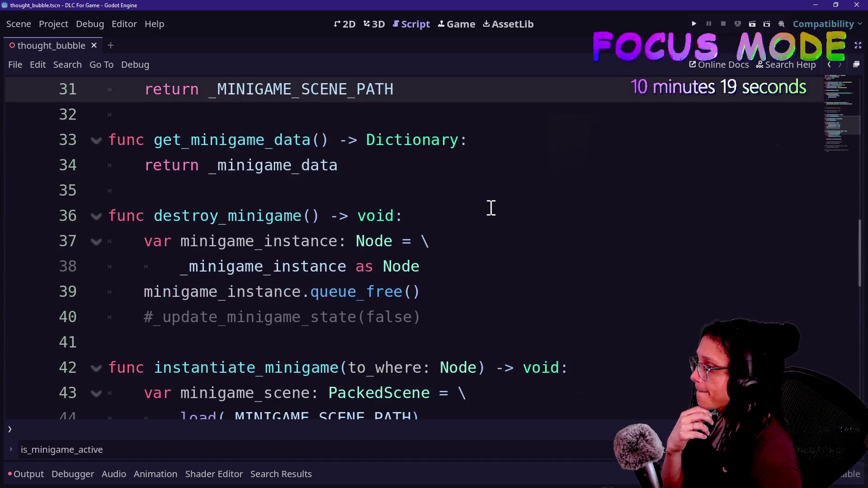
scroll(491, 208, "up", 1)
scroll(491, 208, "up", 1)
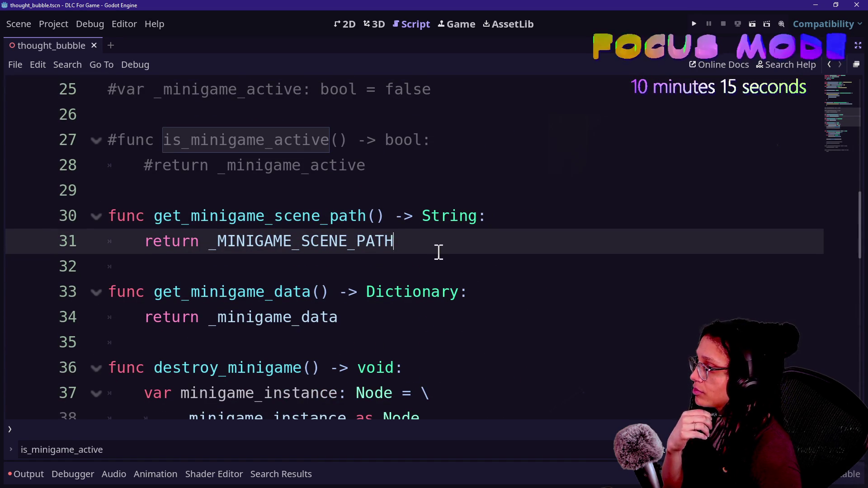
left_click_drag(438, 250, 430, 196)
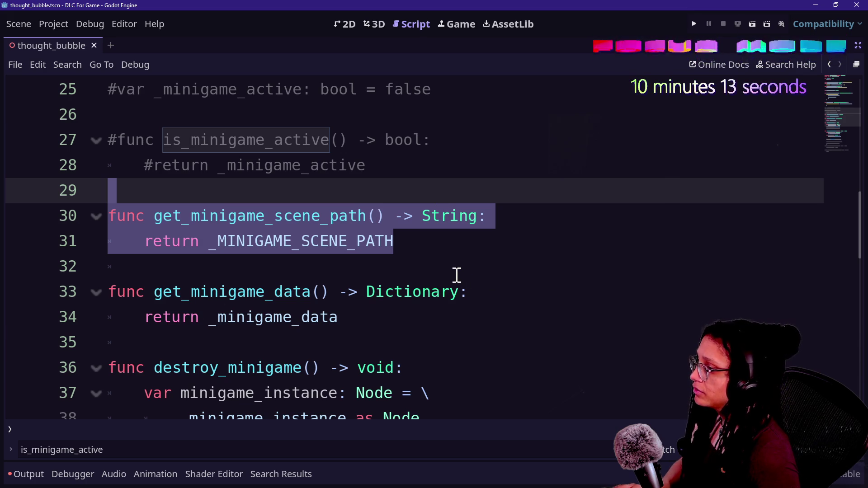
- Delete the snake_case declaration on GDScript.Live line 2, leaving "var", and return to Godot
key("alt+Tab")
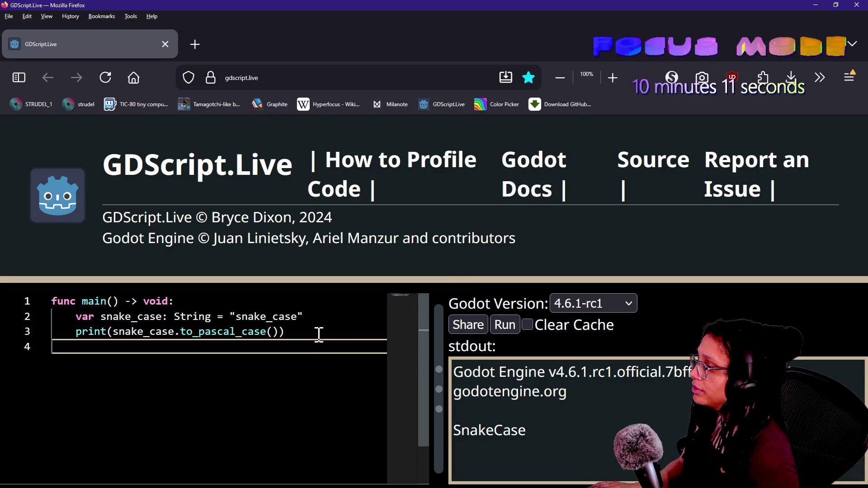
left_click_drag(304, 317, 104, 321)
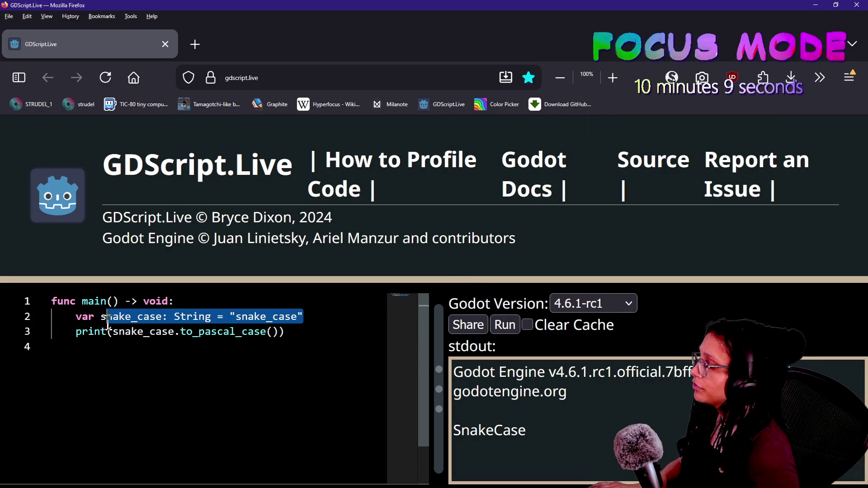
key("BackSpace")
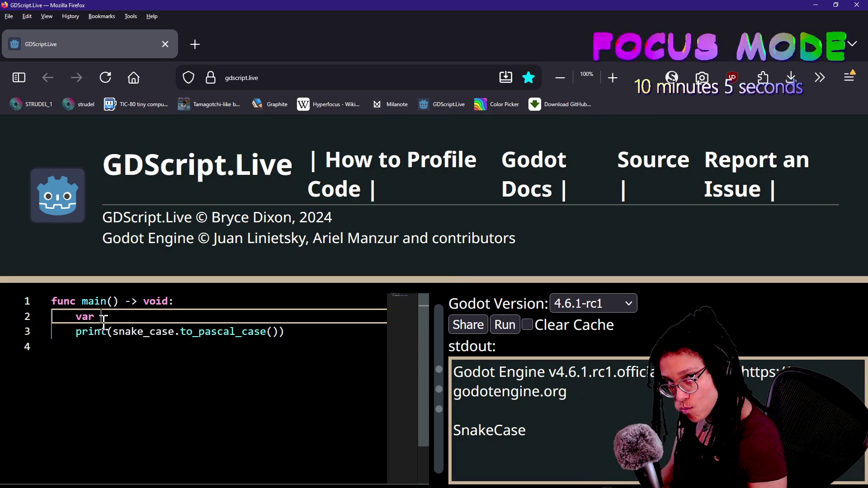
key("alt+Tab")
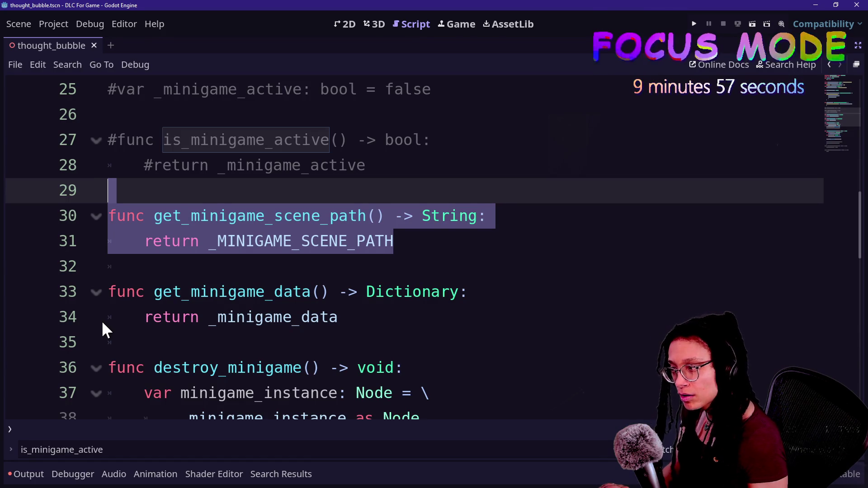
- Scroll the MinigameThinking script up to line 1 and back, then return to GDScript.Live
scroll(102, 322, "down", 1)
scroll(103, 322, "down", 2)
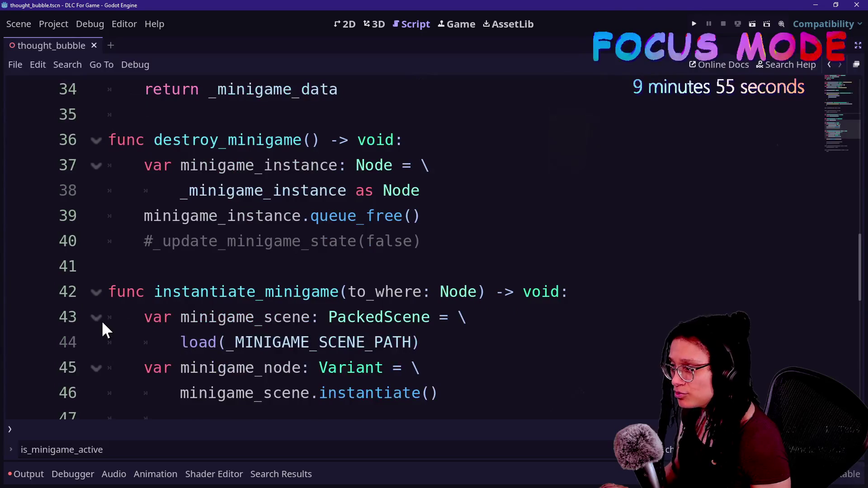
scroll(102, 322, "up", 6)
scroll(102, 322, "down", 2)
scroll(102, 322, "up", 6)
scroll(102, 324, "up", 1)
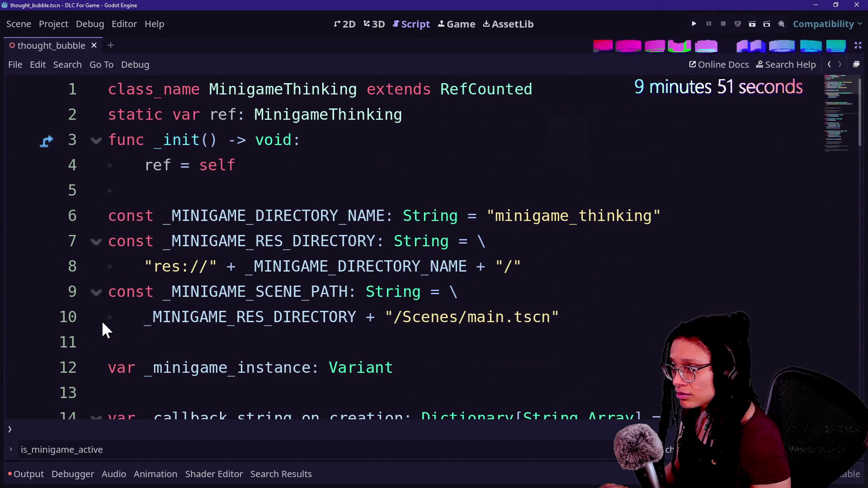
scroll(102, 322, "down", 8)
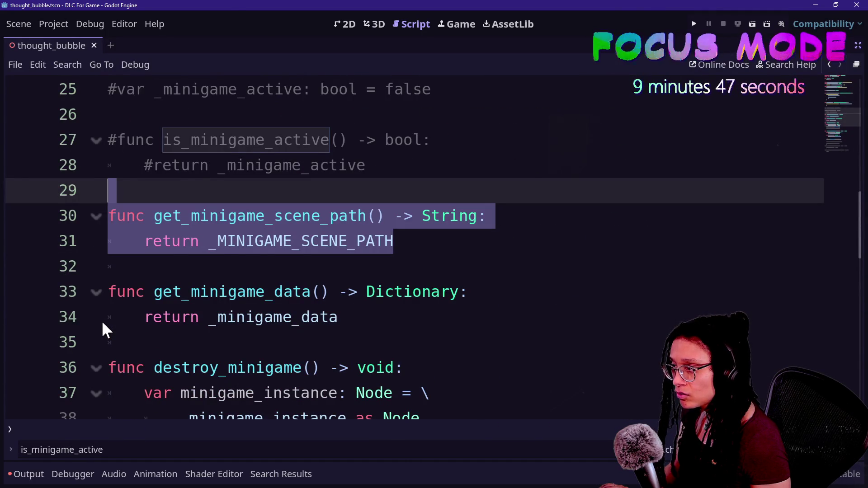
key("alt+Tab")
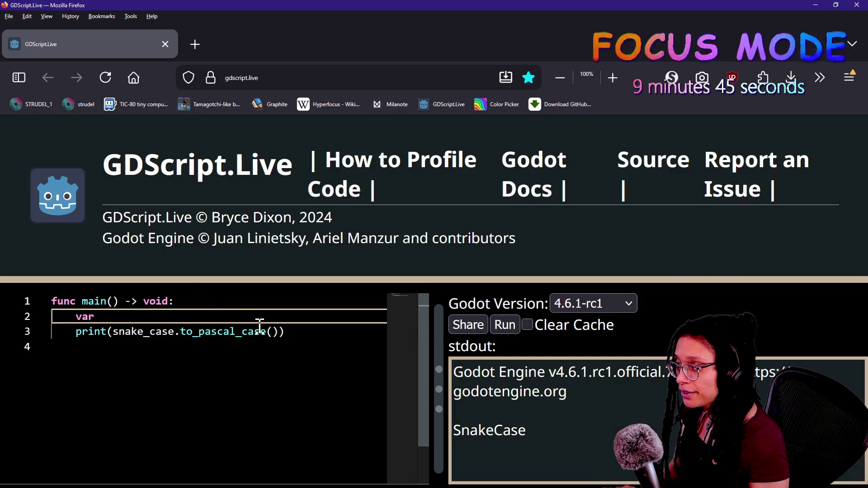
- Add a string() function returning a string to the GDScript.Live test script
left_click(69, 301)
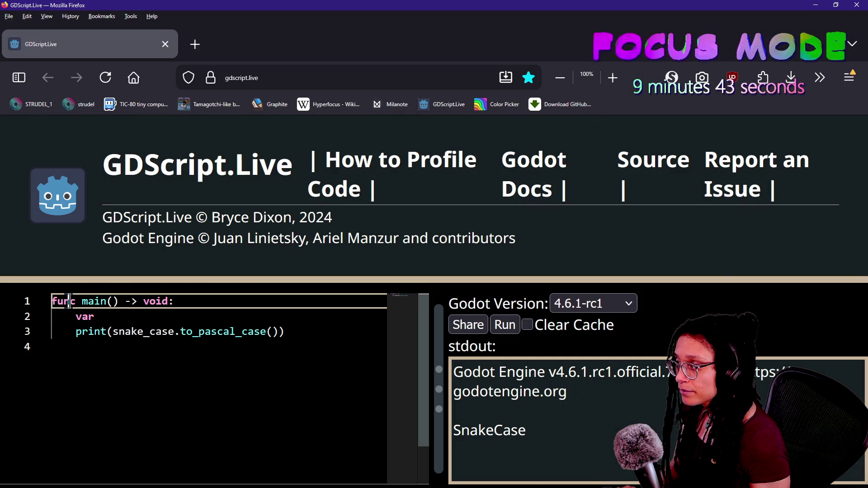
left_click(132, 319)
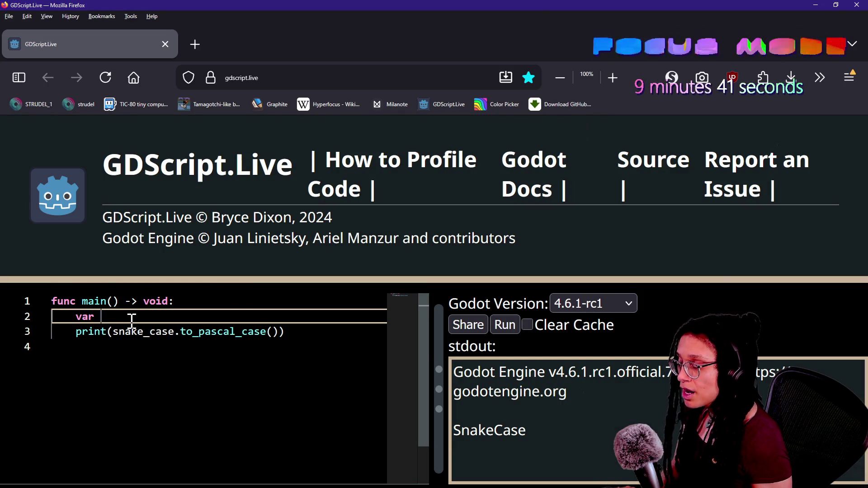
left_click(158, 343)
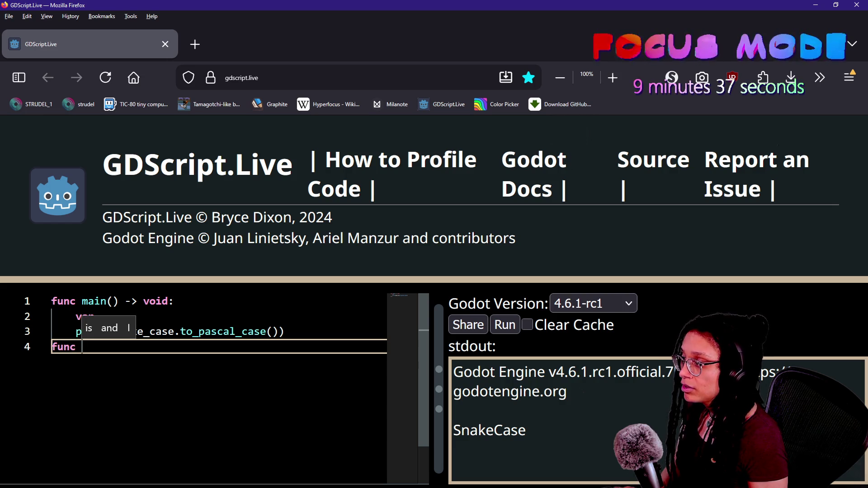
type("string")
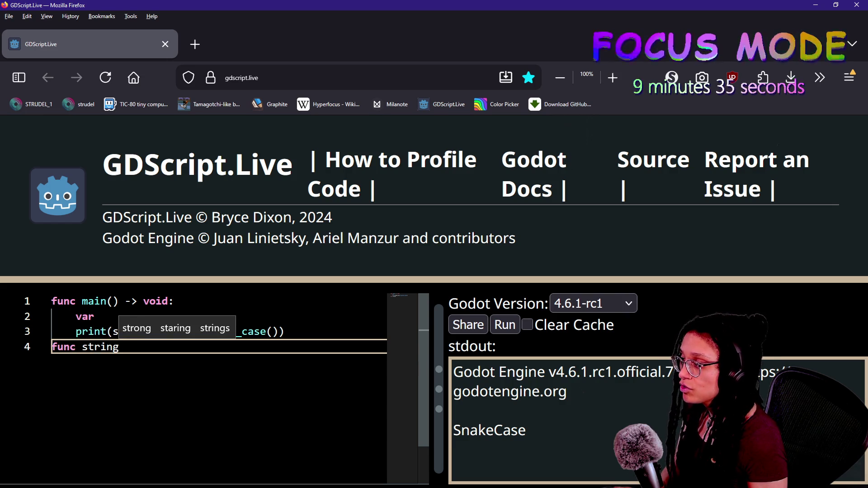
type(":")
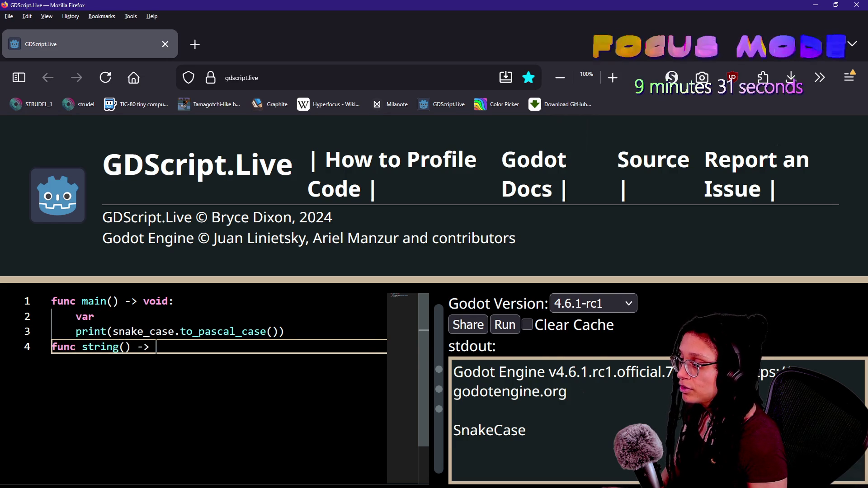
type(" String:")
key("Return")
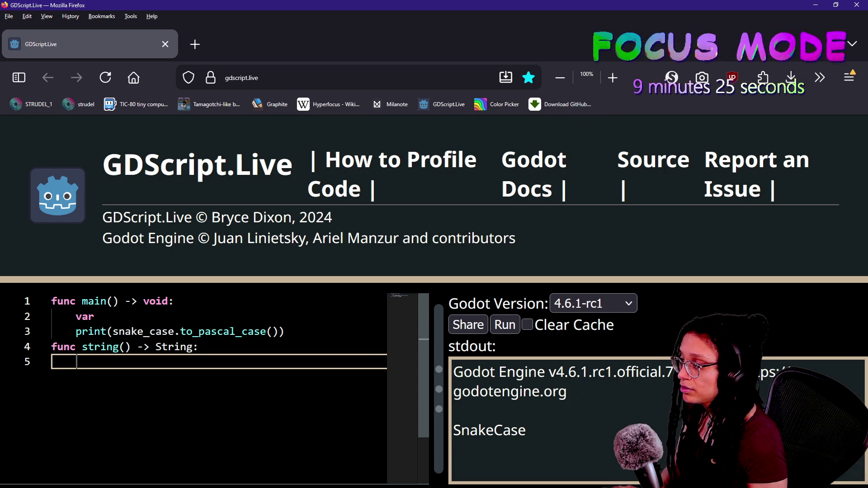
type("return\"here's the")
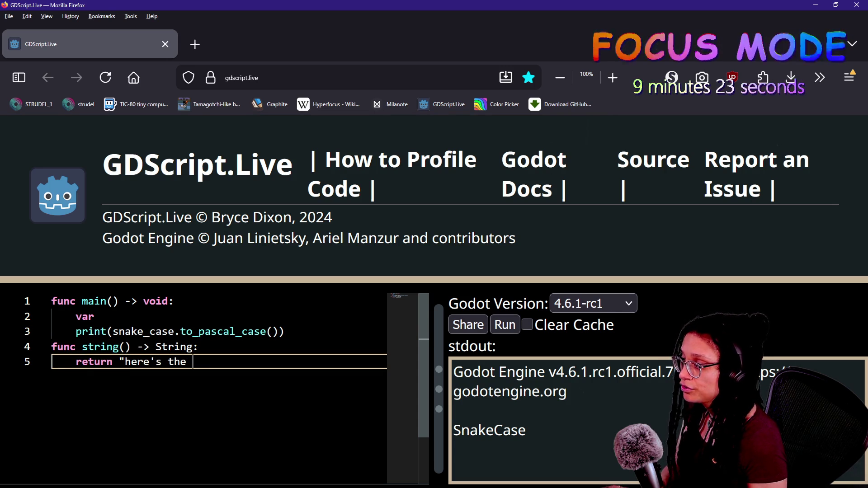
- Declare var the_string: String = call("string") on line 2
left_click(199, 317)
left_click(313, 332)
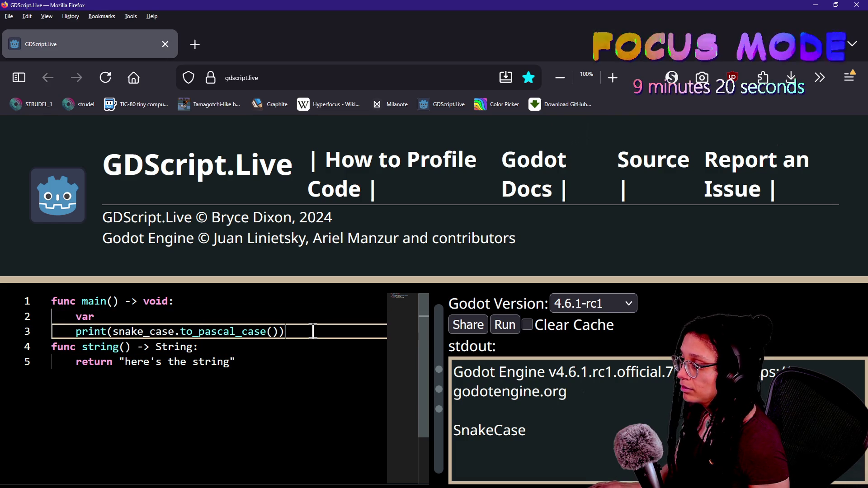
left_click(126, 316)
type("the_srt")
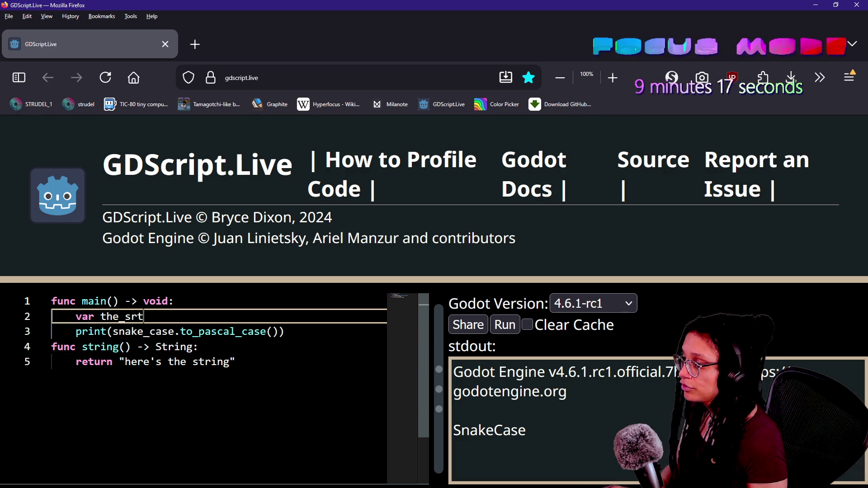
key("BackSpace")
key("BackSpace")
type("tring: ")
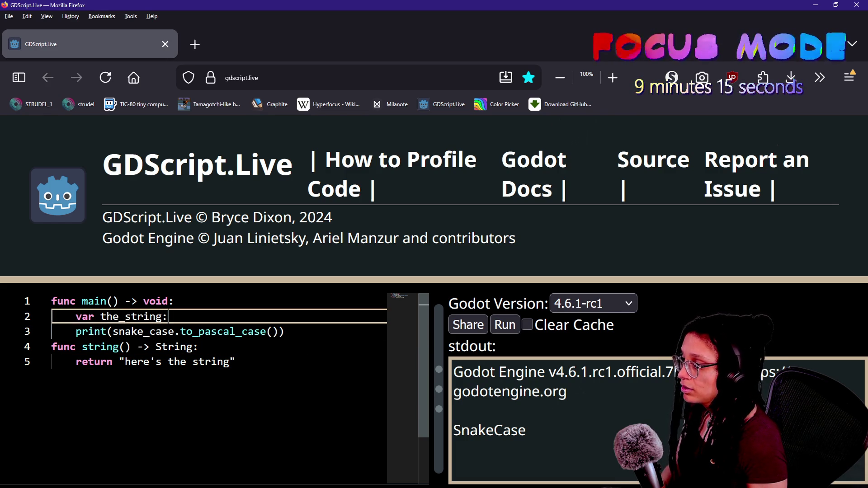
type("String = c")
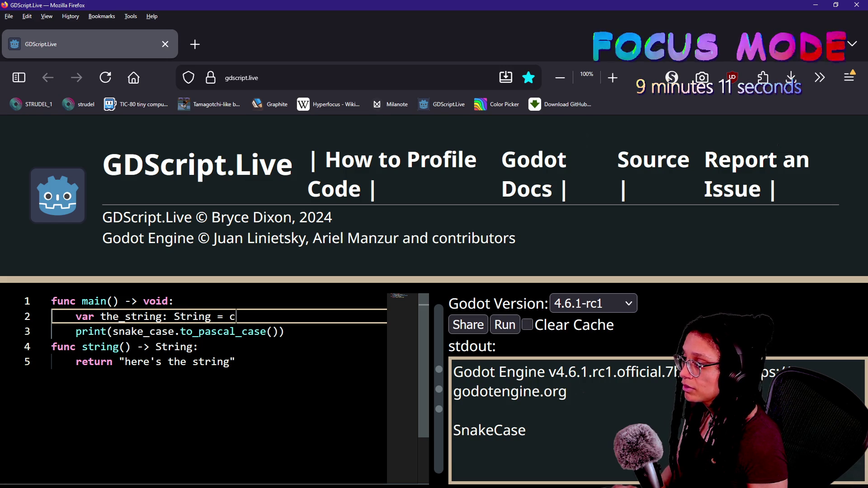
type("all")
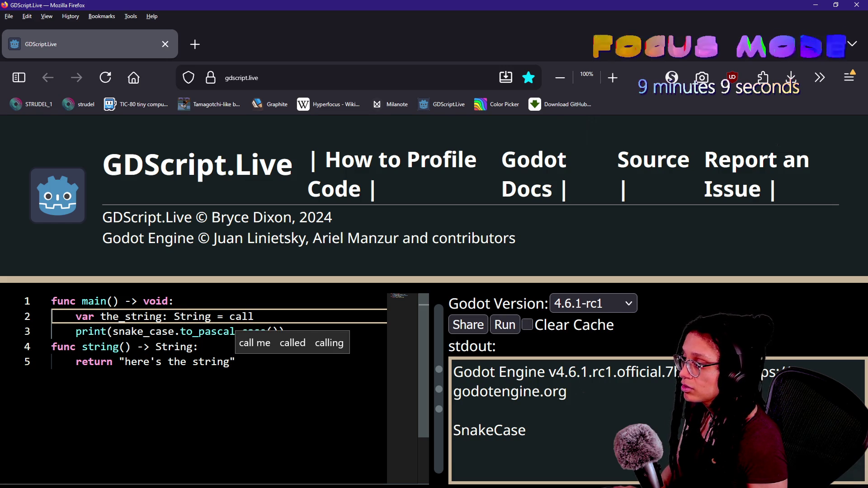
type("(\"string\"")
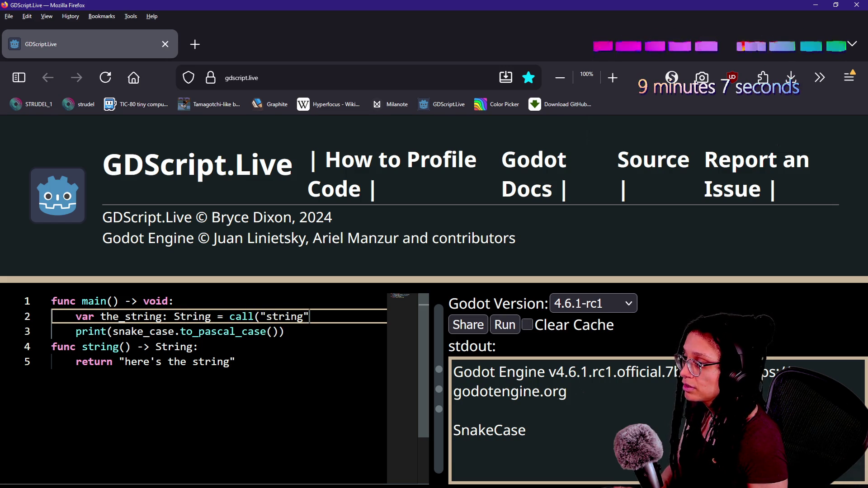
left_click(176, 362)
left_click(329, 316)
- Delete the old snake_case print line and run the test script
key("ctrl+s")
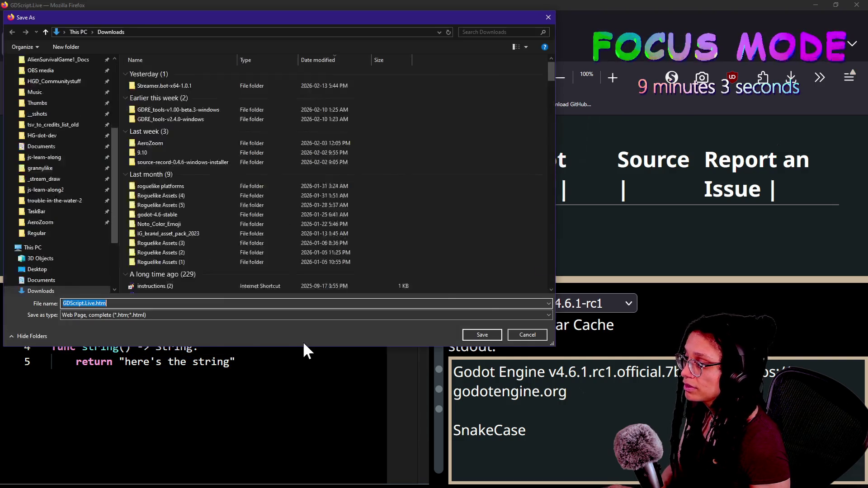
key("Escape")
left_click_drag(310, 330, 331, 314)
key("BackSpace")
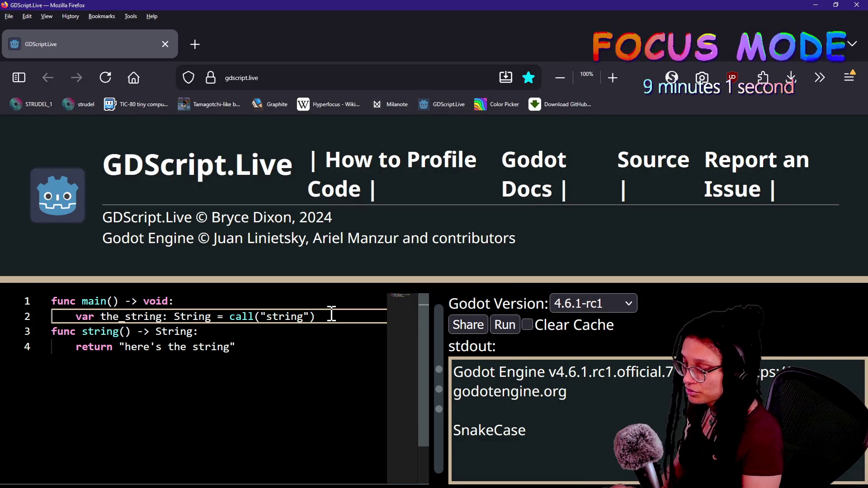
left_click(496, 327)
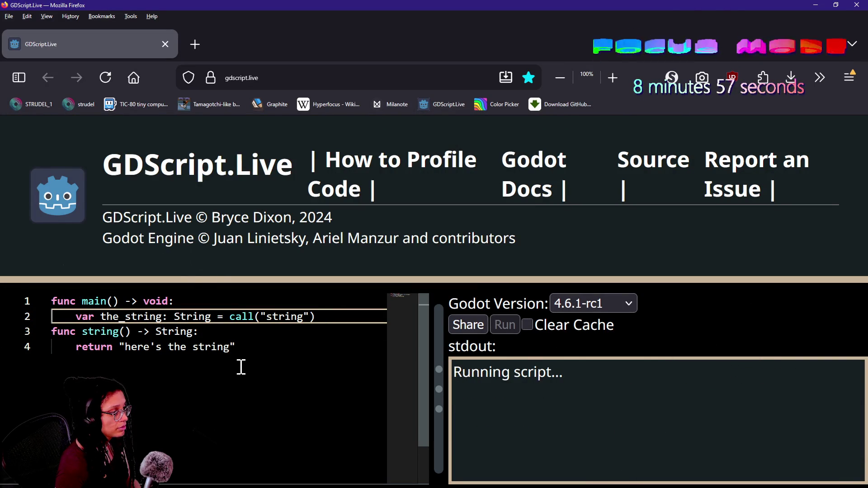
- Add print(the_string), run it to show "here's the string", and return to Godot
left_click(354, 313)
key("Return")
type("print")
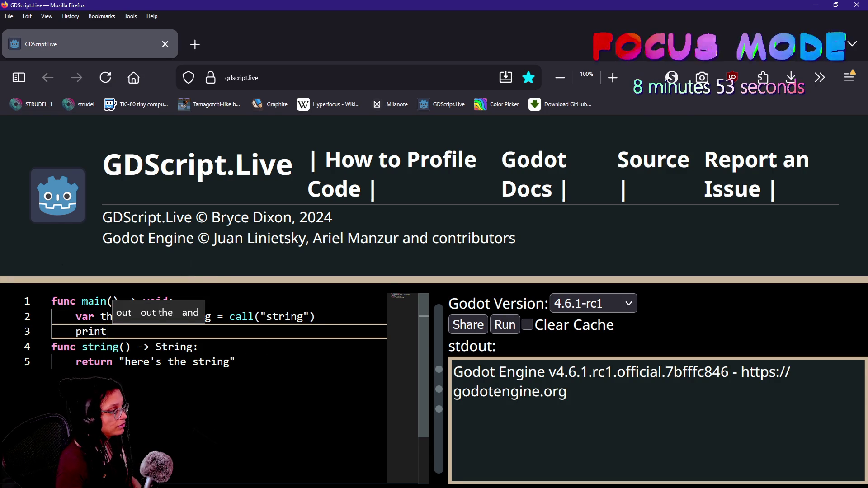
type("(the_string)")
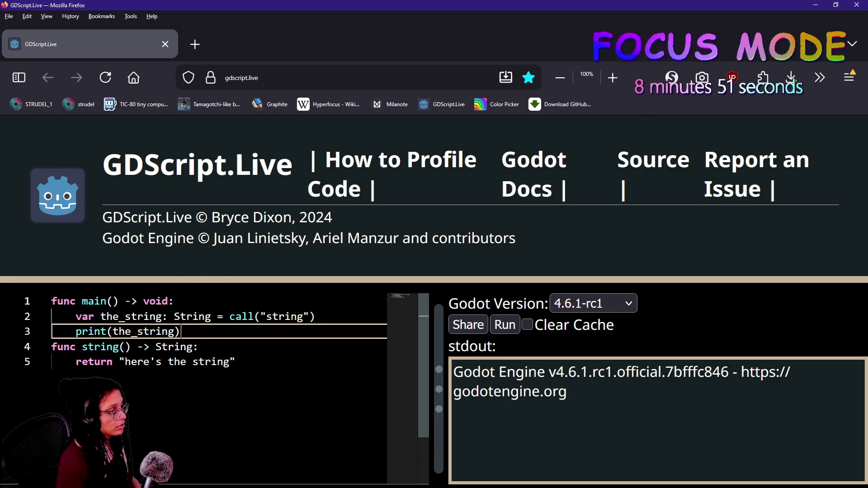
left_click(494, 325)
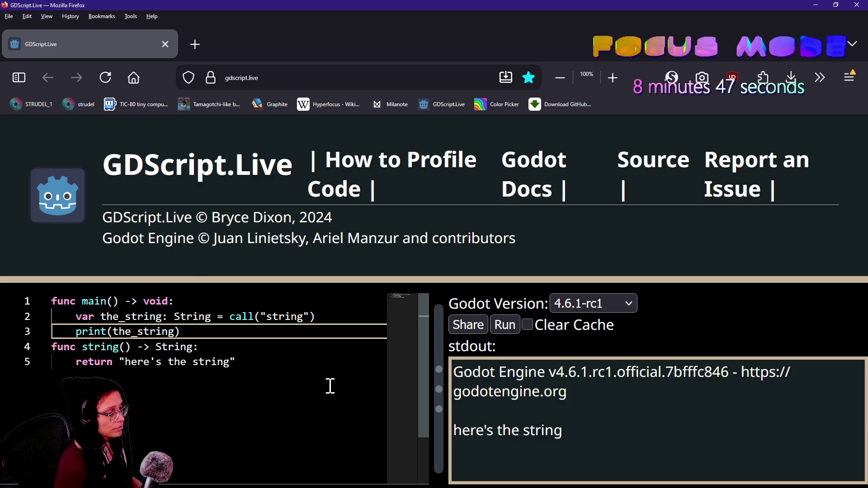
key("alt+Tab")
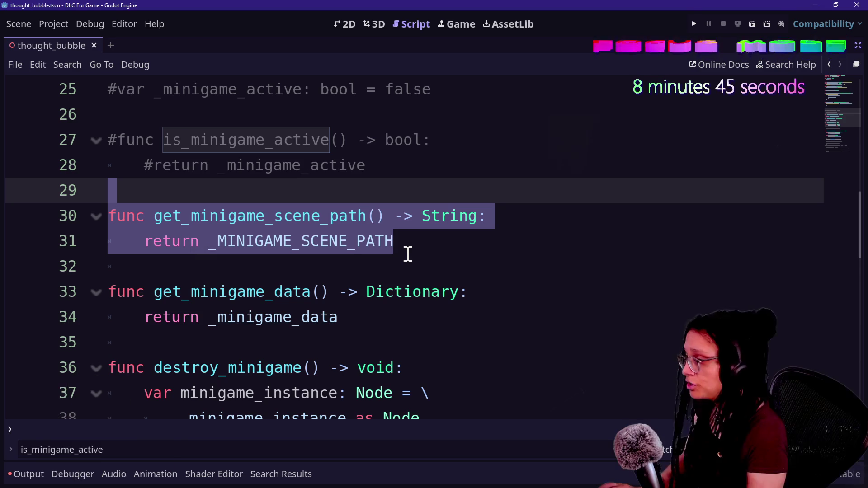
- Bring the godot_head script's code back up in the Godot editor
scroll(395, 258, "down", 4)
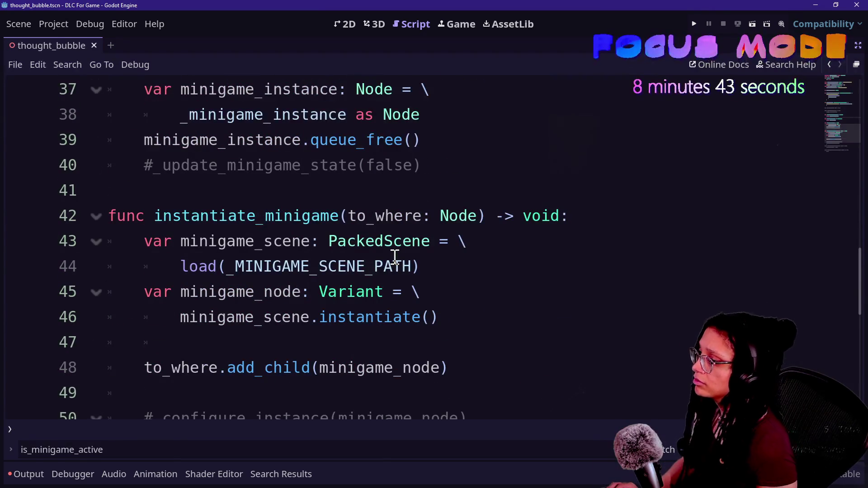
key("shift+alt+o")
key("Escape")
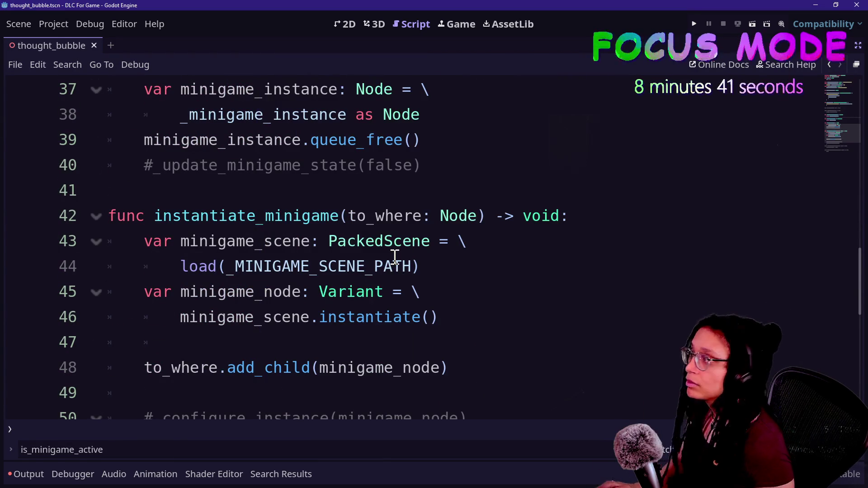
key("alt+Tab")
left_click(266, 301)
- Replace load("scene_path") with load(minigame_scene_path) and save the script
left_click(381, 304)
scroll(233, 281, "down", 1)
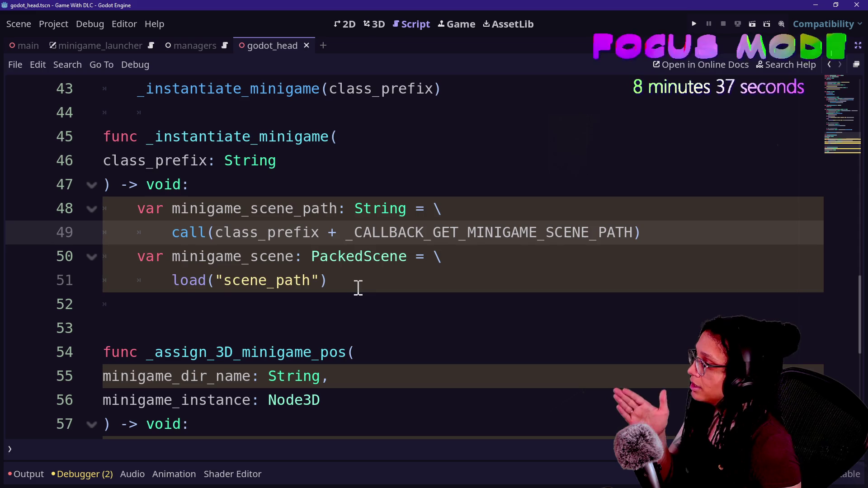
left_click(213, 280)
left_click_drag(223, 280, 316, 280)
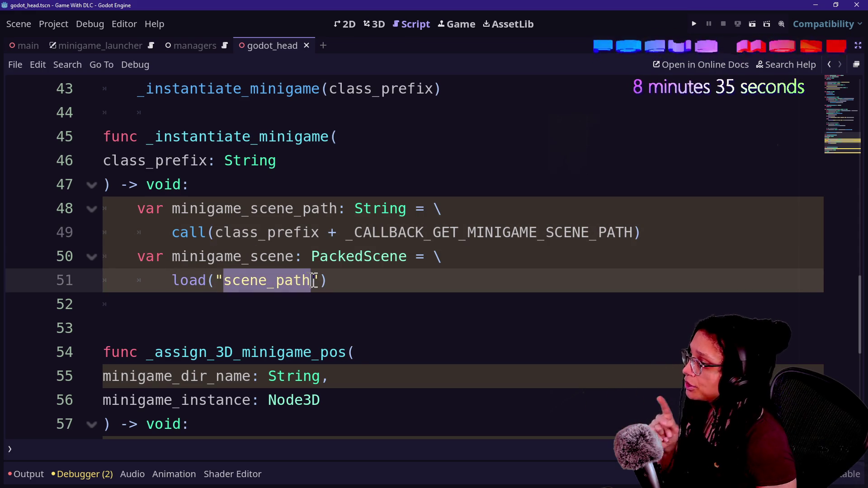
key("BackSpace")
type("m")
key("BackSpace")
key("BackSpace")
key("BackSpace")
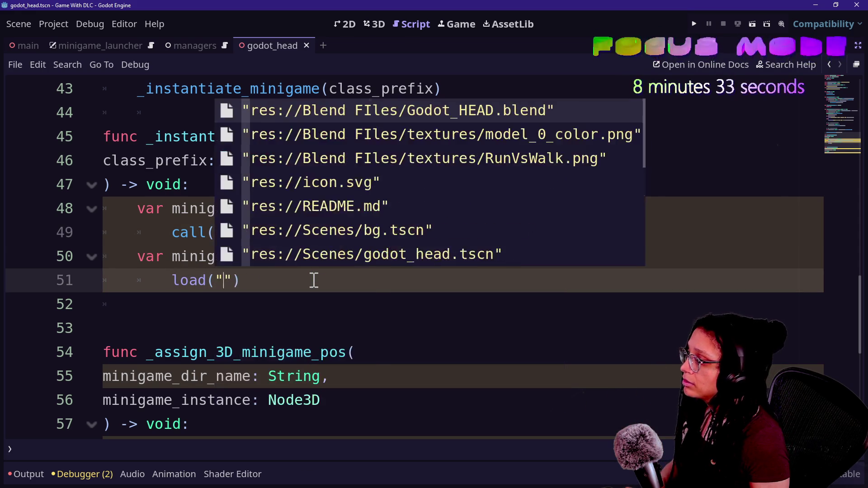
type("mini")
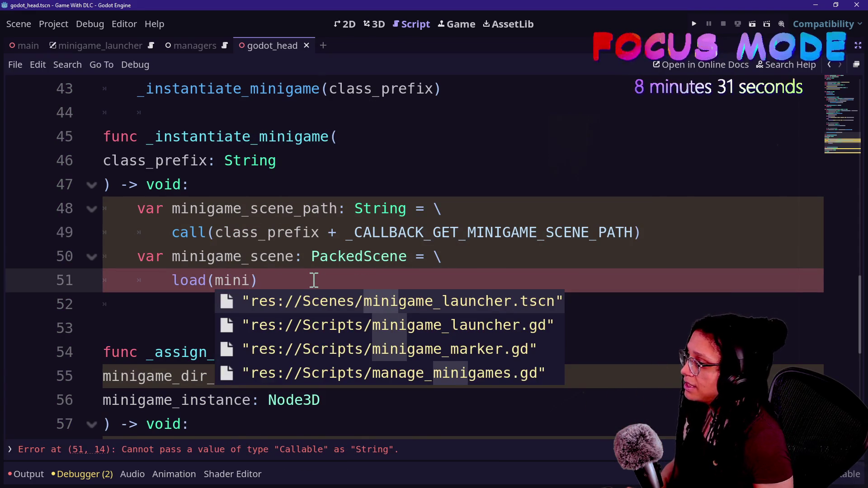
type("game_scene_path")
left_click(409, 280)
key("ctrl+s")
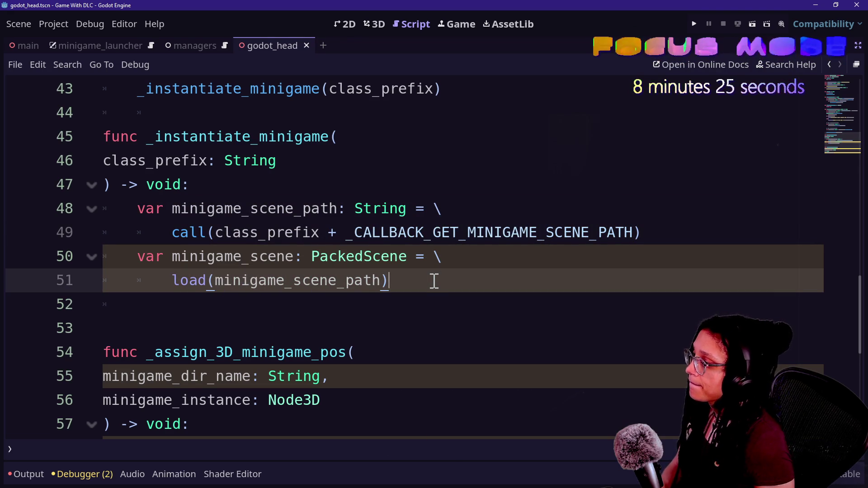
- Edit around _assign_3D_minigame_pos and remove the empty line 53
key("Down")
key("Down")
key("Down")
key("Return")
type("minigame_instance")
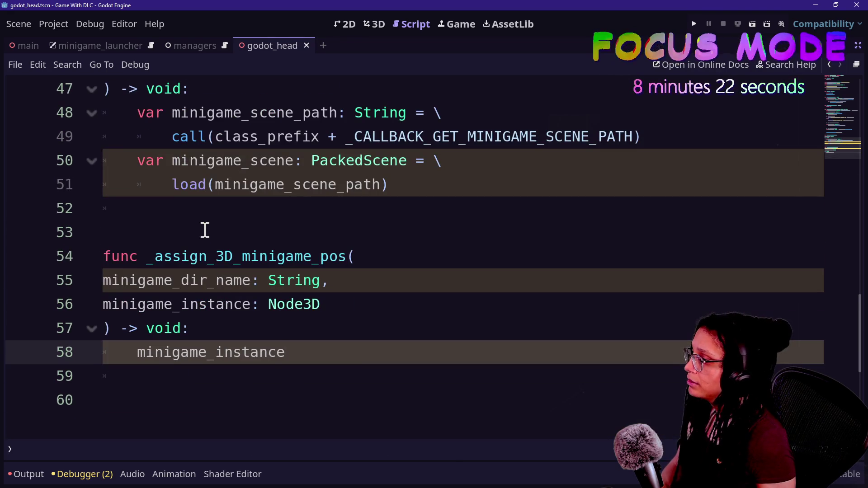
left_click(203, 229)
key("BackSpace")
left_click(313, 306)
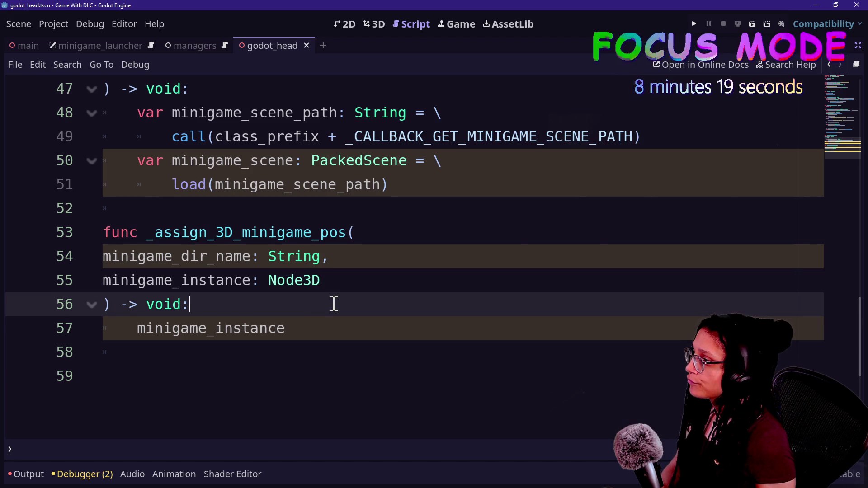
scroll(333, 304, "up", 1)
- Add var minigame_node: Node = minigame_scene.instantiate() below the load line
left_click(417, 260)
key("Return")
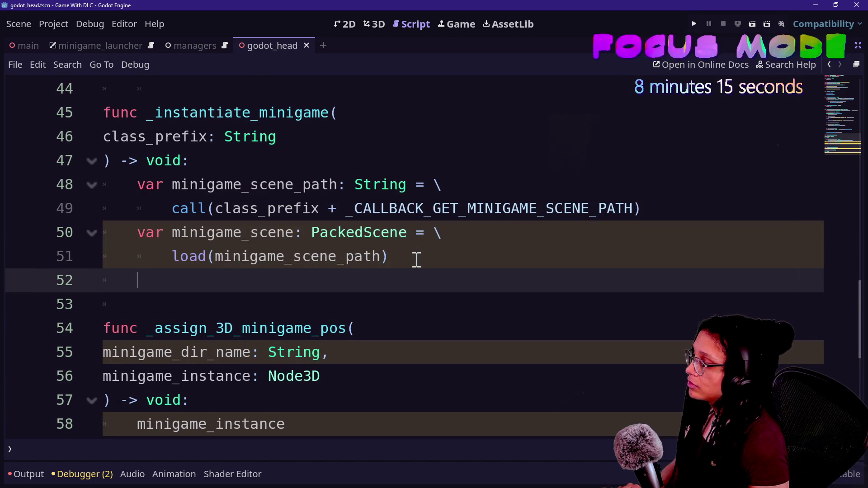
type("var minigam")
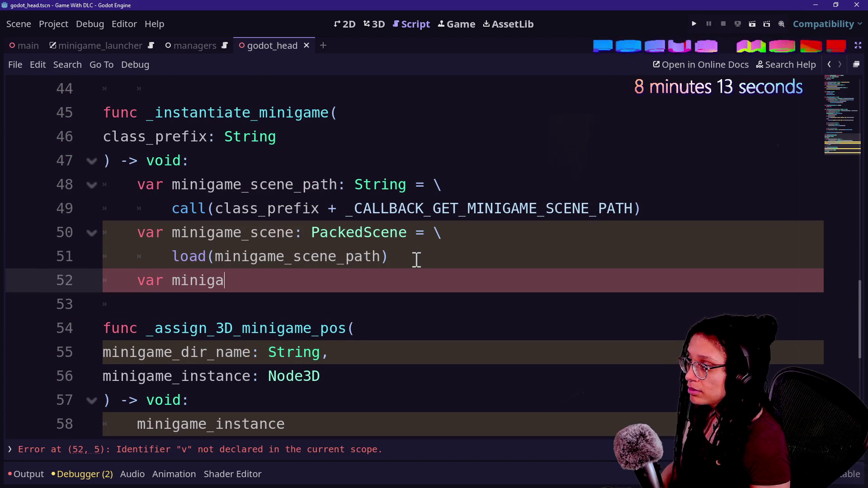
type("e_node: No")
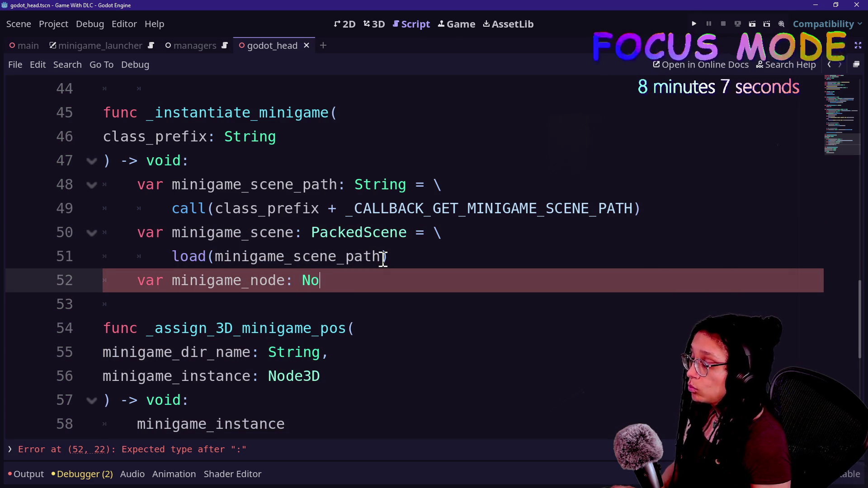
type("de = ")
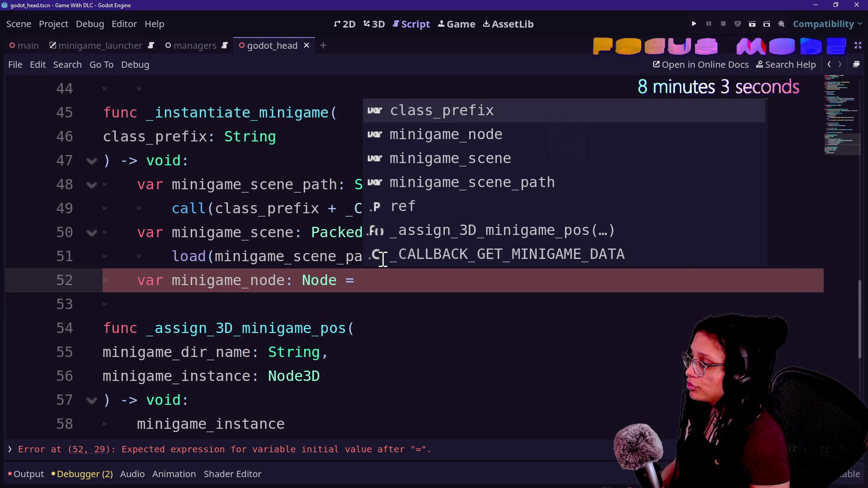
type("minigam")
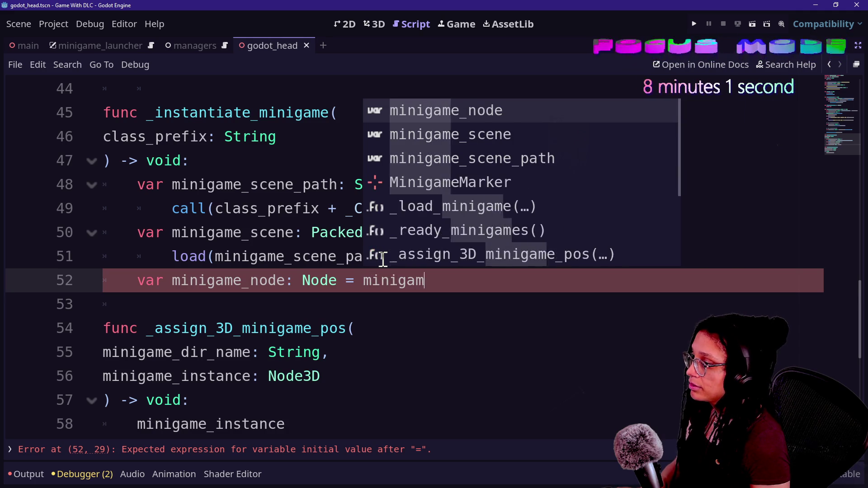
type("e_scene.insta")
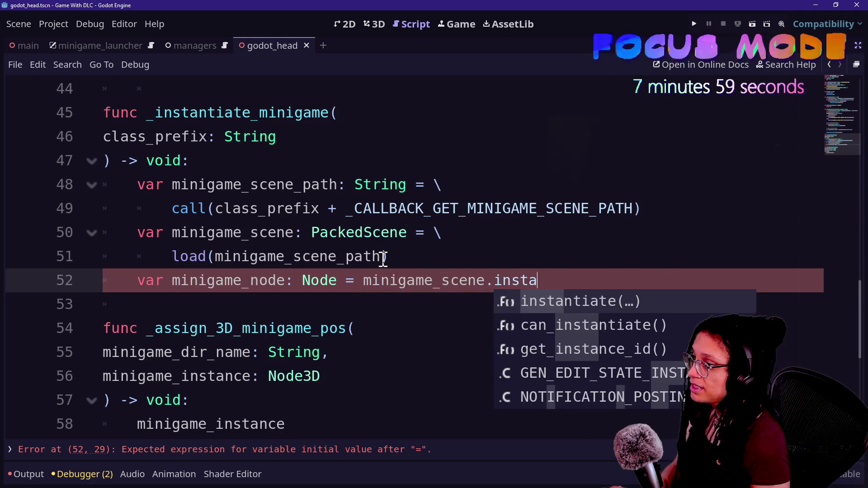
key("Return")
type(")")
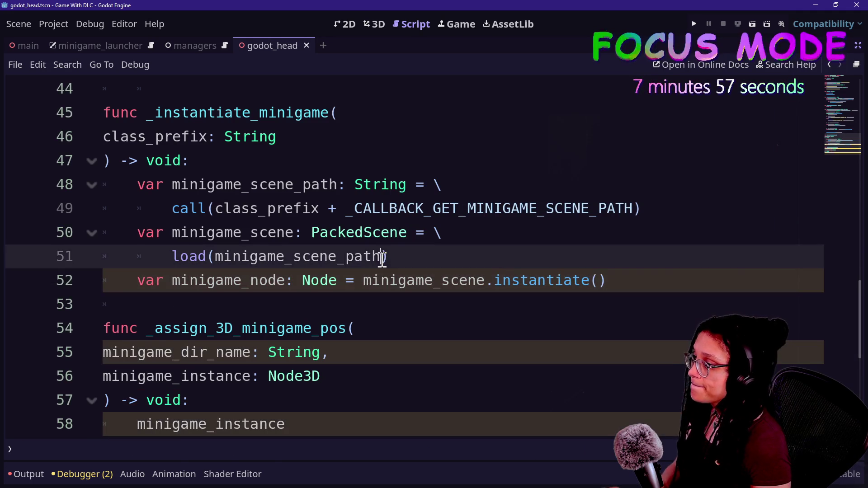
- Review _instantiate_minigame and bring the caret back to the end of line 52
mouse_move(504, 272)
left_click(655, 278)
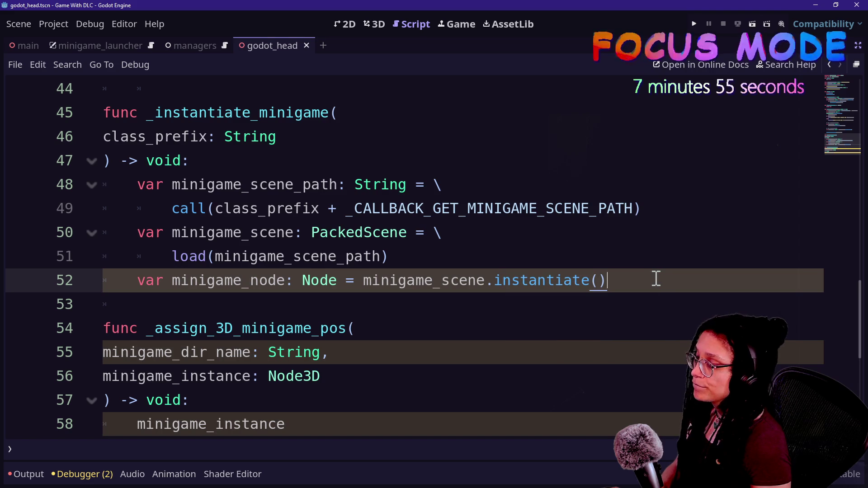
key("Down")
key("Down")
key("Down")
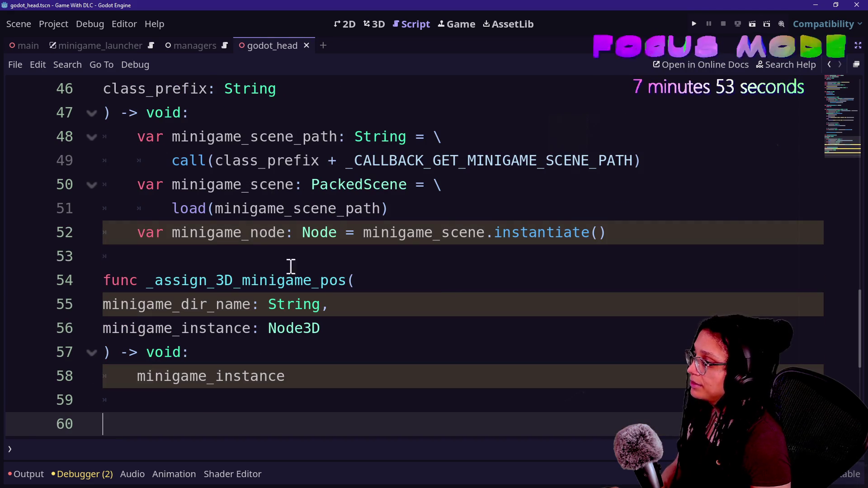
left_click(310, 266)
left_click(311, 265)
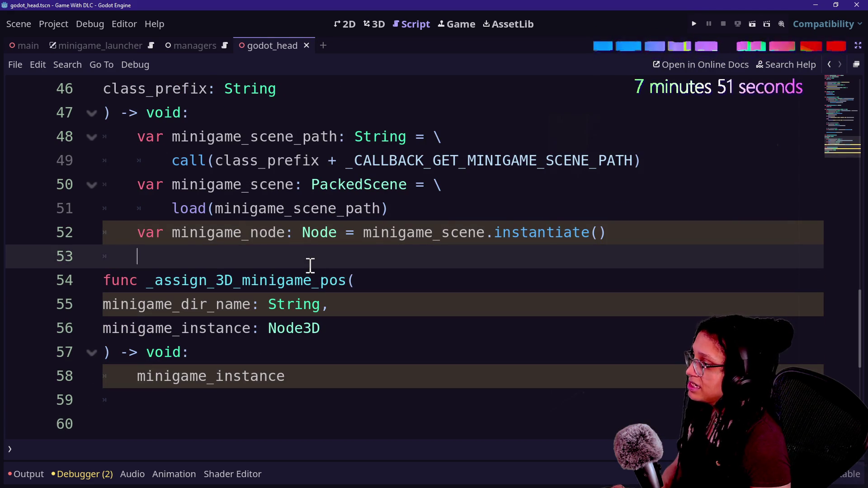
left_click(226, 335)
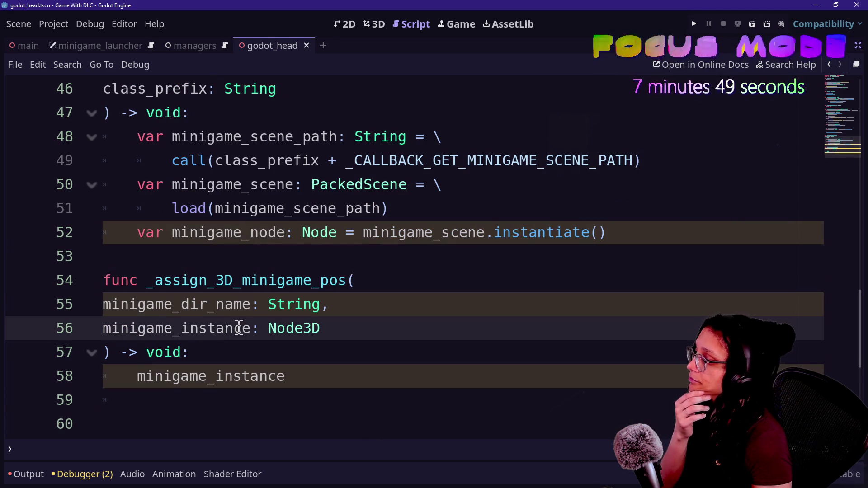
key("Up")
key("Up")
key("Up")
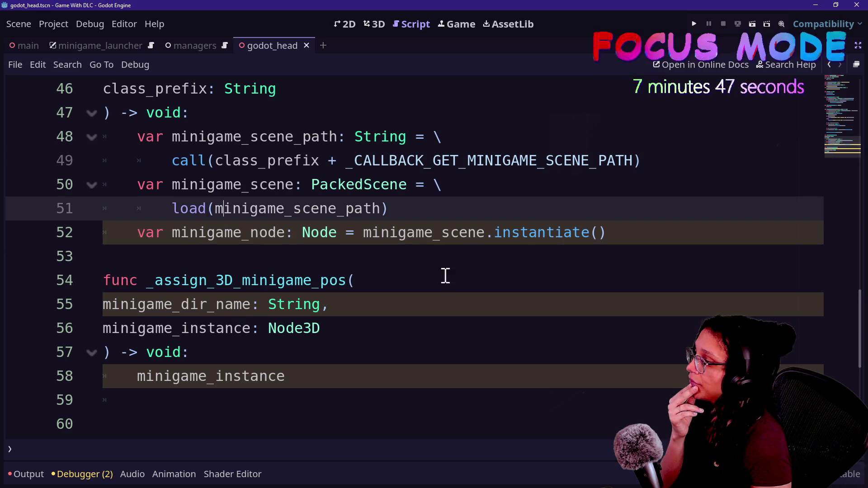
left_click(613, 226)
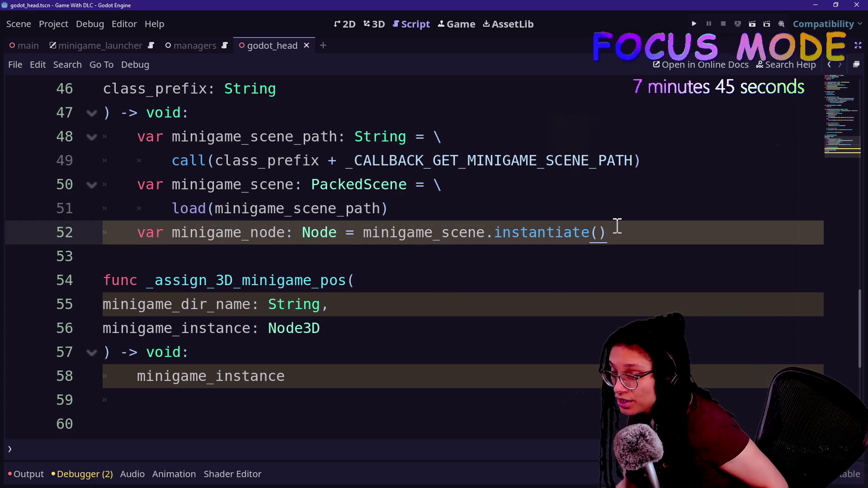
key("Down")
key("Up")
key("Up")
key("Up")
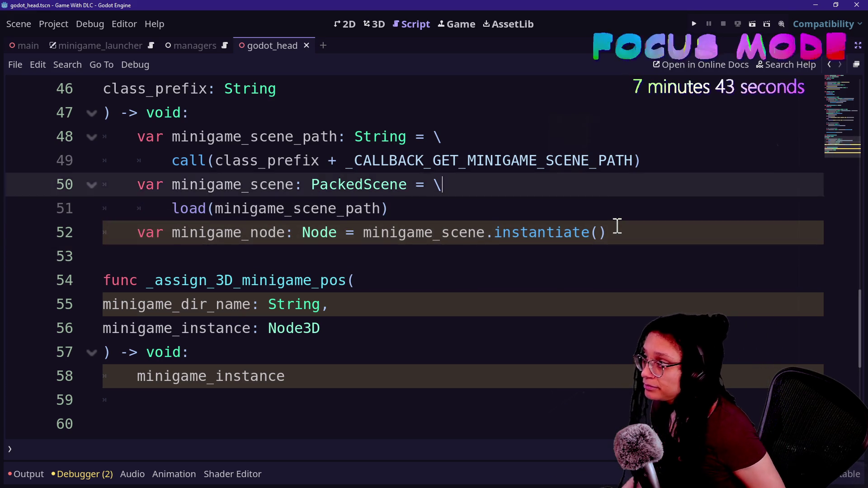
scroll(616, 226, "up", 1)
left_click(630, 293)
- Start an add_child call on a new line after the instantiate call
left_click(628, 287)
key("Return")
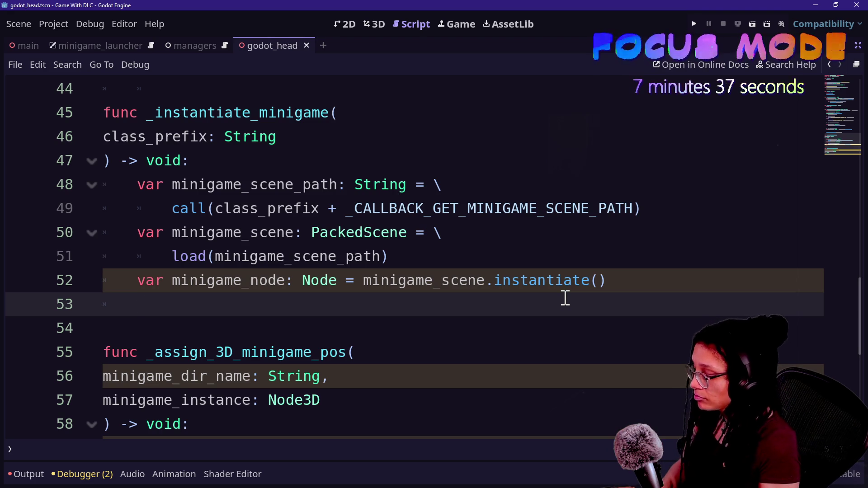
type("add_child")
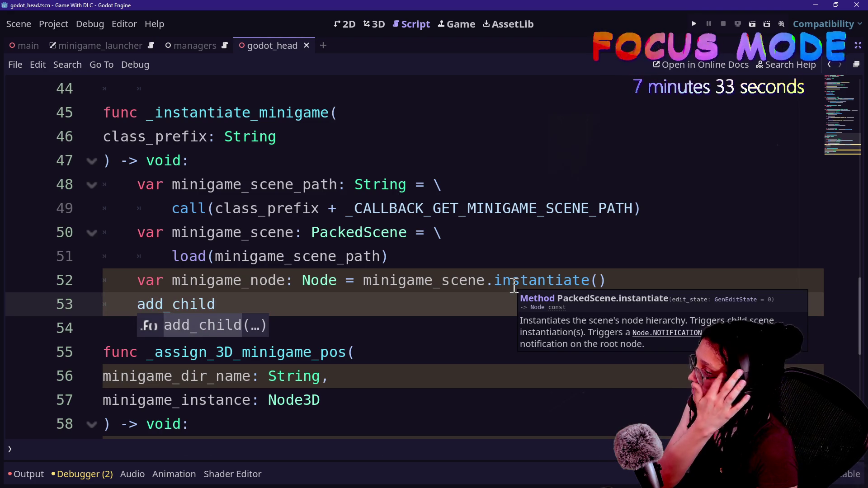
key("Return")
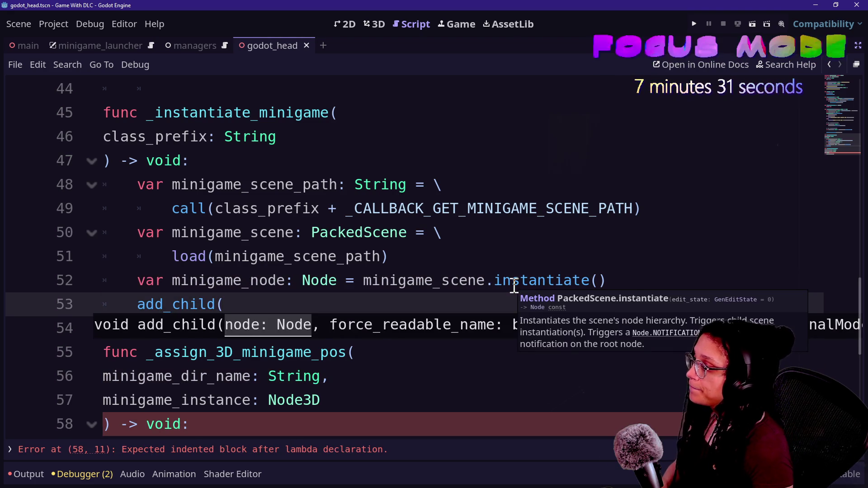
- Inspect the _assign_3D_minigame_pos header and its minigame_dir_name String parameter
left_click(185, 413)
left_click(177, 376)
double_click(294, 376)
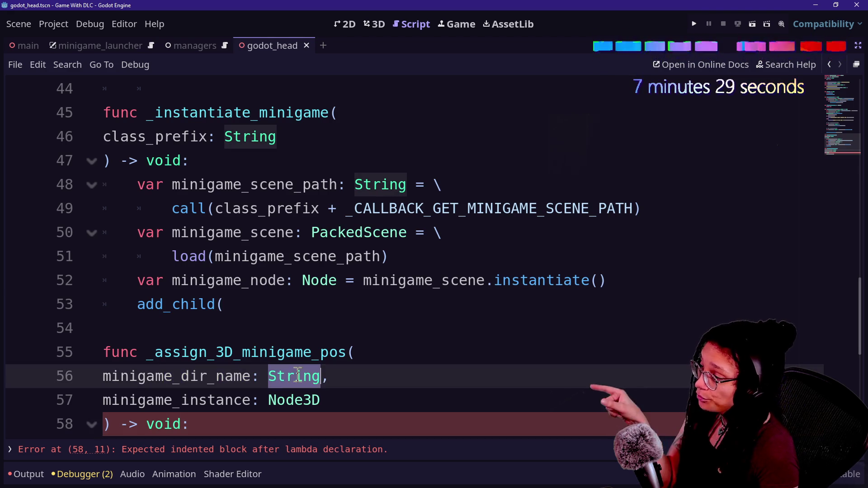
left_click(304, 352)
left_click(194, 365)
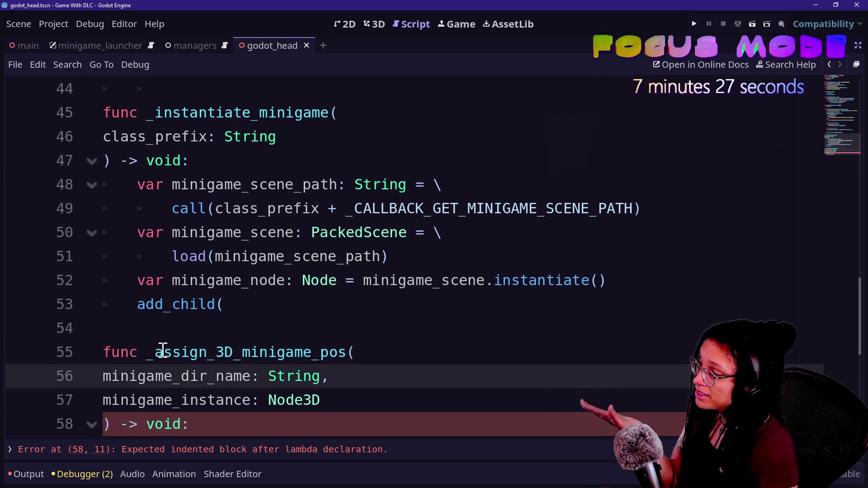
left_click(364, 350)
left_click_drag(204, 352, 354, 365)
left_click(357, 363)
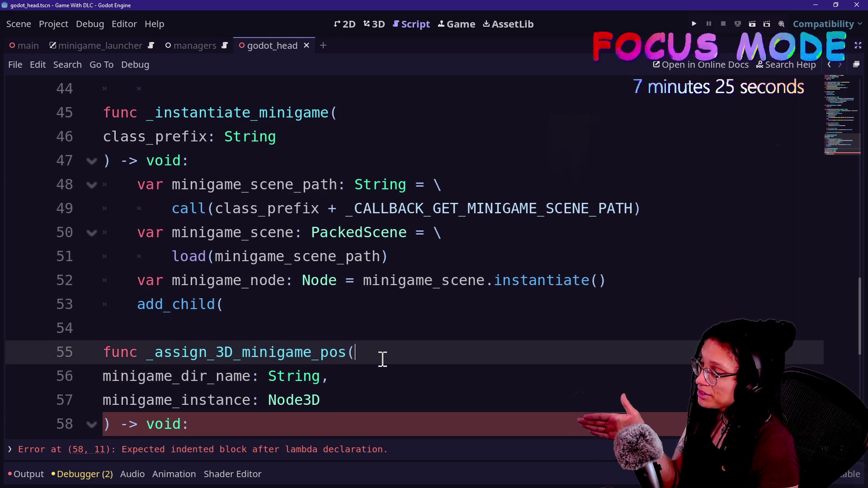
left_click(306, 342)
scroll(308, 340, "down", 1)
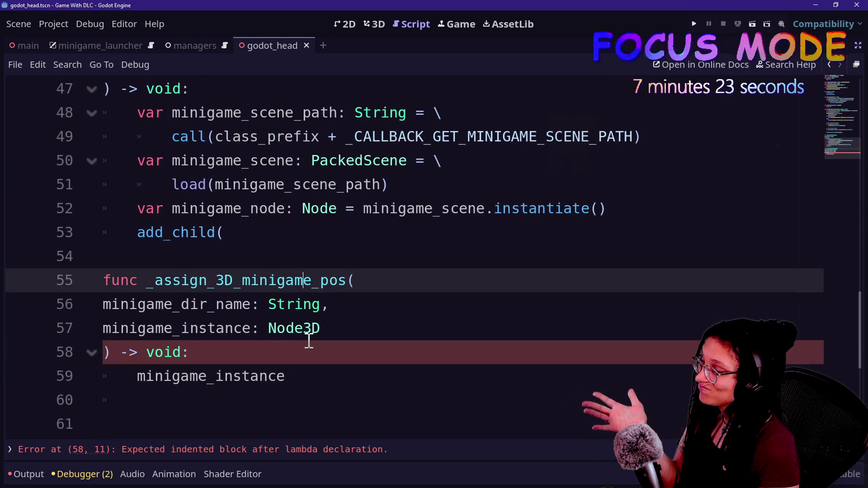
scroll(309, 340, "up", 1)
- Complete the call as add_child(minigame_node) and return to the end of that line
left_click(324, 307)
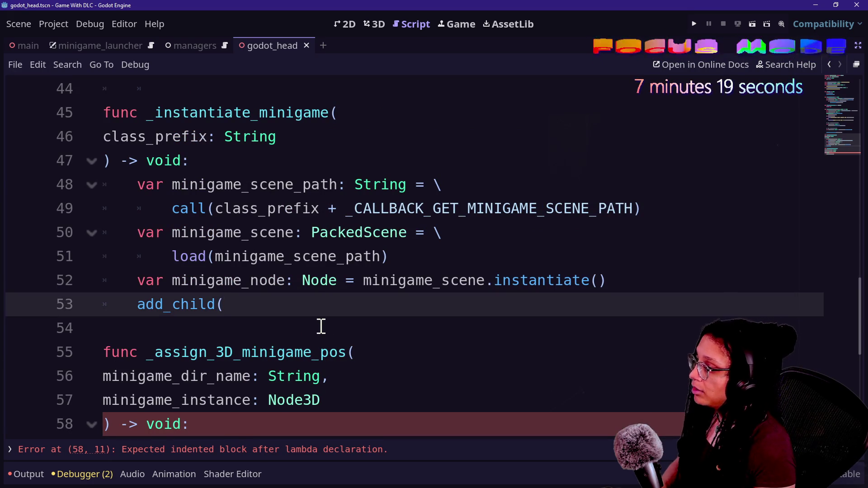
type("minigame_node)")
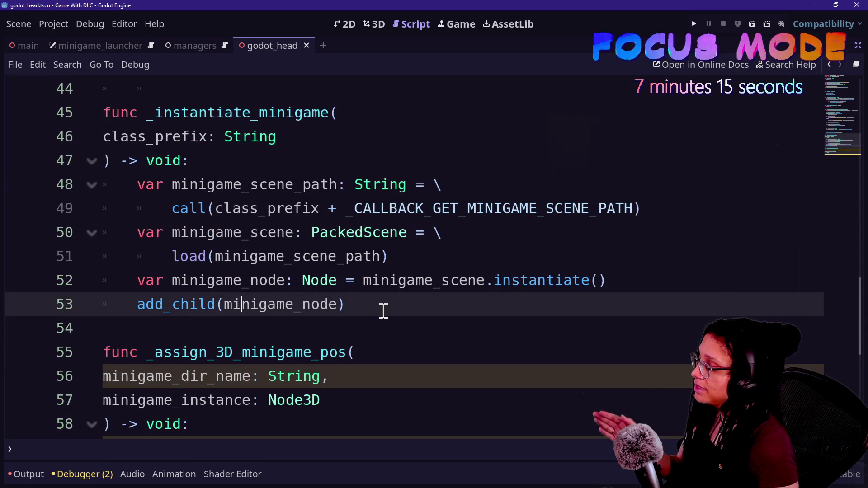
scroll(331, 320, "up", 2)
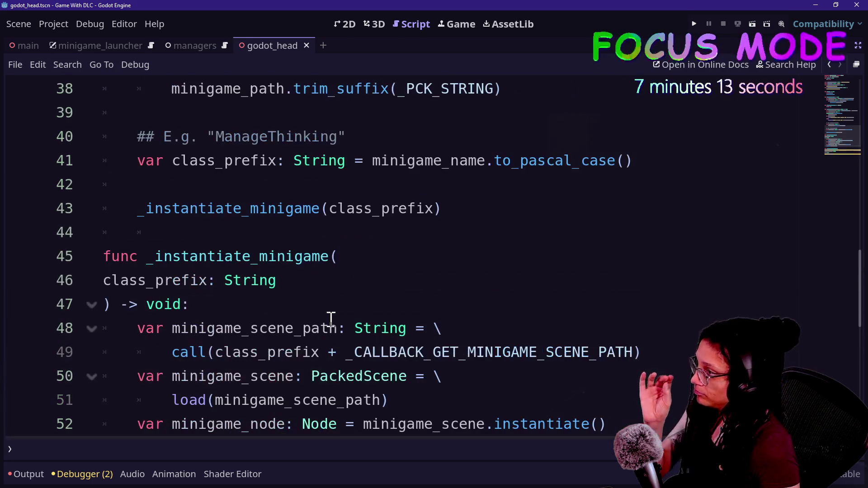
scroll(330, 318, "down", 1)
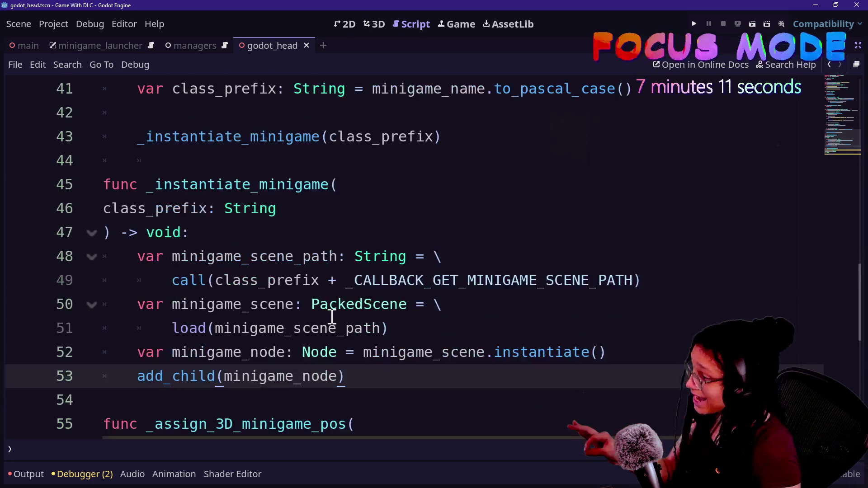
scroll(310, 330, "down", 1)
left_click(235, 351)
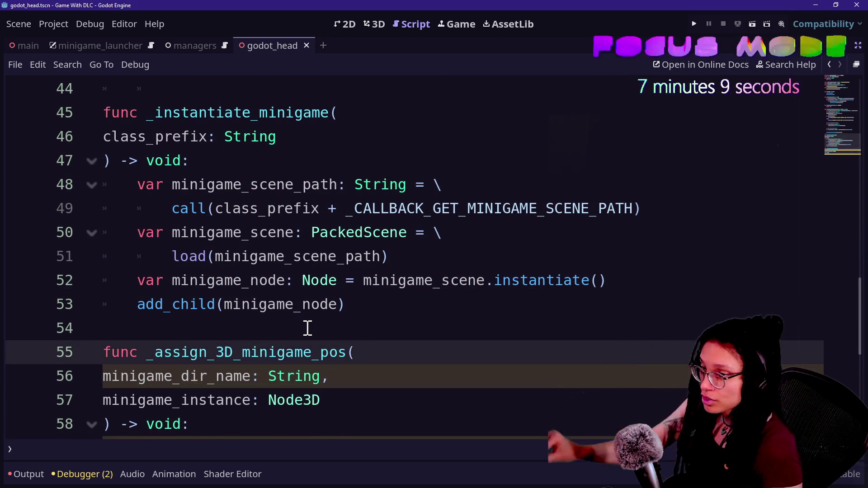
left_click(332, 326)
key("Up")
key("Up")
key("Up")
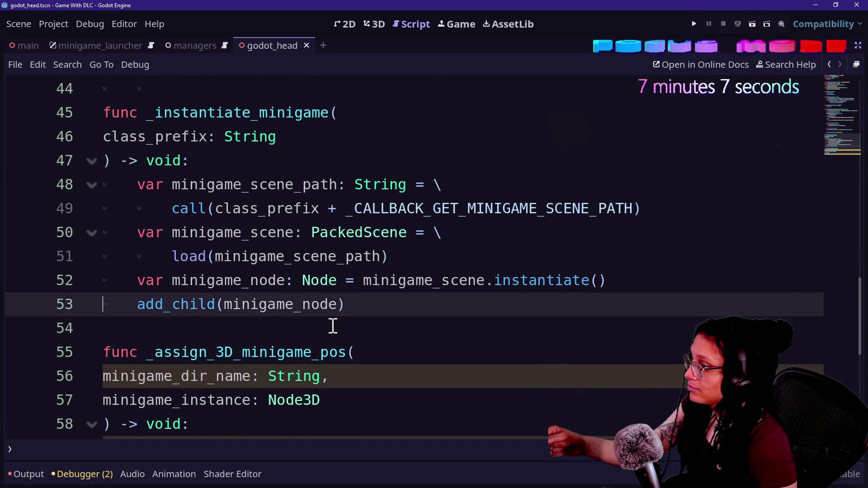
key("Up")
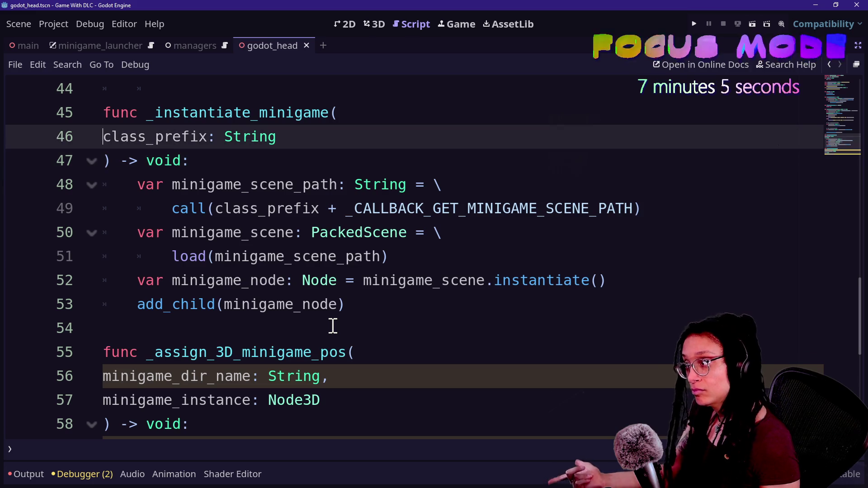
left_click(365, 315)
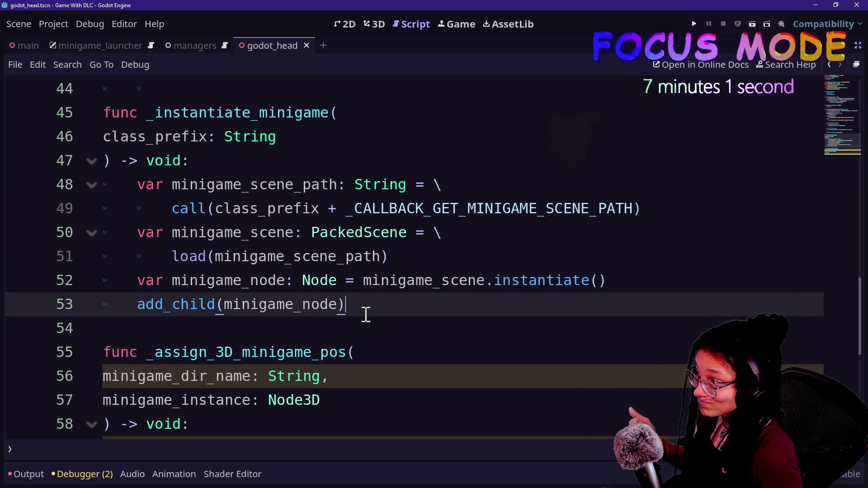
- Add a _handle_minigame_callbacks_on_creation() call after add_child(minigame_node)
key("Return")
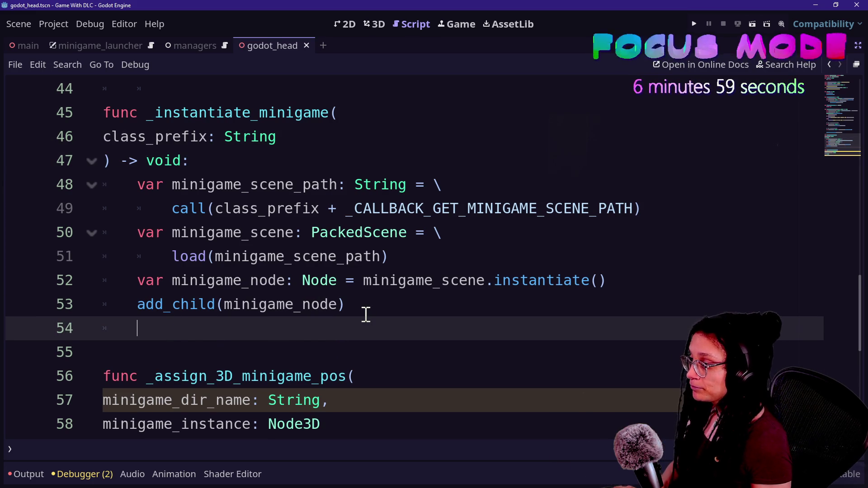
type("_handle_m")
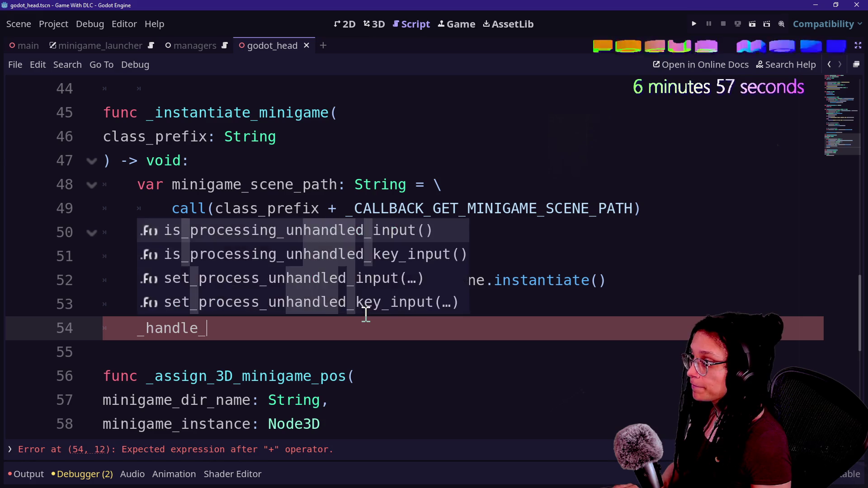
type("inigame_")
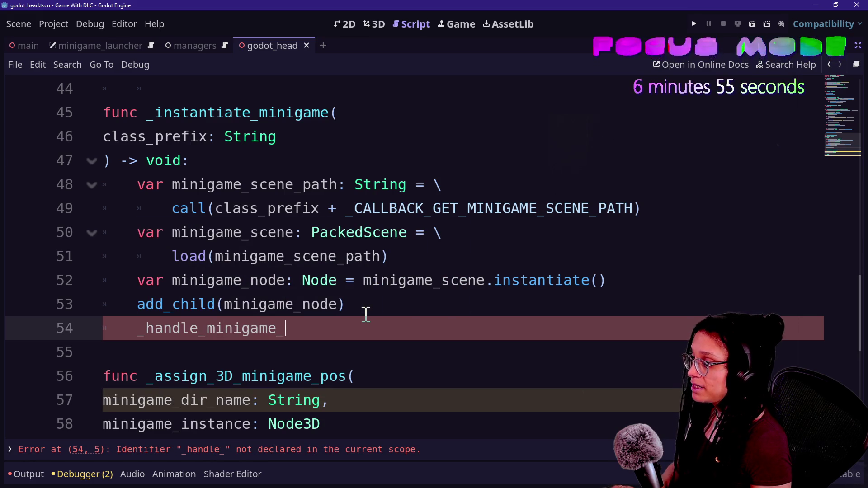
type("callbacks_on_c")
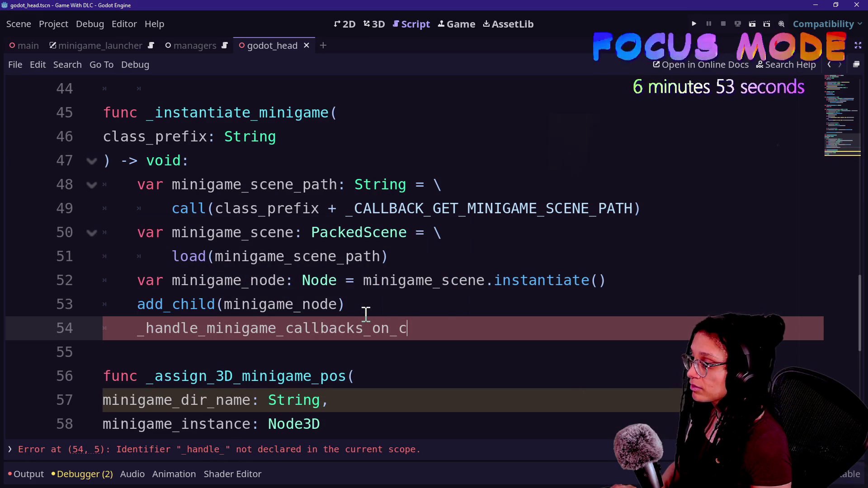
type("reation()")
key("Return")
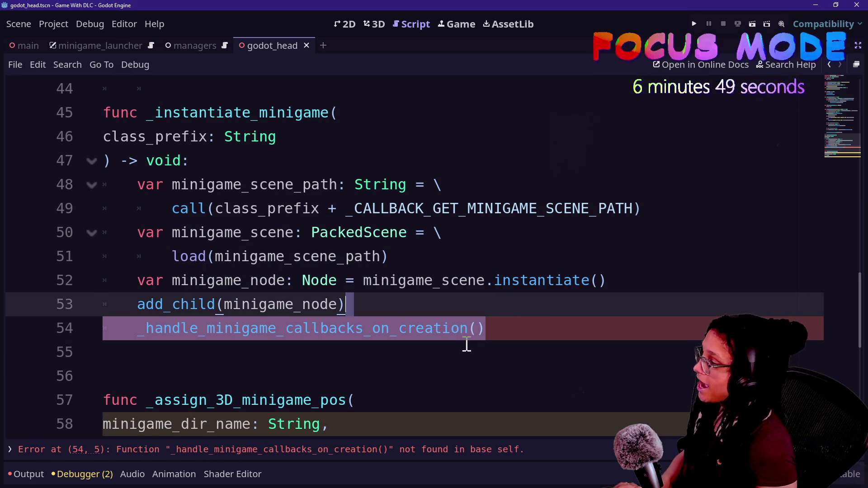
- Declare func _handle_minigame_callbacks_on_creation() returning void below, with an empty body
key("Return")
type("func")
key("Return")
type("_handle_minigame_callbacks_on_creation()")
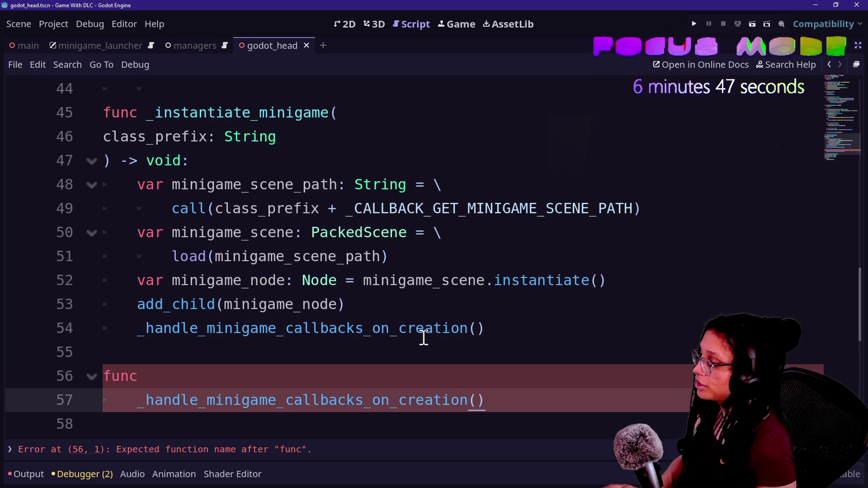
left_click(128, 401)
key("BackSpace")
key("BackSpace")
left_click(576, 378)
type("oid:")
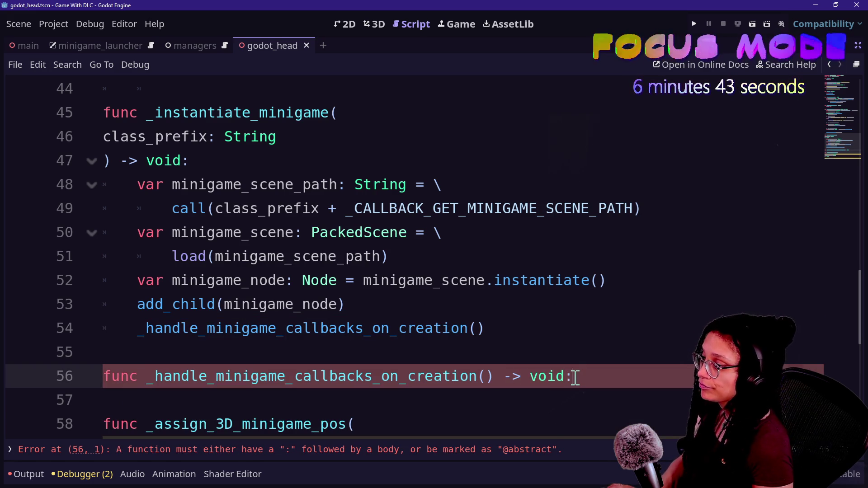
key("Return")
- Compare with thought_bubble's instantiation code and review the scene path lookup on lines 48–49
scroll(452, 359, "down", 1)
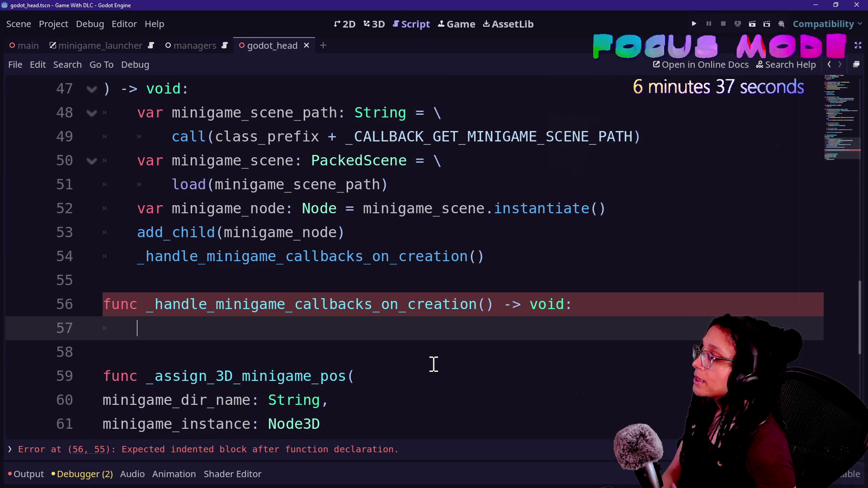
key("alt+Tab")
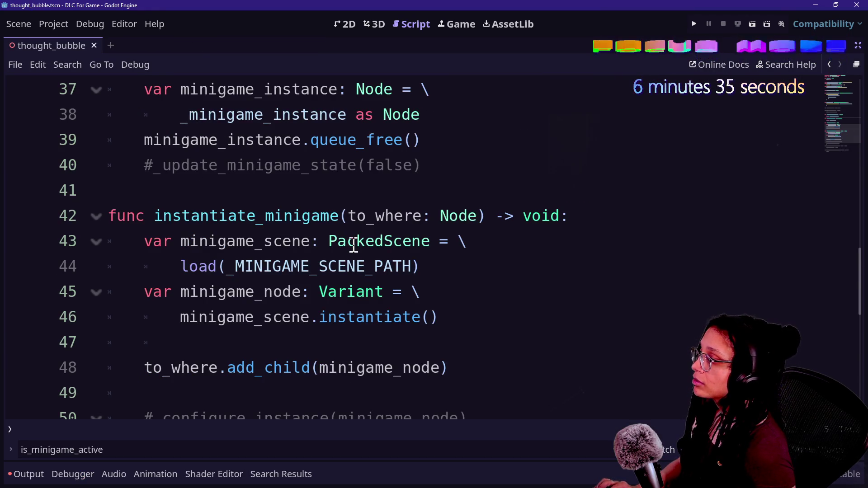
key("alt+Tab")
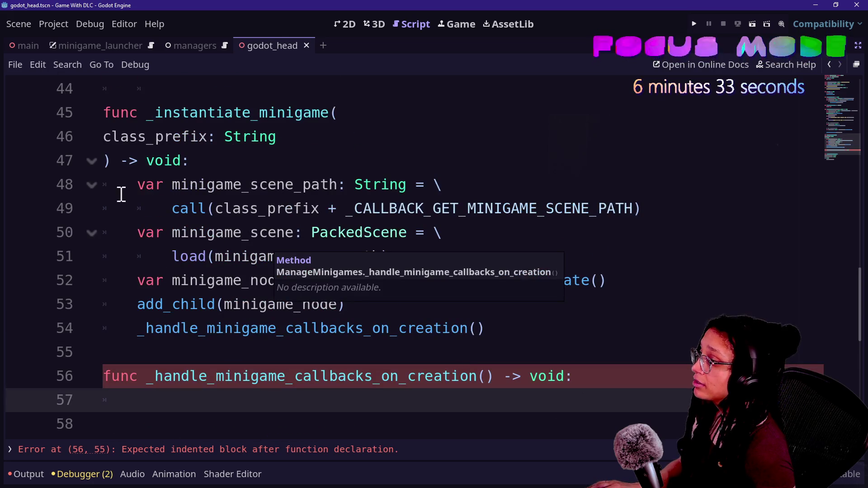
mouse_move(134, 180)
left_mouse_down()
mouse_move(488, 185)
mouse_move(667, 204)
left_mouse_up()
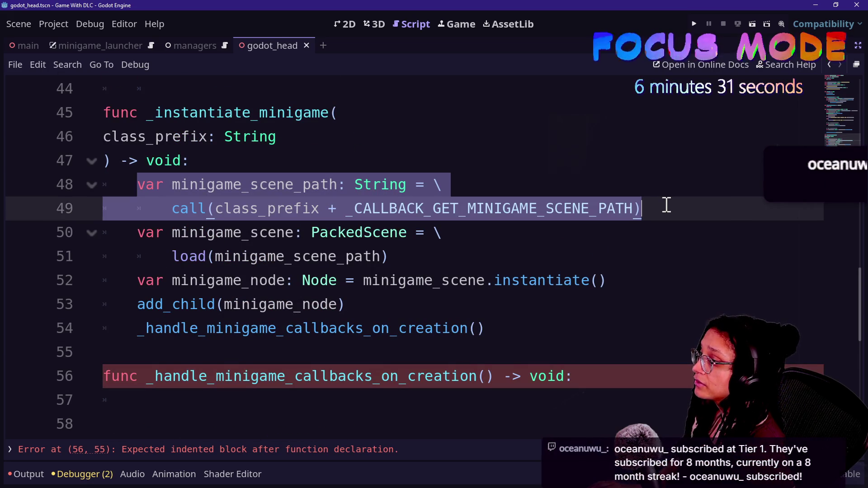
left_click(448, 306)
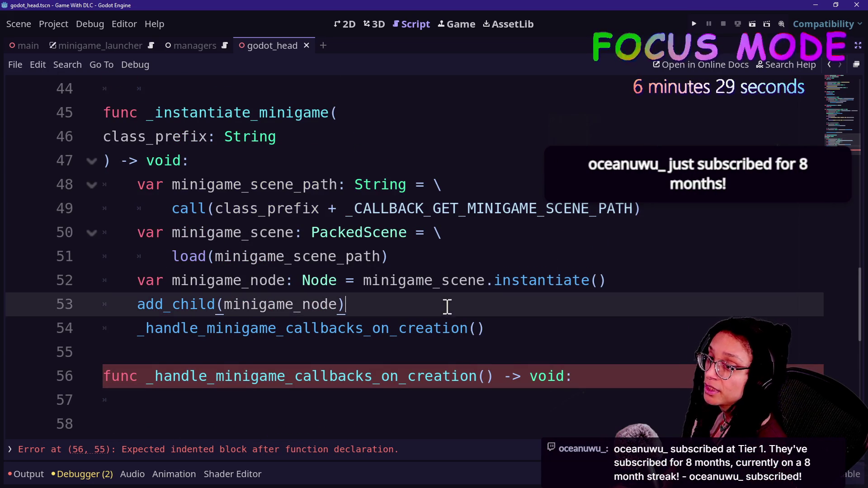
scroll(346, 326, "down", 1)
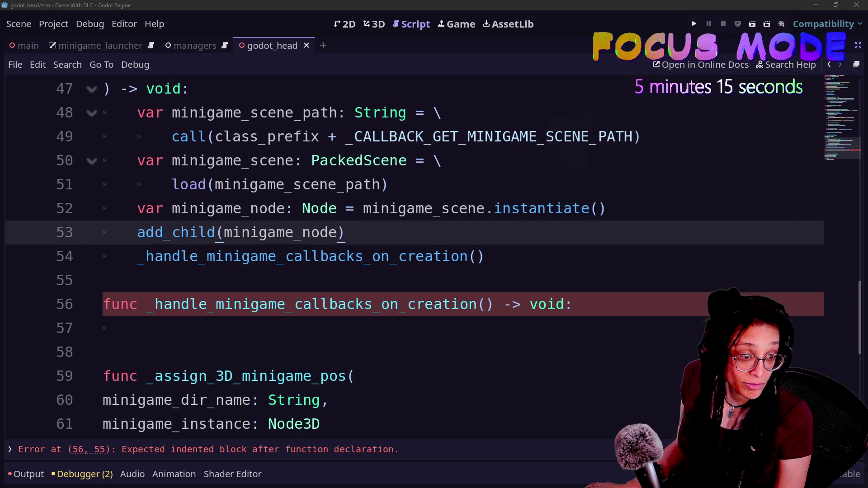
mouse_move(719, 54)
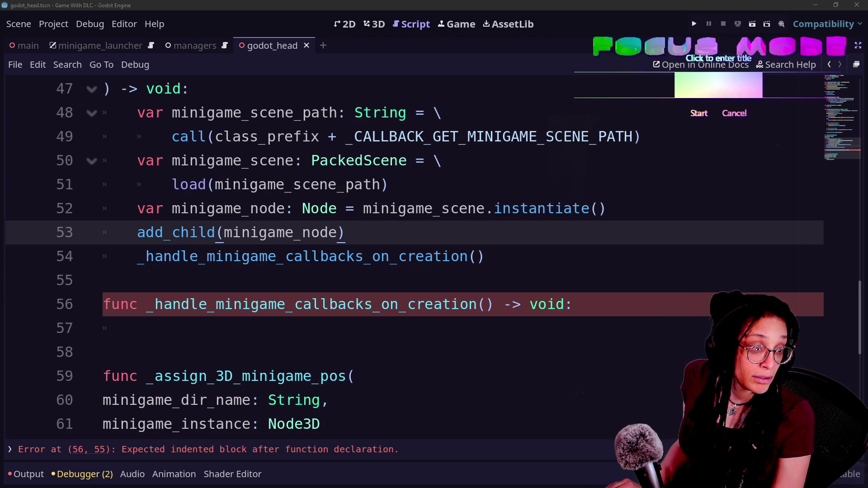
type("45")
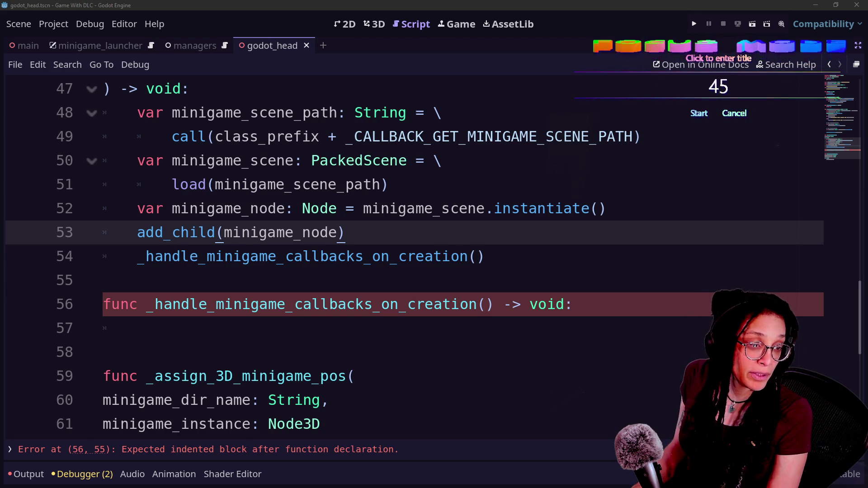
key("Return")
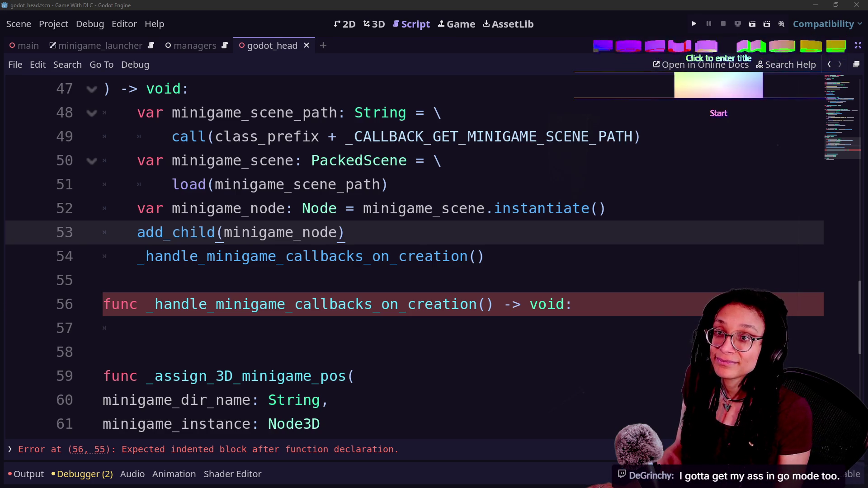
left_click(779, 209)
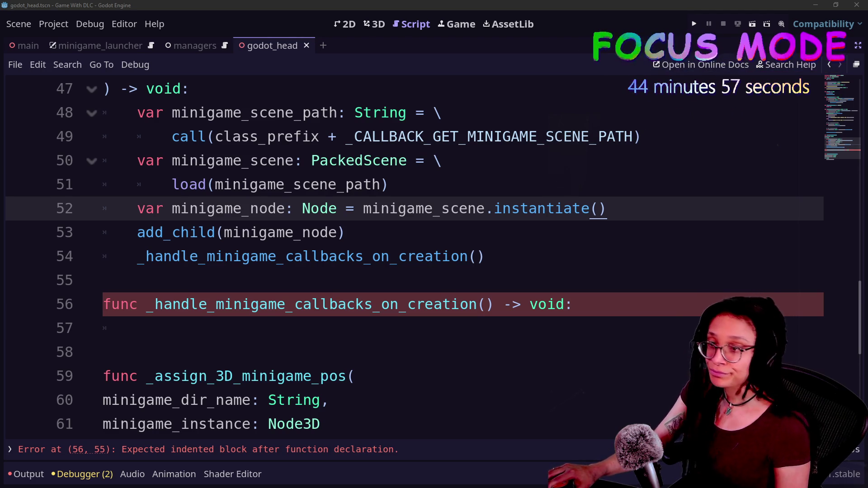
- Put the caret in the empty handler body, adding then removing a blank line
left_click(582, 306)
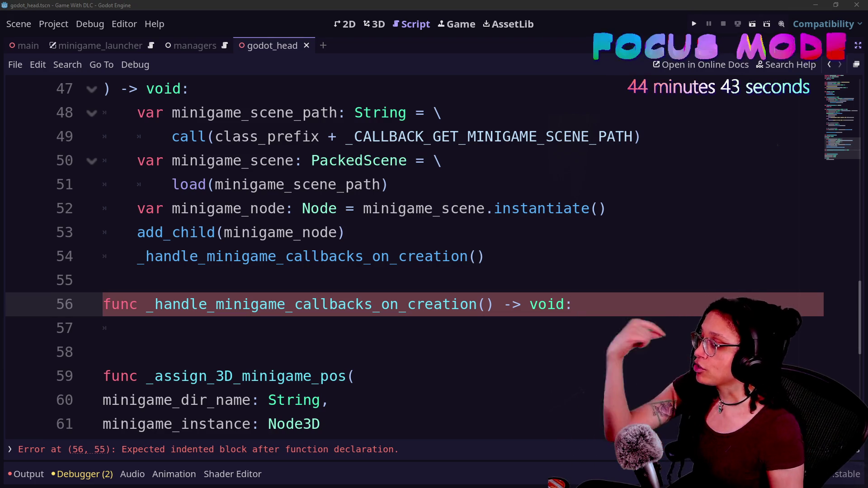
left_click(631, 319)
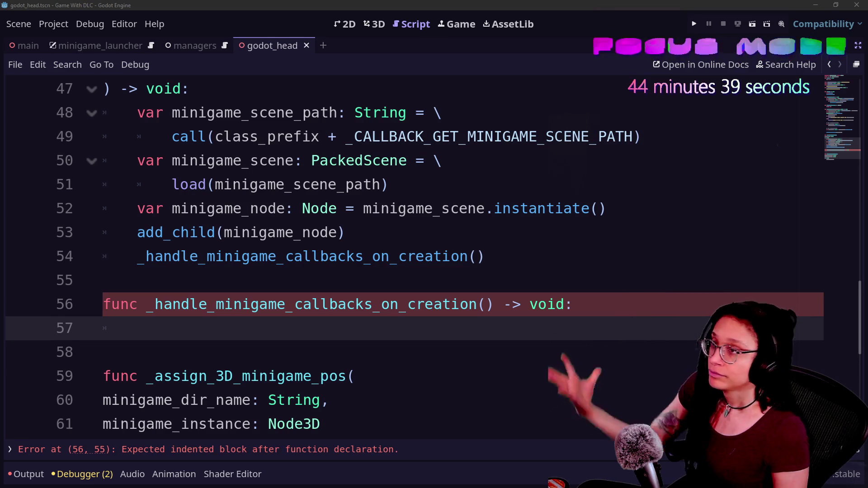
key("Return")
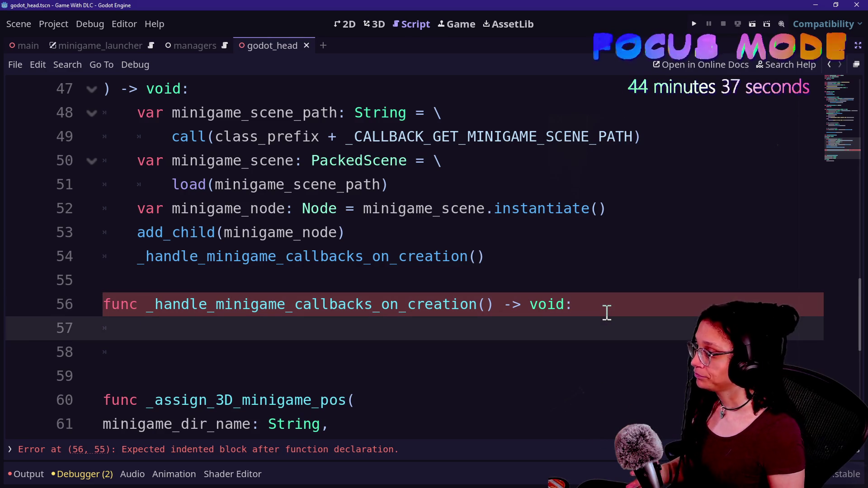
key("Delete")
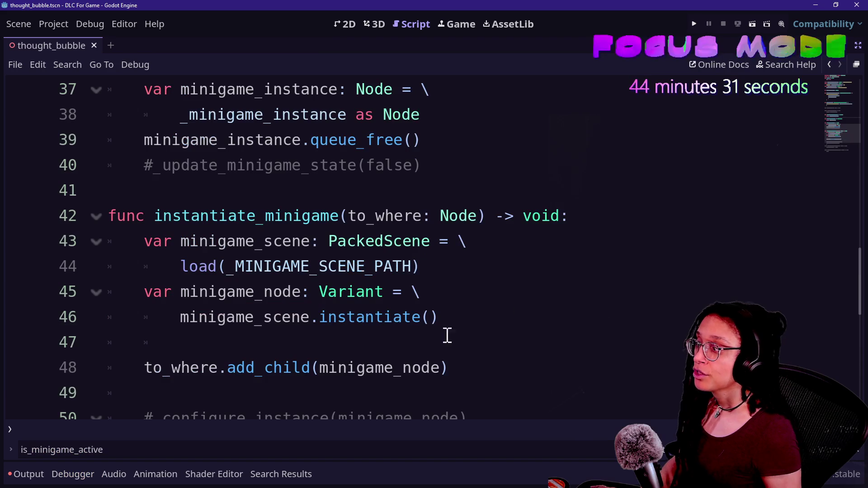
- Check godot_head's scene path constants, then scroll thought_bubble's script to _minigame_data
scroll(409, 320, "up", 15)
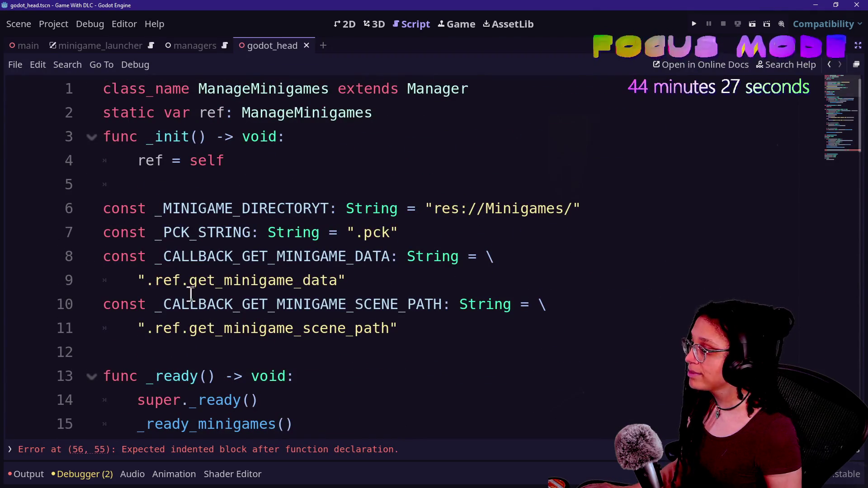
left_click_drag(277, 305, 408, 305)
left_click(407, 304)
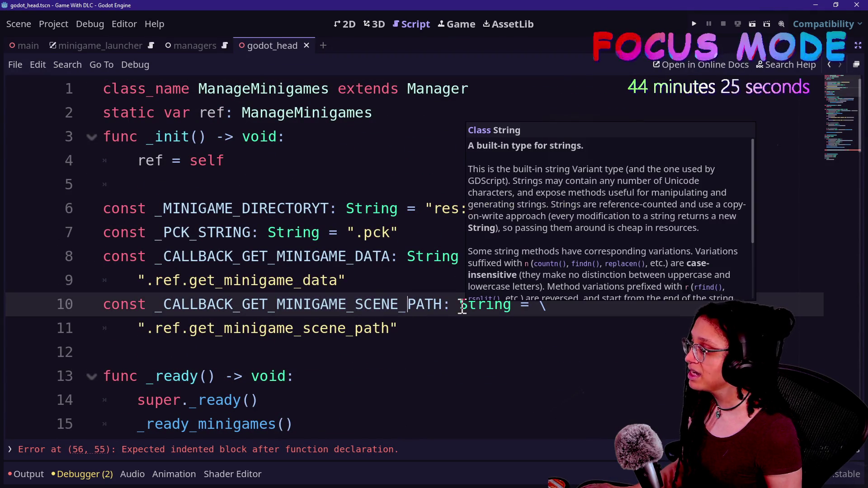
left_click(477, 353)
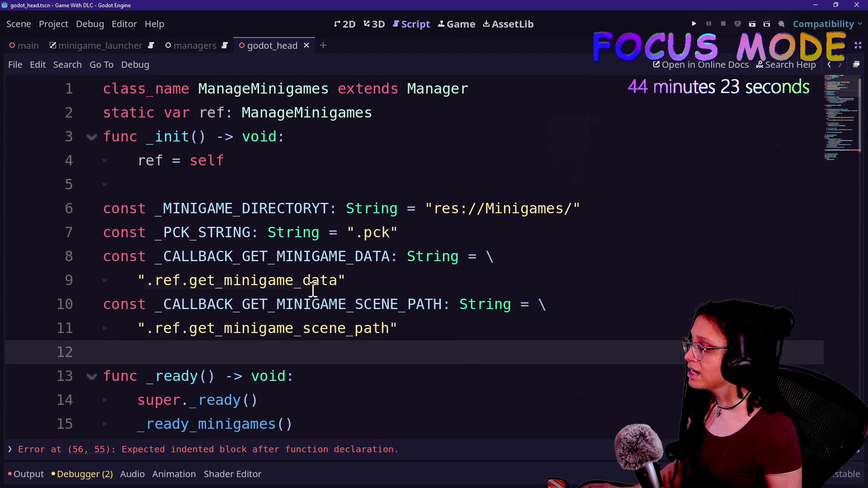
key("alt+Tab")
scroll(398, 266, "up", 4)
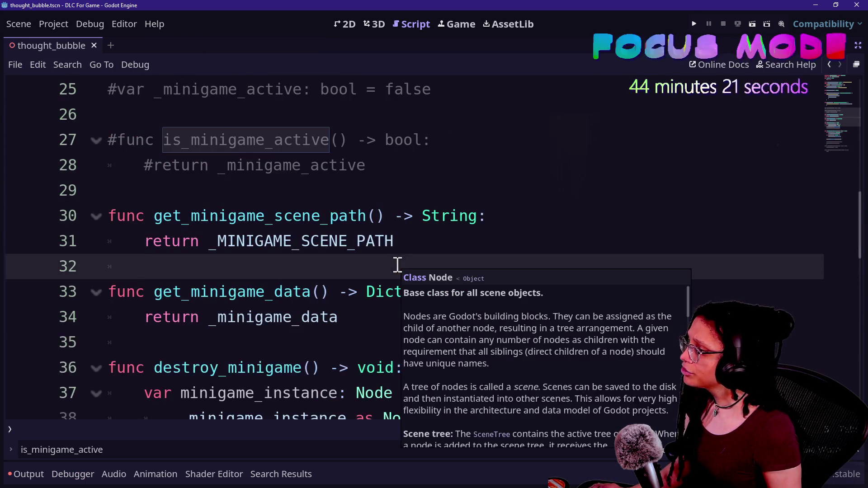
scroll(278, 271, "up", 6)
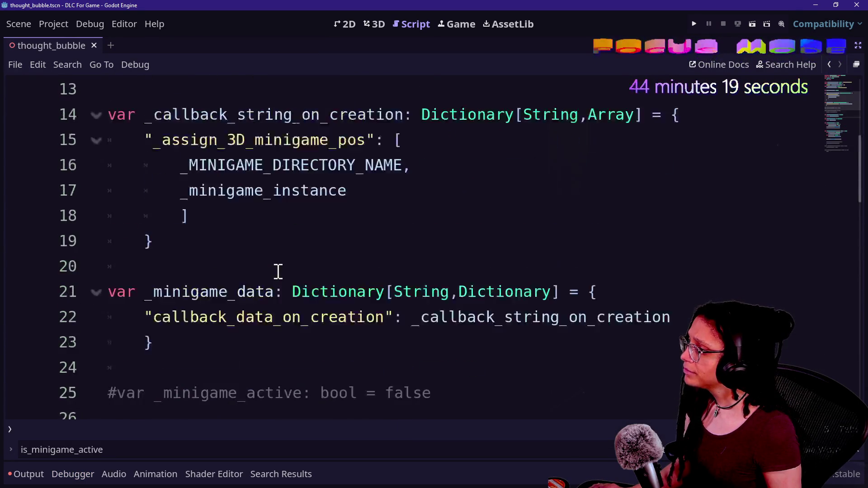
scroll(214, 290, "down", 3)
left_click_drag(143, 240, 283, 240)
- In godot_head, separate add_child(minigame_node) from the handler call with a blank line
key("alt+Tab")
scroll(396, 253, "down", 13)
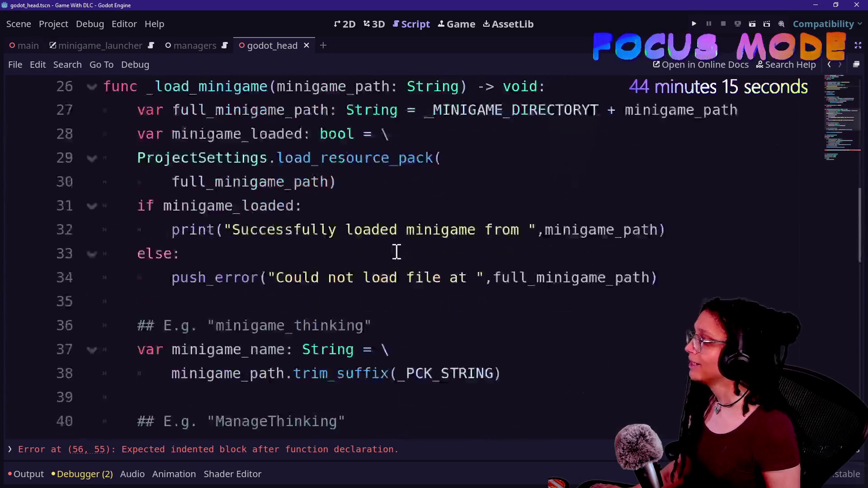
scroll(397, 252, "down", 4)
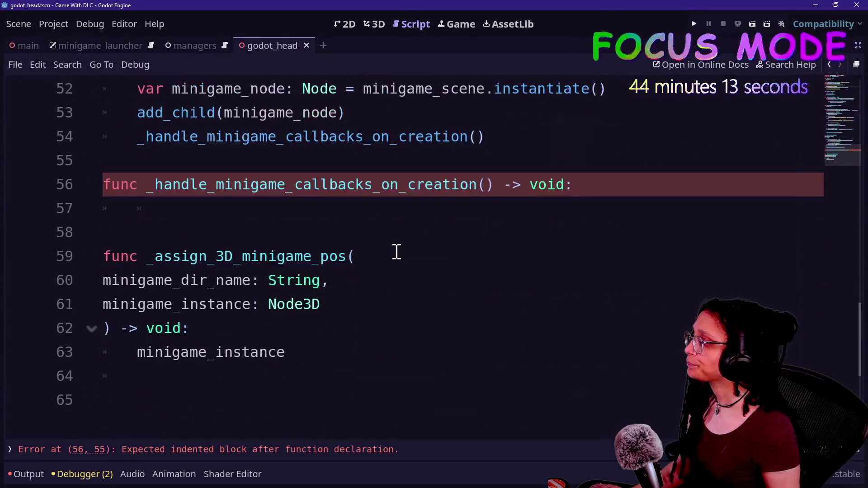
left_click(443, 213)
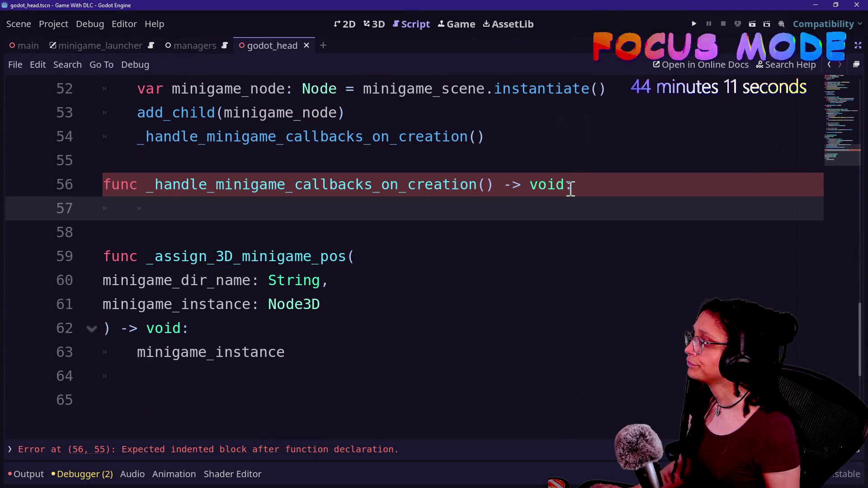
scroll(405, 218, "up", 2)
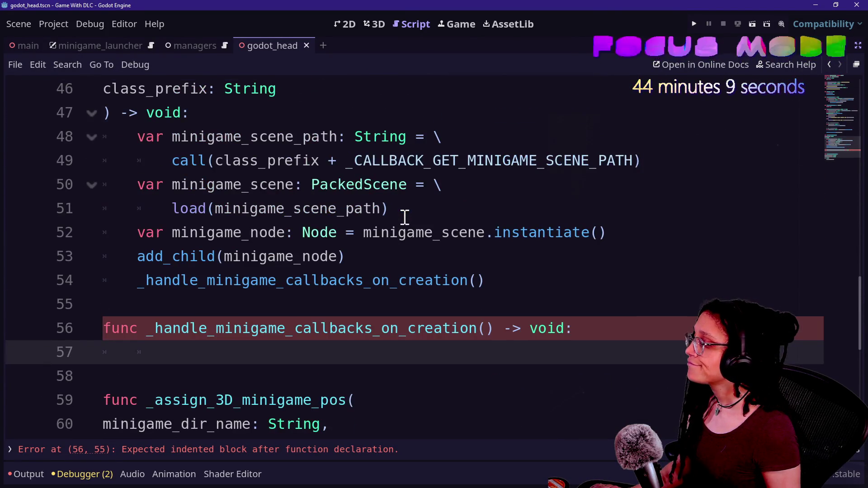
scroll(404, 217, "up", 1)
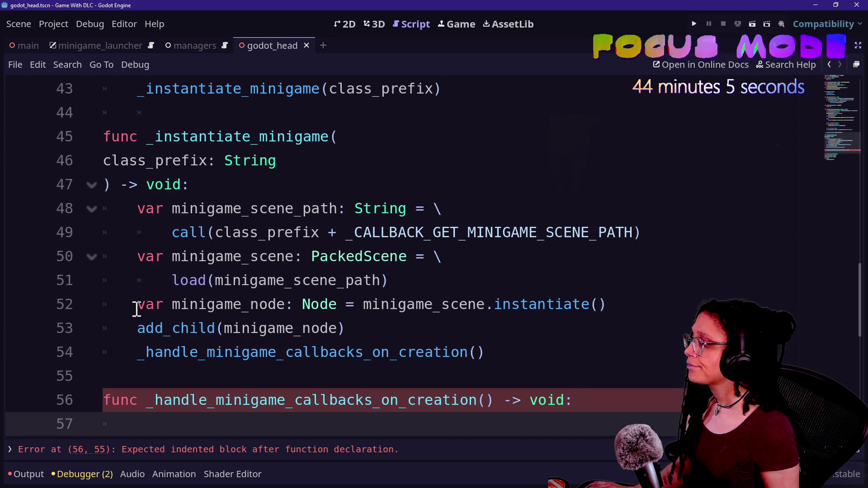
left_click(389, 326)
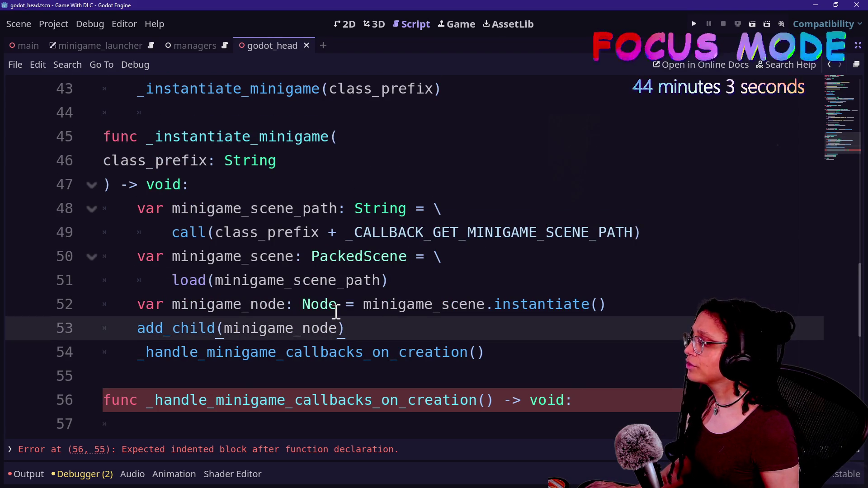
key("Return")
left_click(277, 335)
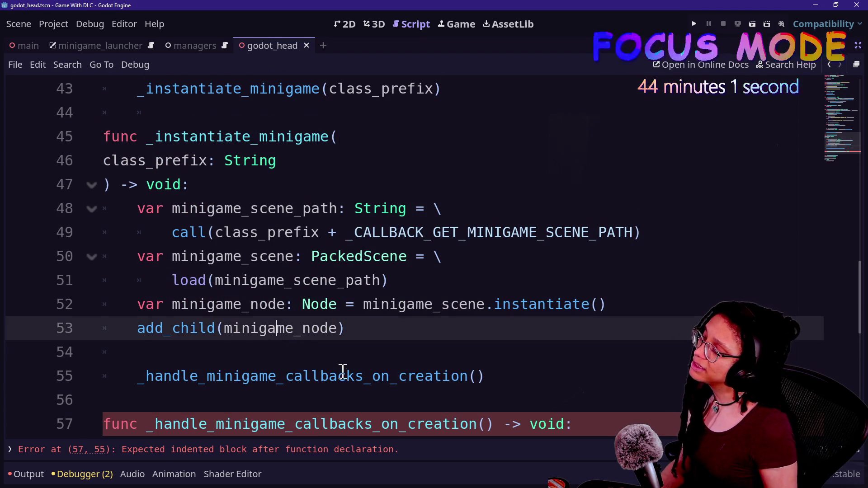
left_click(345, 369)
left_click(333, 330)
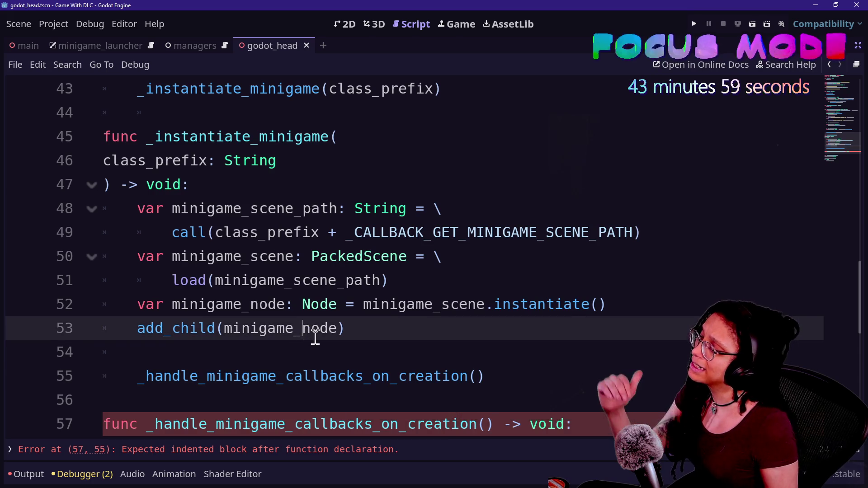
left_click(327, 352)
- Declare minigame_data by reusing the String-typed call expression from the scene path variable
key("Return")
type("var mini")
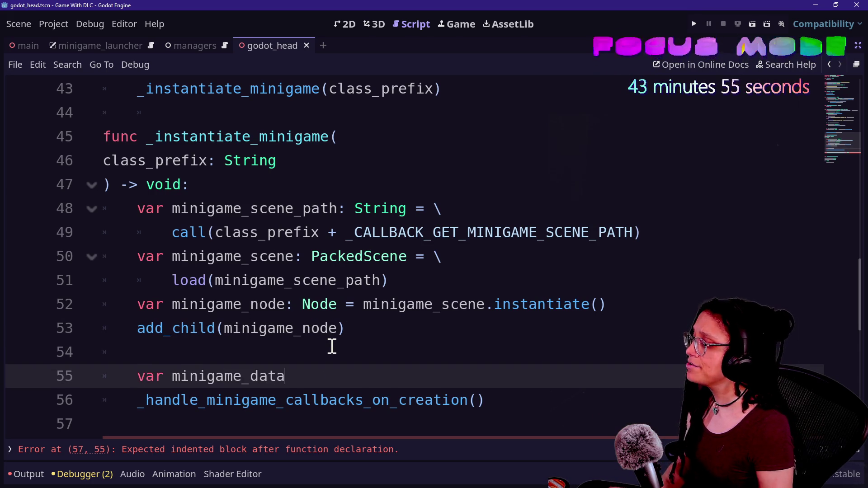
left_click(180, 211)
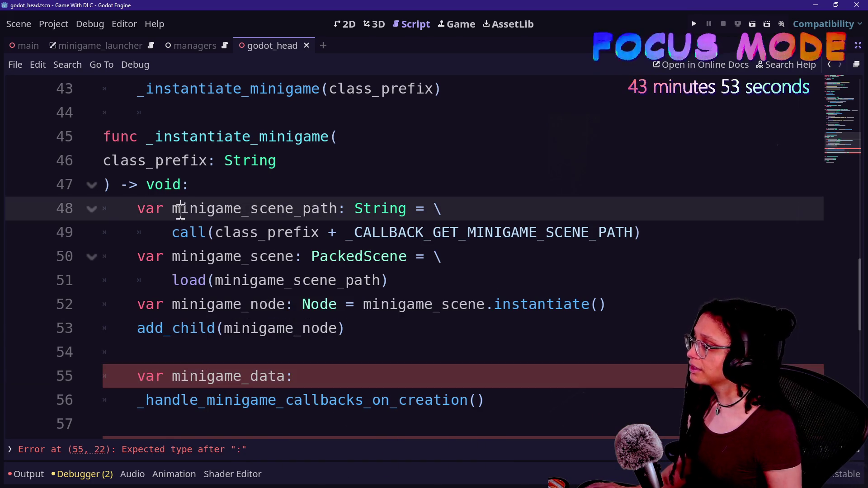
mouse_move(339, 209)
left_mouse_down()
mouse_move(435, 208)
mouse_move(647, 223)
mouse_move(652, 230)
left_mouse_up()
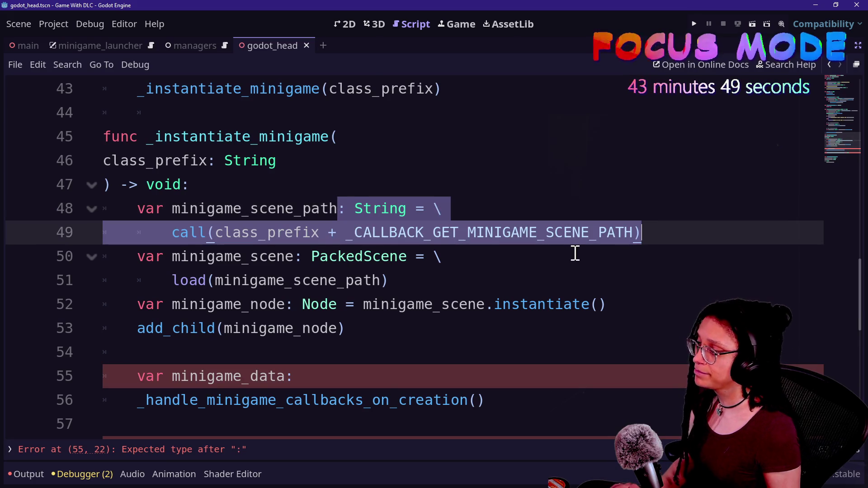
key("ctrl+c")
left_click(397, 374)
key("ctrl+v")
- Remove the duplicate colon and change the called constant to _CALLBACK_GET_MINIGAME_DATA
scroll(362, 371, "down", 2)
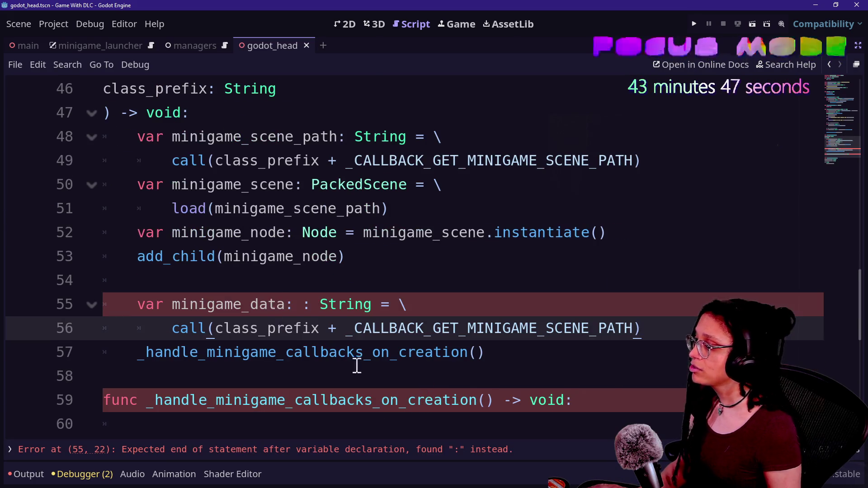
left_click(291, 305)
key("Delete")
key("Delete")
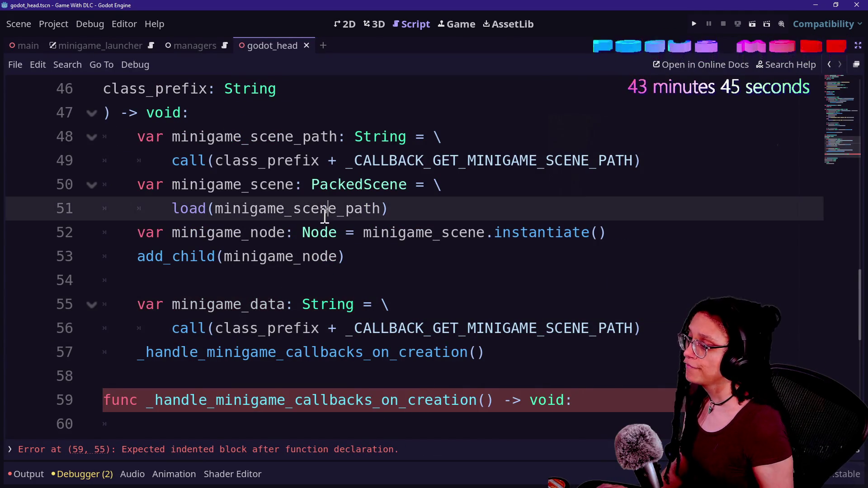
left_click_drag(634, 329, 458, 343)
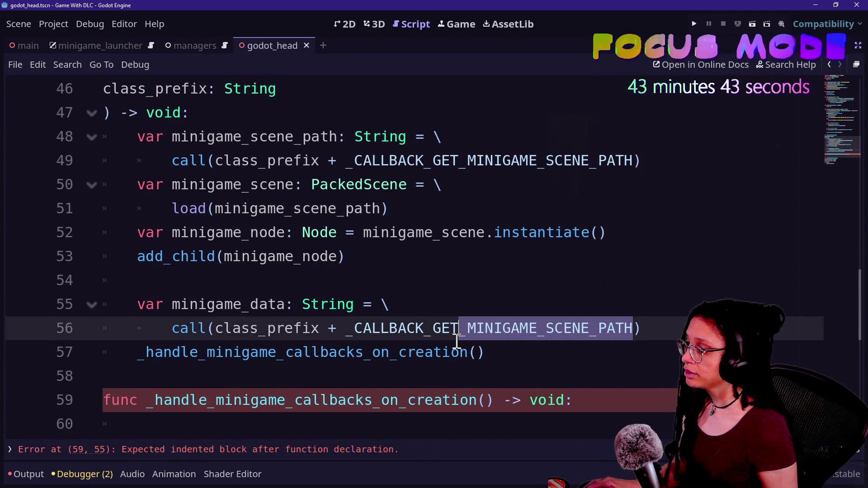
key("BackSpace")
key("BackSpace")
key("BackSpace")
type("GET")
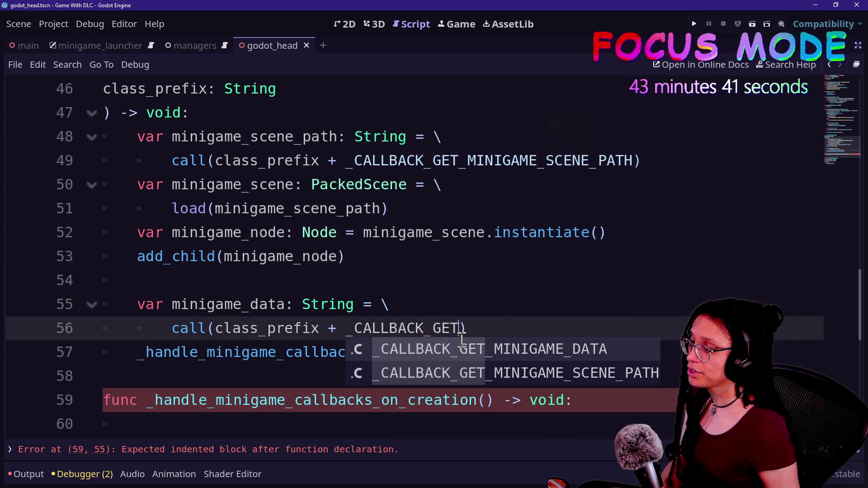
key("Return")
- Add a blank line after the data call before the handler call
scroll(337, 294, "down", 2)
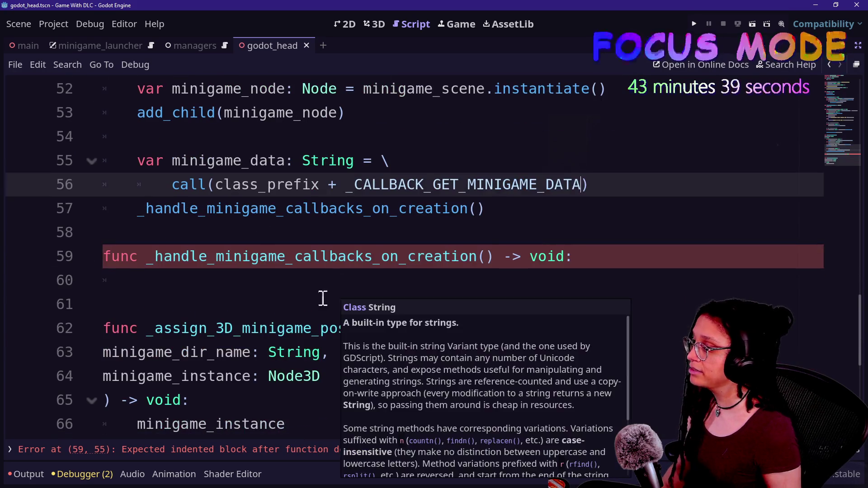
left_click(314, 289)
left_click(166, 257)
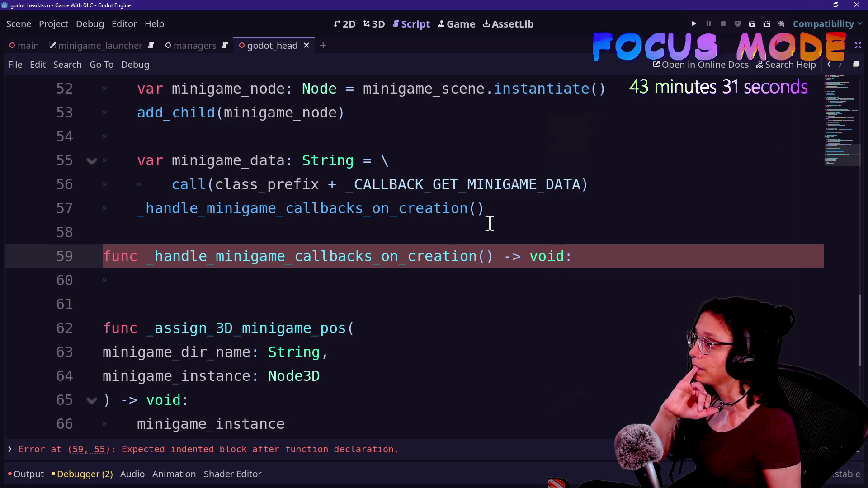
left_click(622, 186)
key("Return")
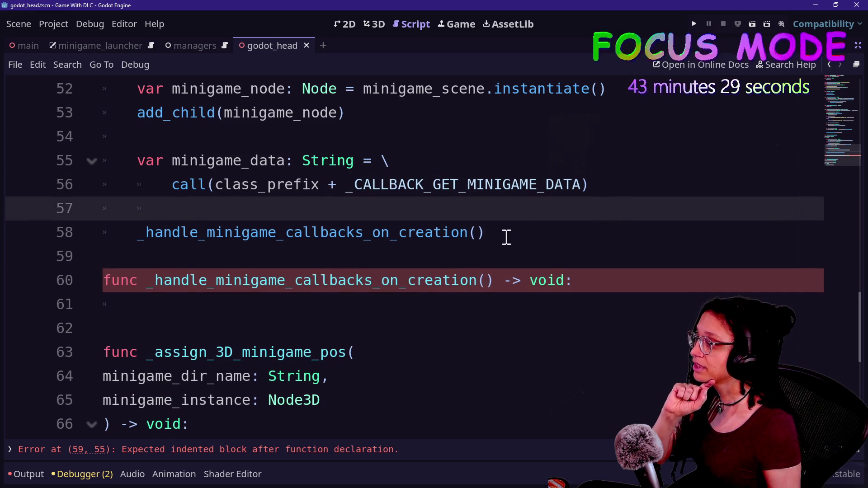
left_click(478, 233)
type("minigam")
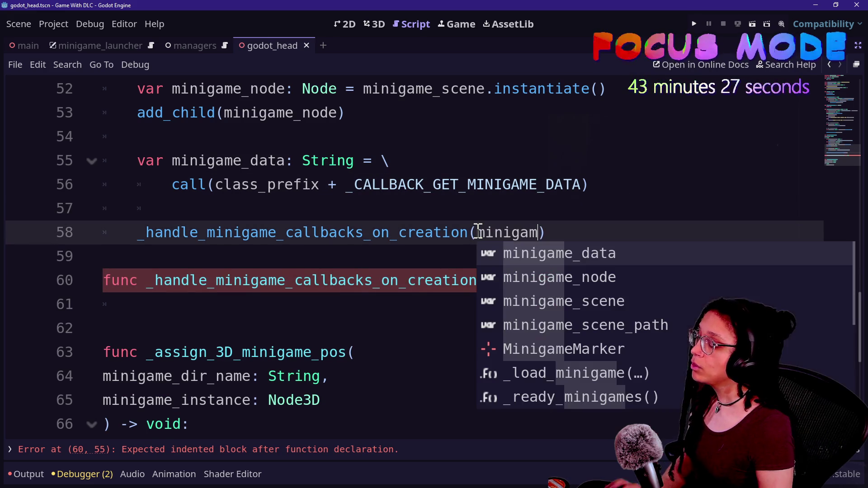
key("BackSpace")
key("BackSpace")
key("BackSpace")
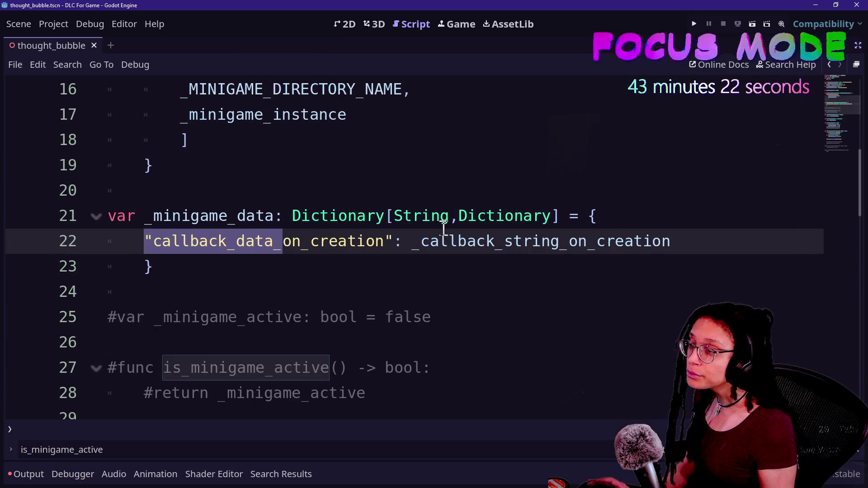
- Check the callback_data_on_creation key in the thought_bubble minigame data dictionary
left_click(181, 216)
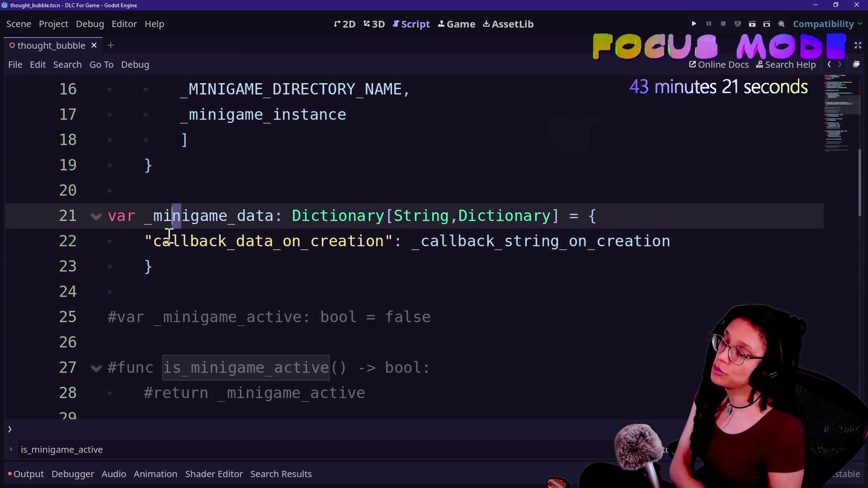
left_click(182, 242)
left_click_drag(145, 241, 421, 241)
left_click(185, 244)
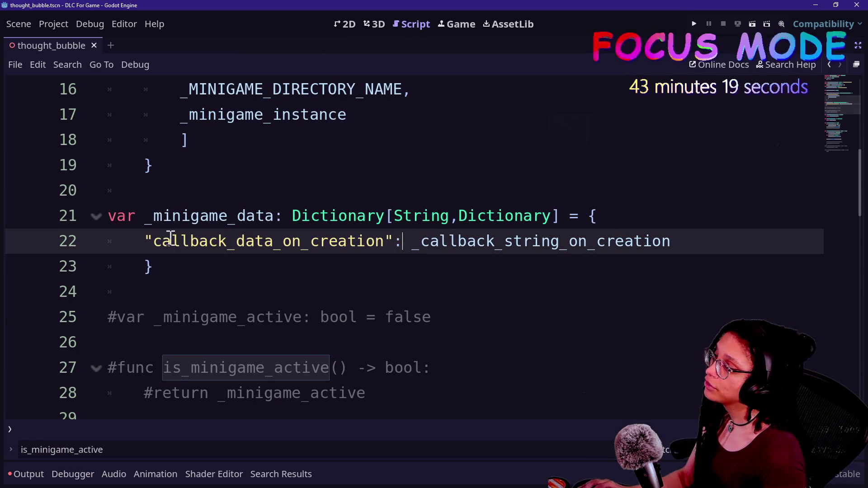
mouse_move(347, 242)
left_mouse_down()
mouse_move(369, 246)
mouse_move(145, 241)
left_mouse_up()
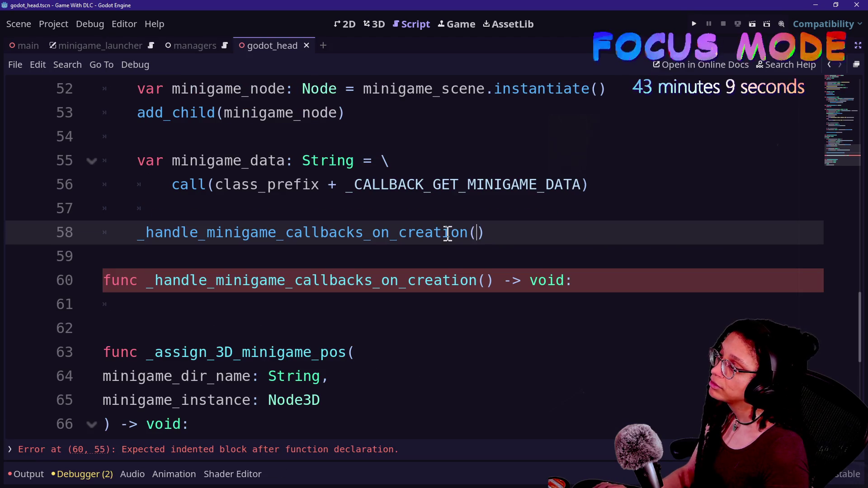
- Change minigame_data's type from String to Dictionary and tidy the blank lines
double_click(328, 161)
type("Dictionary")
left_click(389, 181)
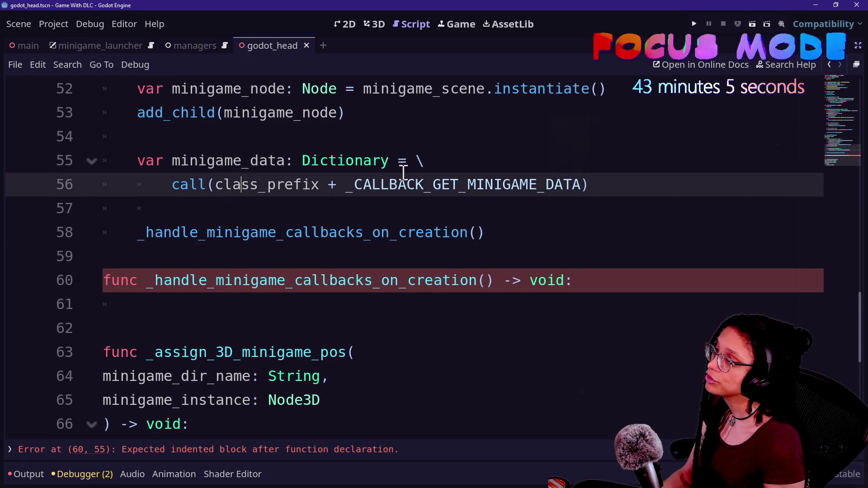
left_click(563, 212)
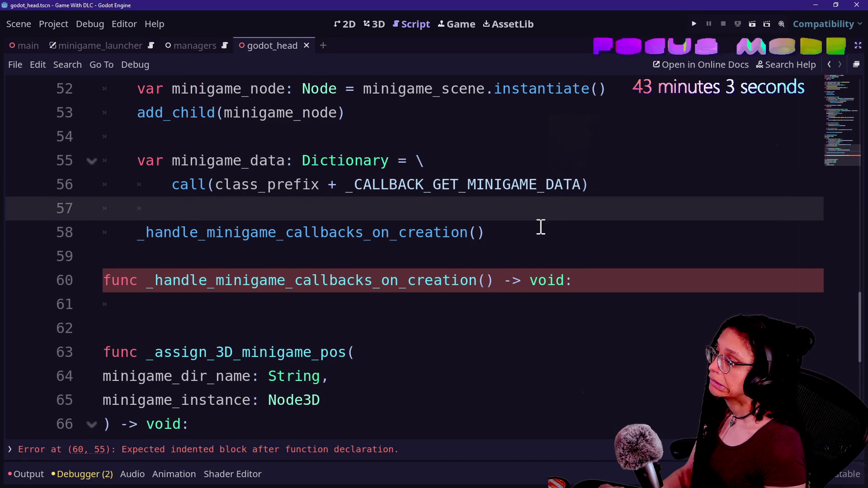
key("Return")
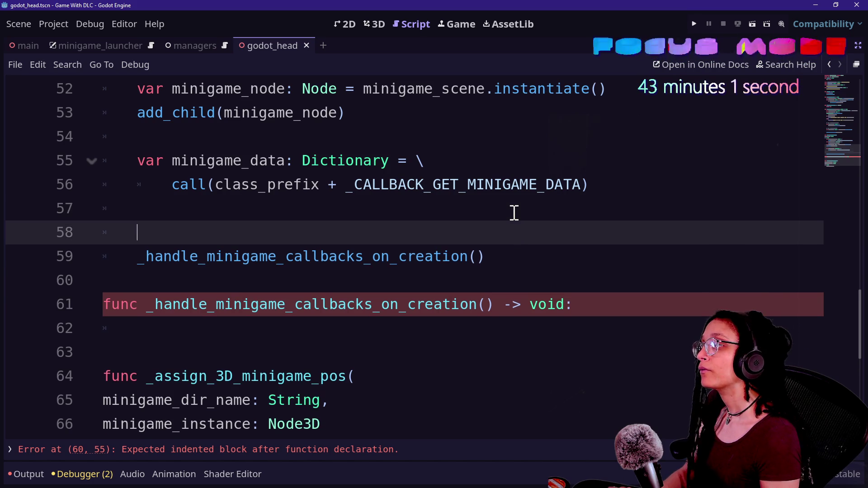
key("BackSpace")
key("BackSpace")
key("BackSpace")
key("Return")
- Pass minigame_data["callback_data_on_creation"] to the handler call on its own indented line
left_click(483, 233)
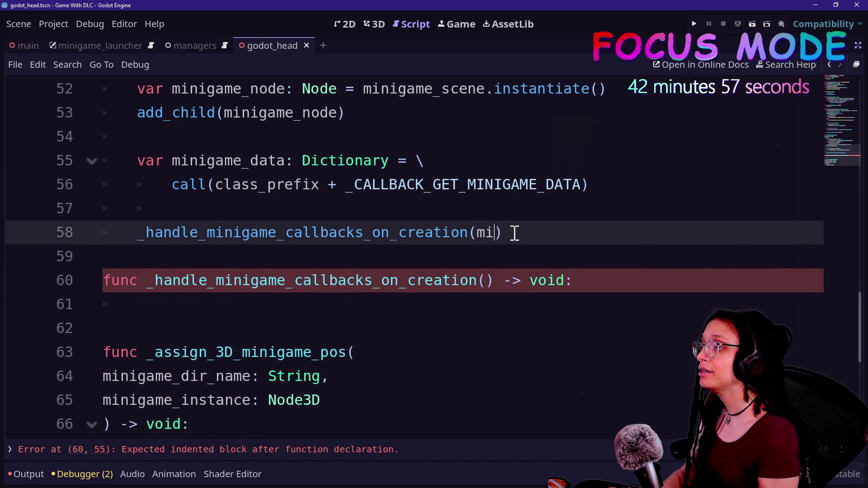
type("e")
key("Left")
key("Left")
key("Left")
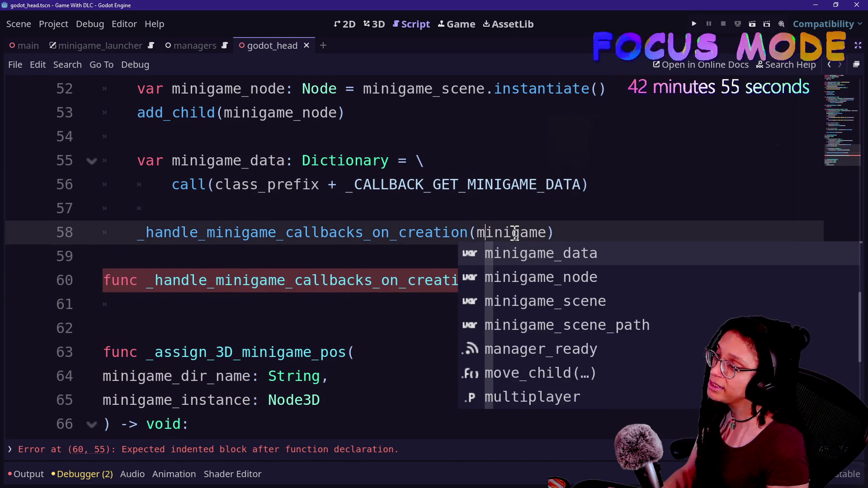
key("Return")
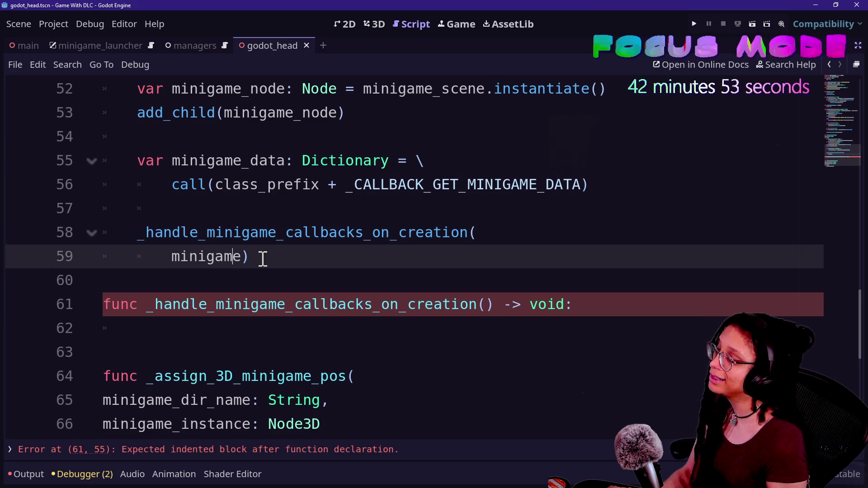
type("_data[")
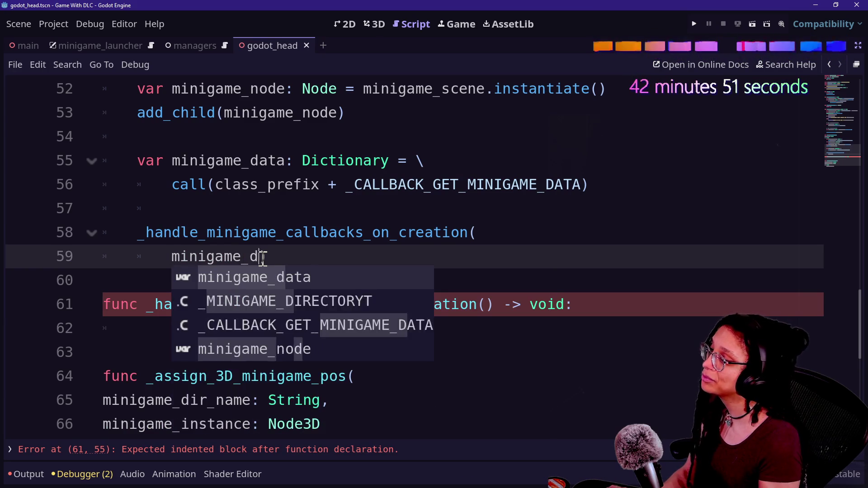
type("]")
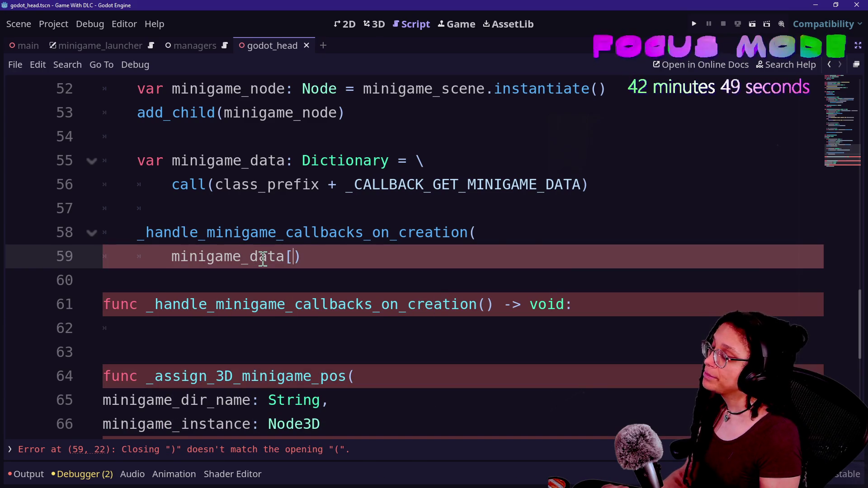